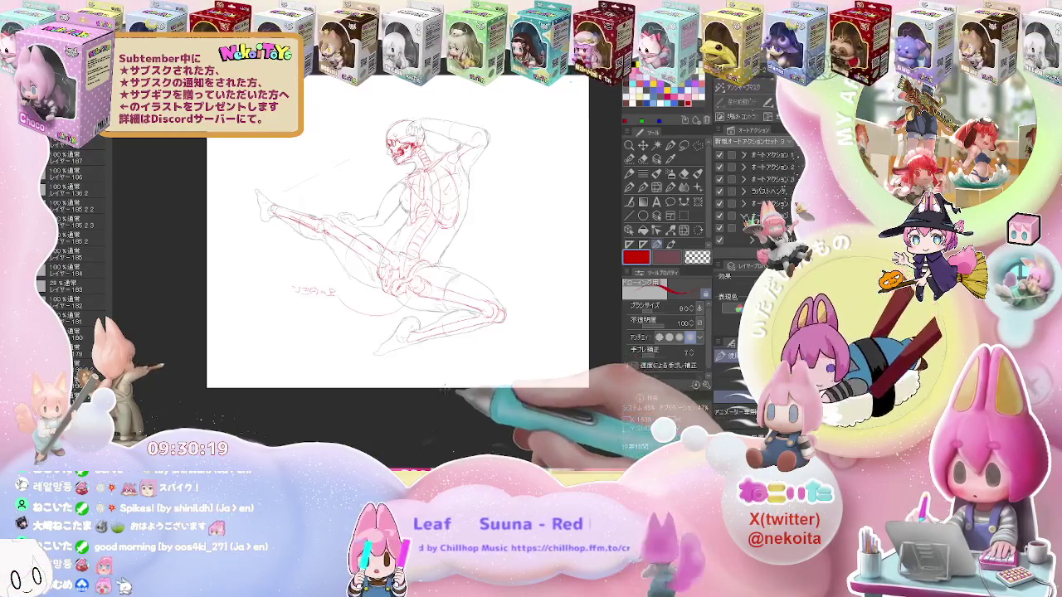
Redraw the red leg bone lines over the grey rough, erasing stray strokes, then check the whole figure
key("ctrl+plus")
key("ctrl+plus")
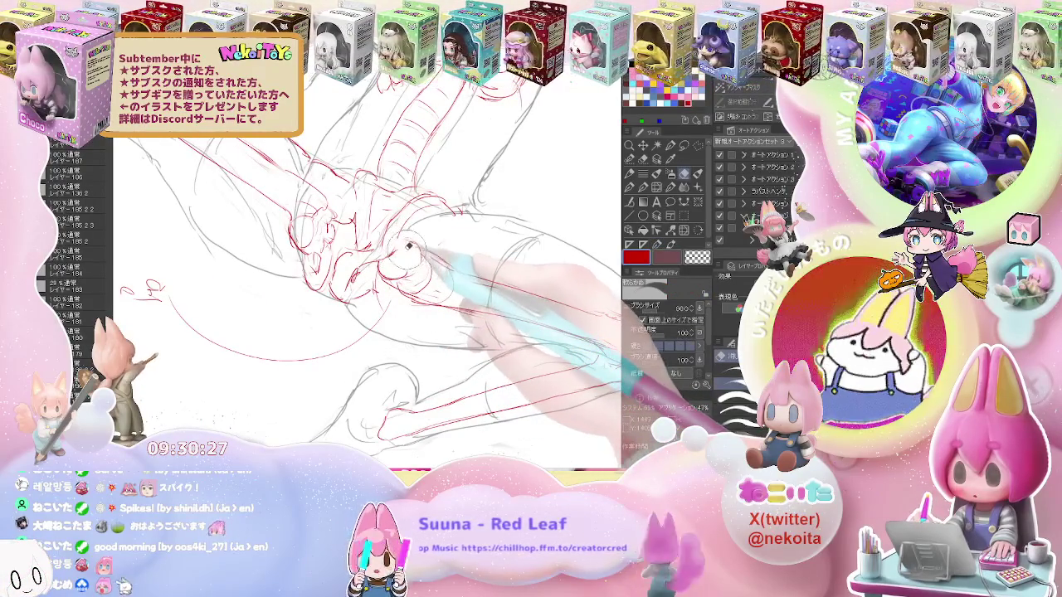
key("e")
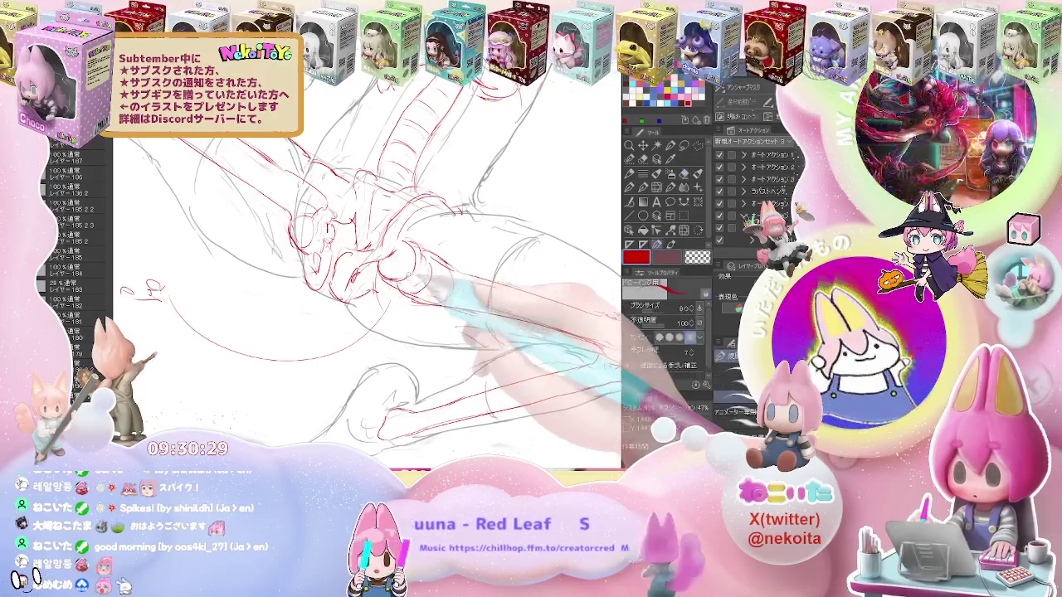
key("p")
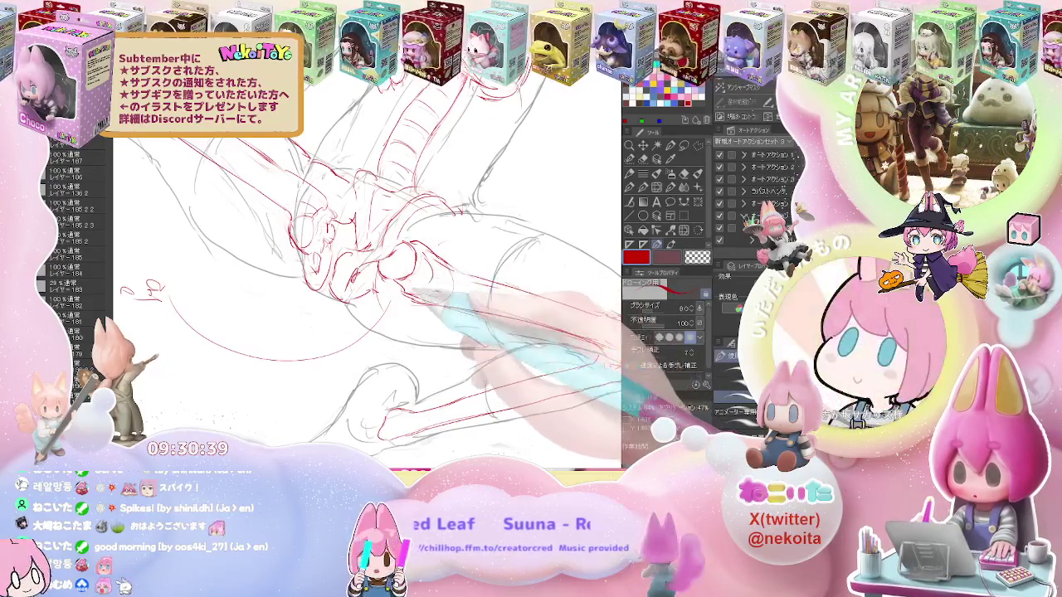
key("e")
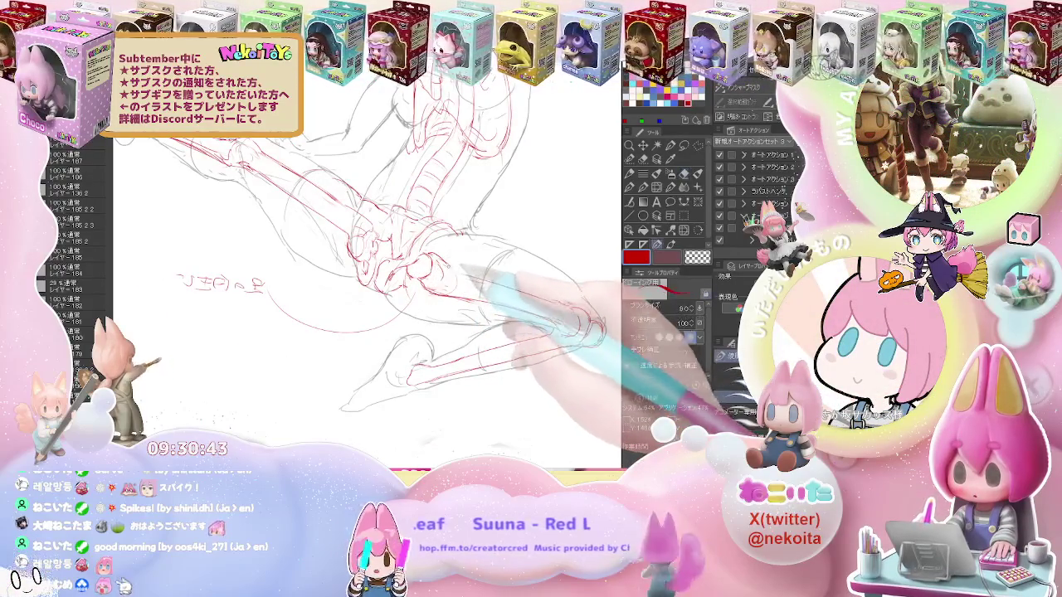
key("ctrl+minus")
key("ctrl+minus")
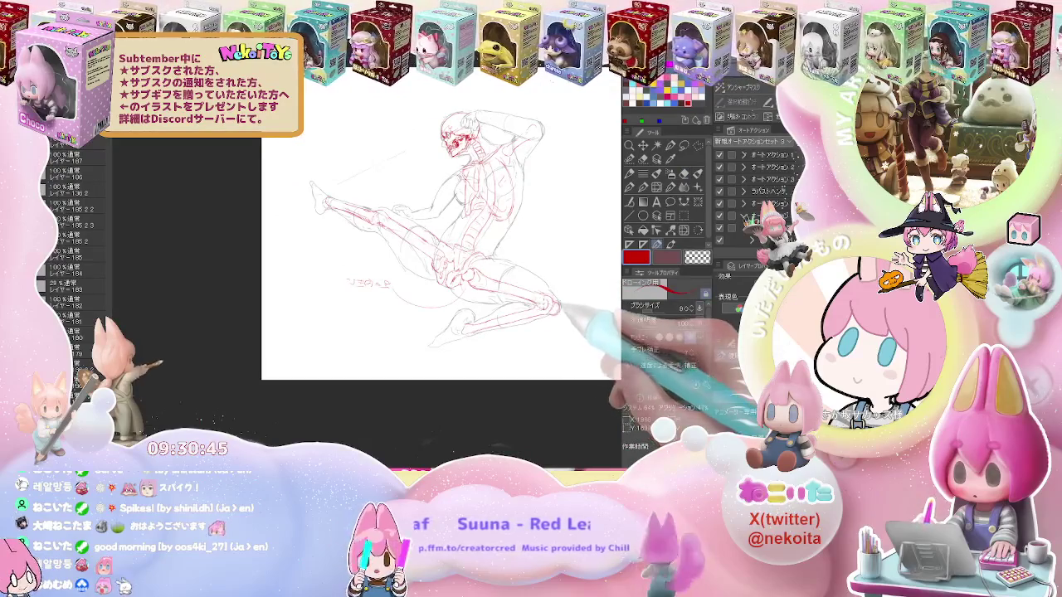
Draw a detailed red knee joint on the bent leg, erasing stray strokes
key("ctrl+plus")
key("ctrl+plus")
key("e")
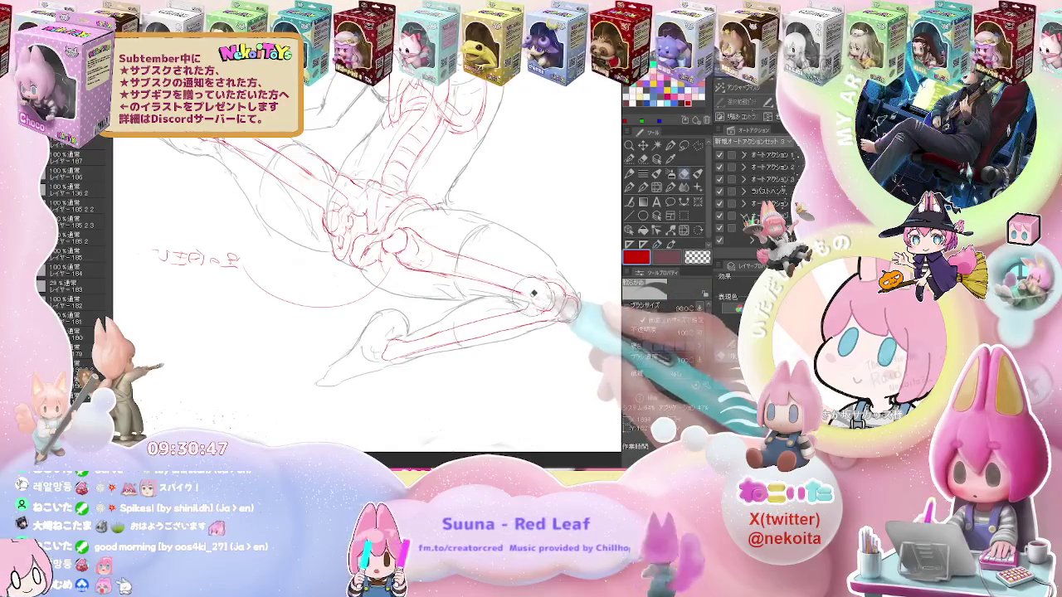
key("p")
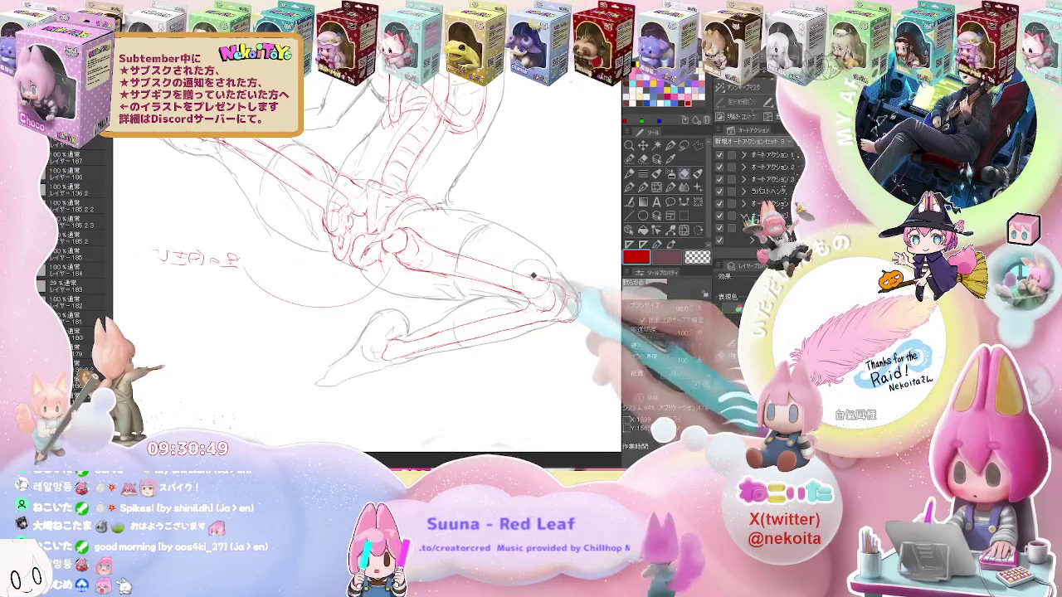
key("e")
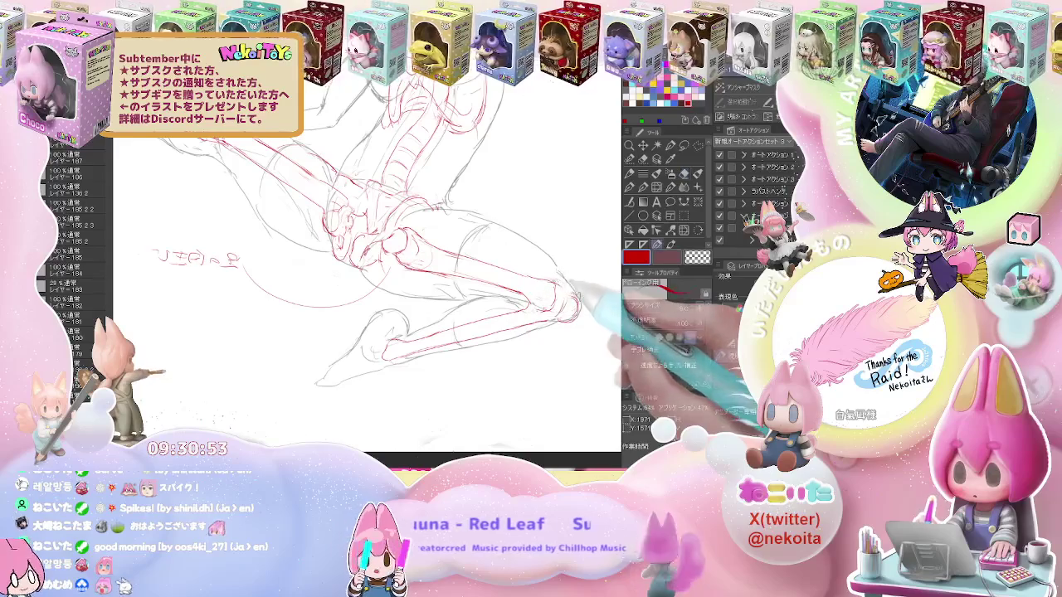
key("e")
key("e")
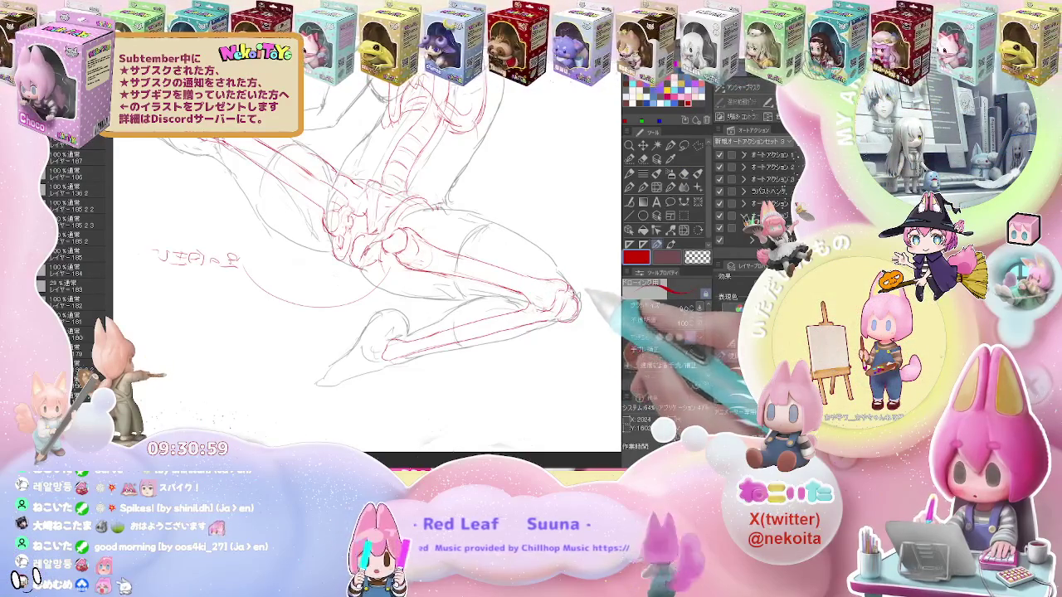
key("ctrl+minus")
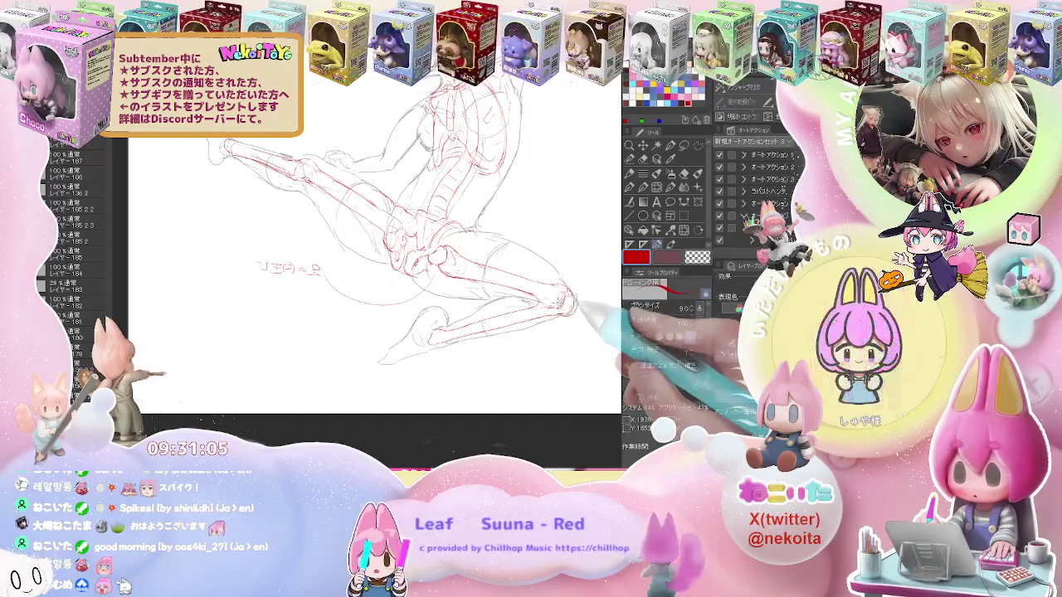
key("e")
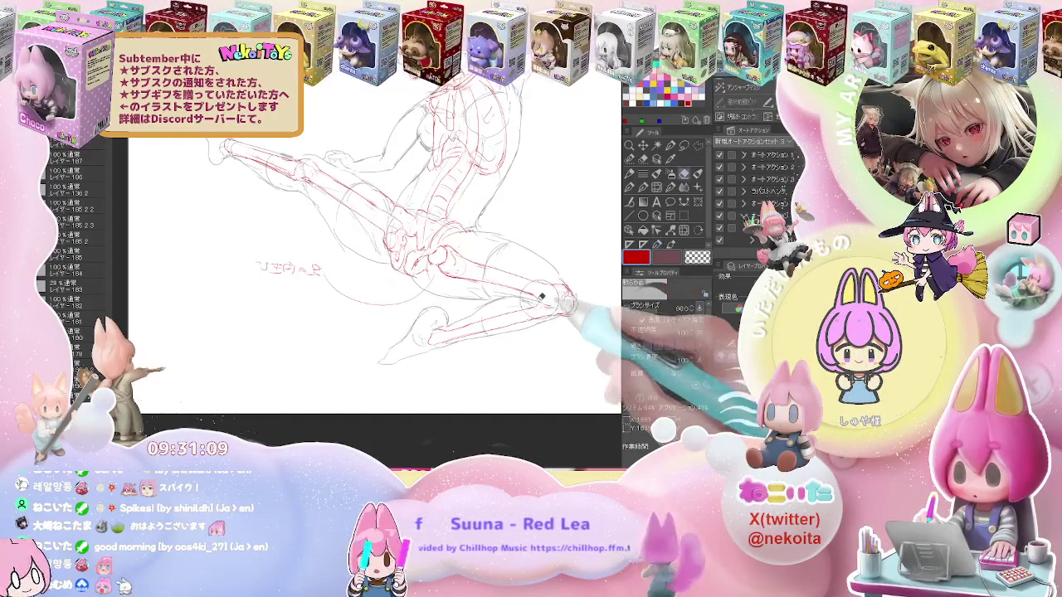
key("j")
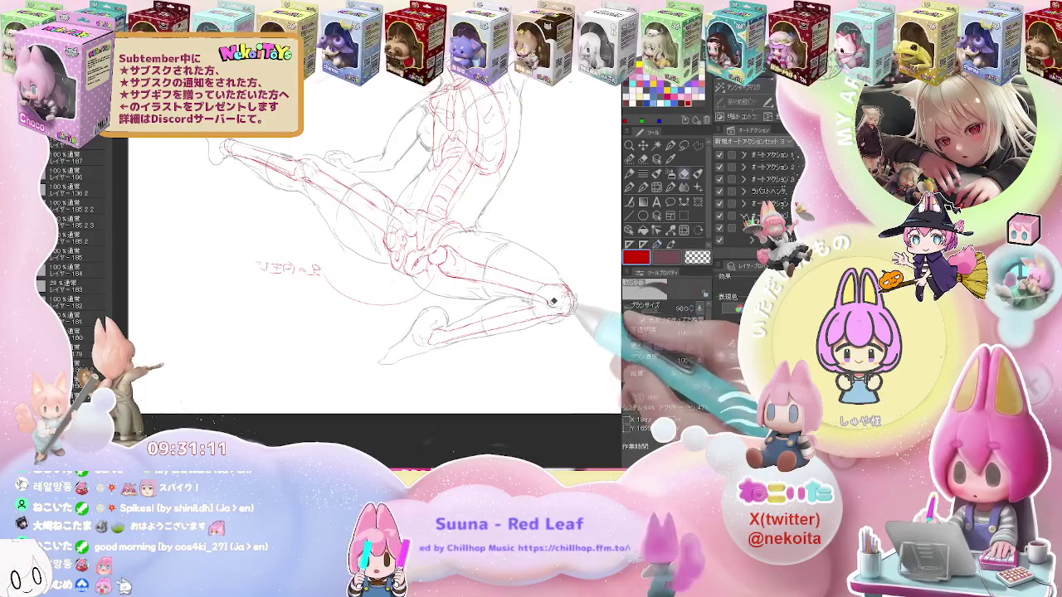
Clean up the red thigh and shin bone lines around the knee, rotating the view
key("ctrl+minus")
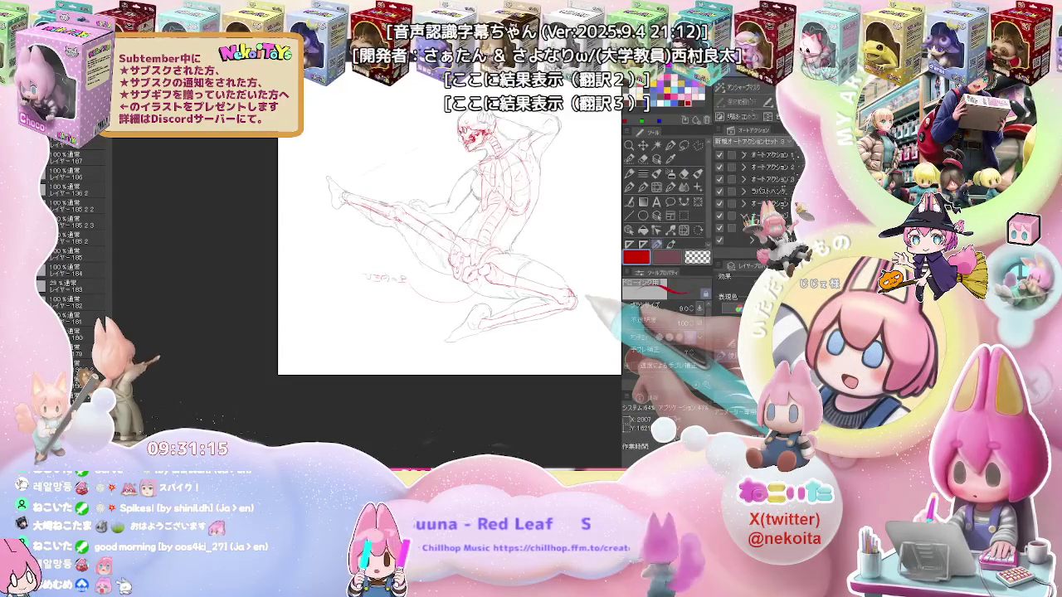
key("ctrl+plus")
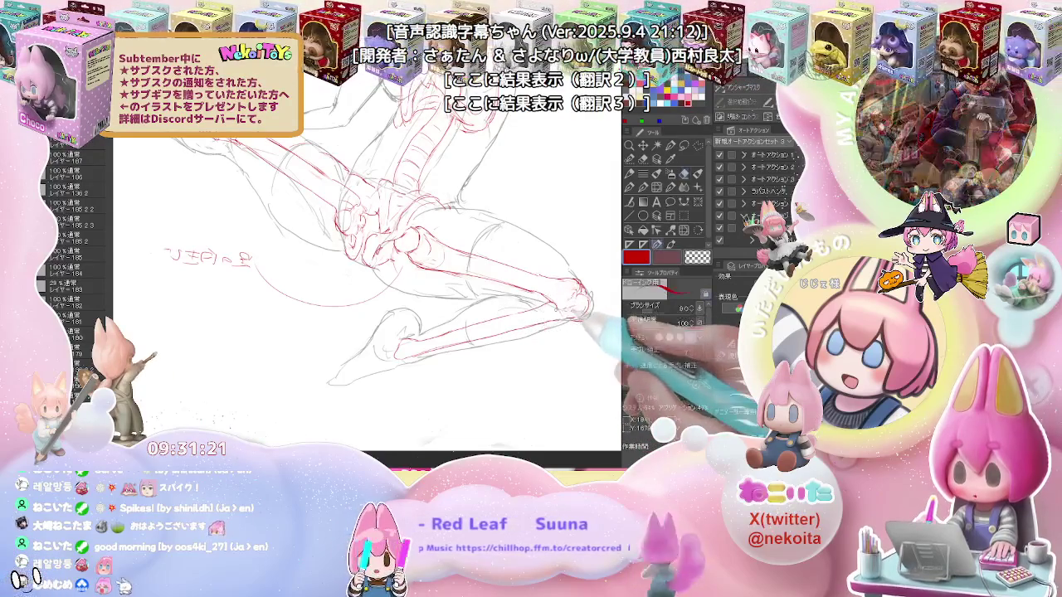
key("e")
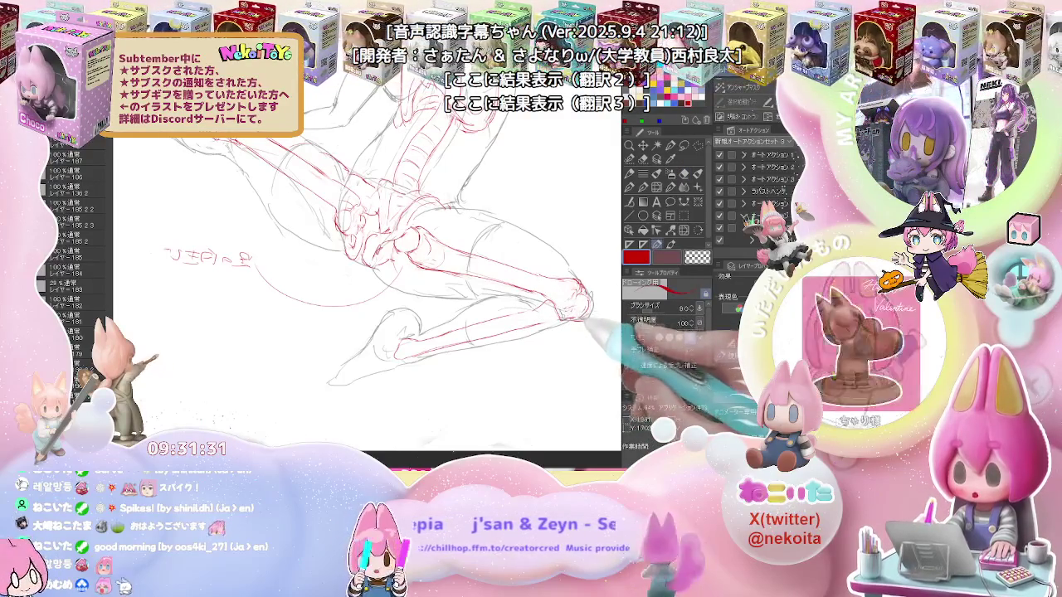
key("e")
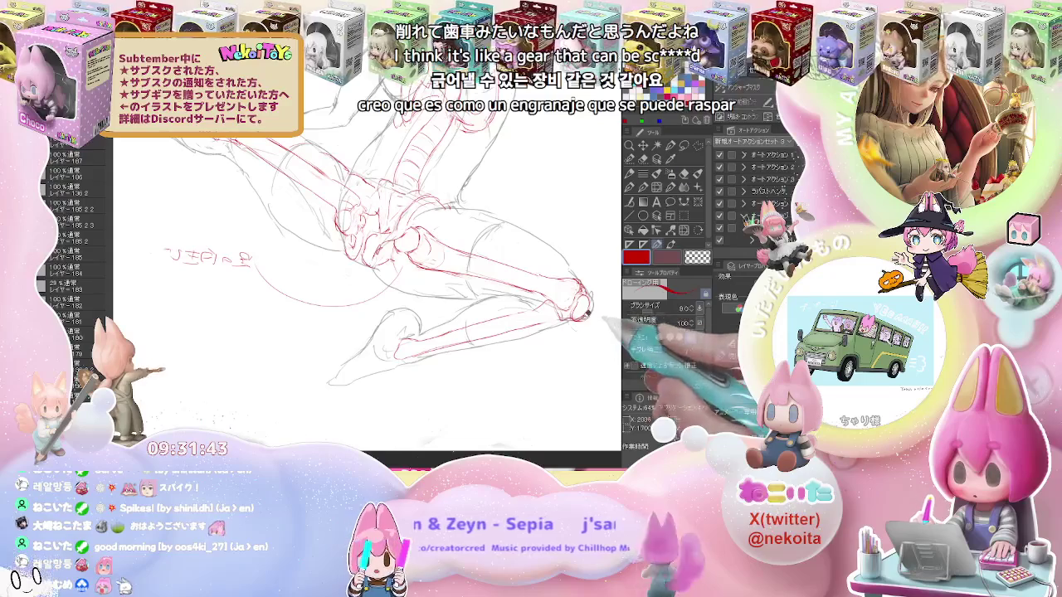
key("p")
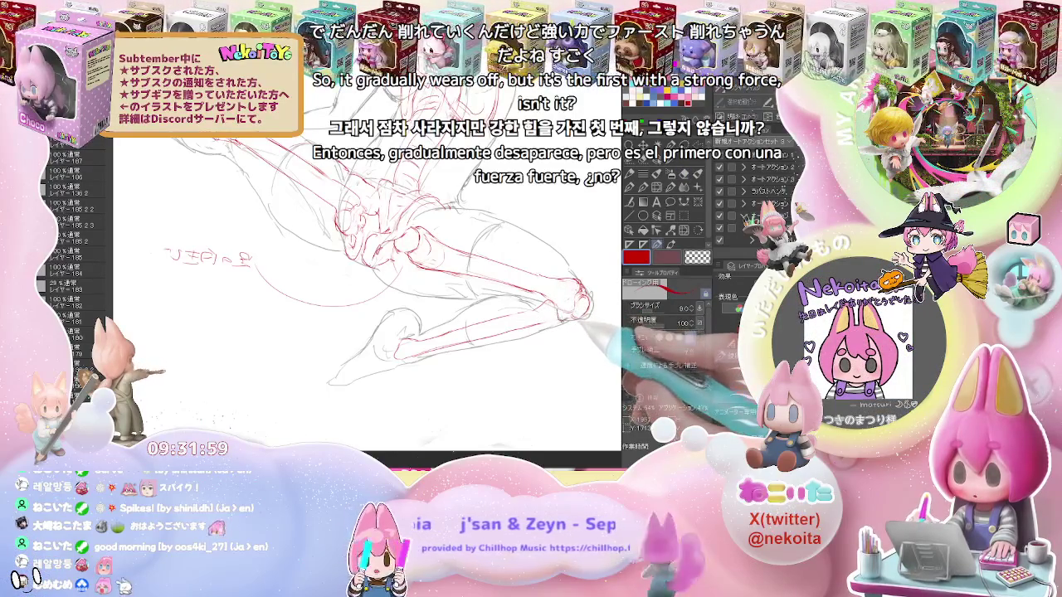
key("ctrl+minus")
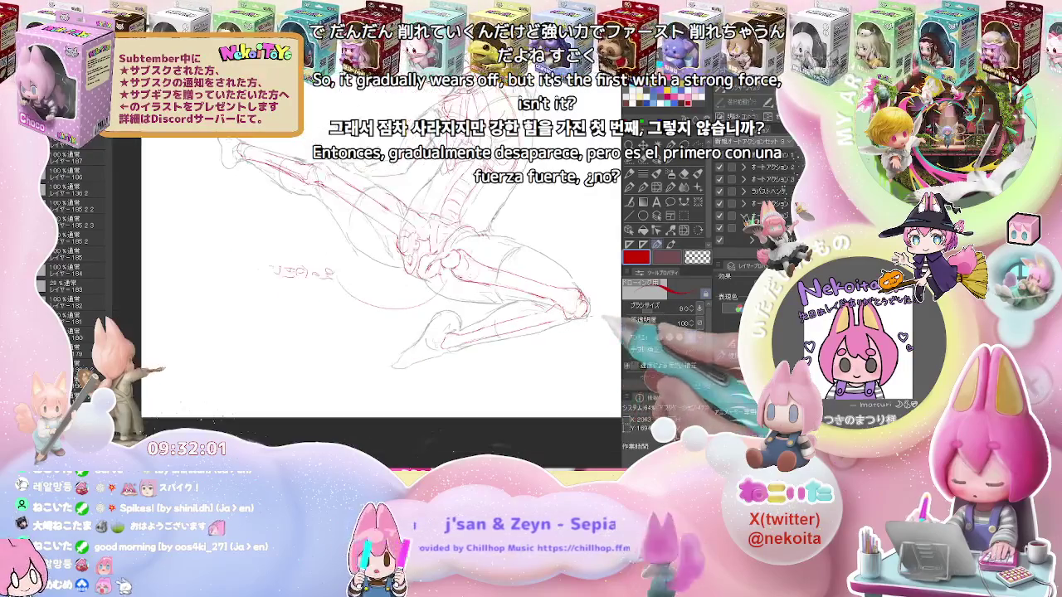
left_click_drag(596, 310, 610, 229)
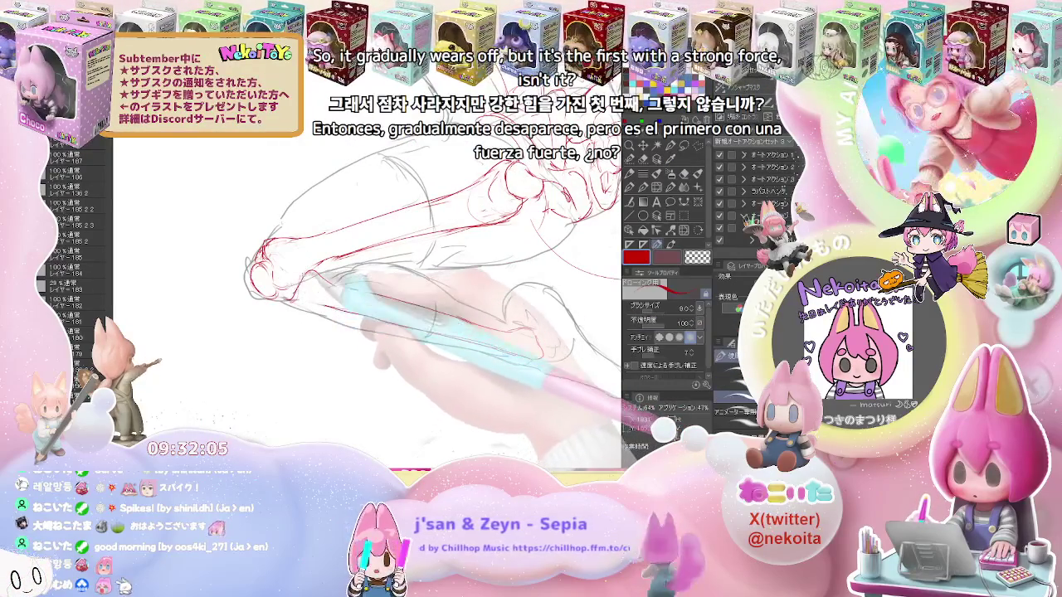
Redraw and tidy the red knee and shin bone lines on the bent leg
key("e")
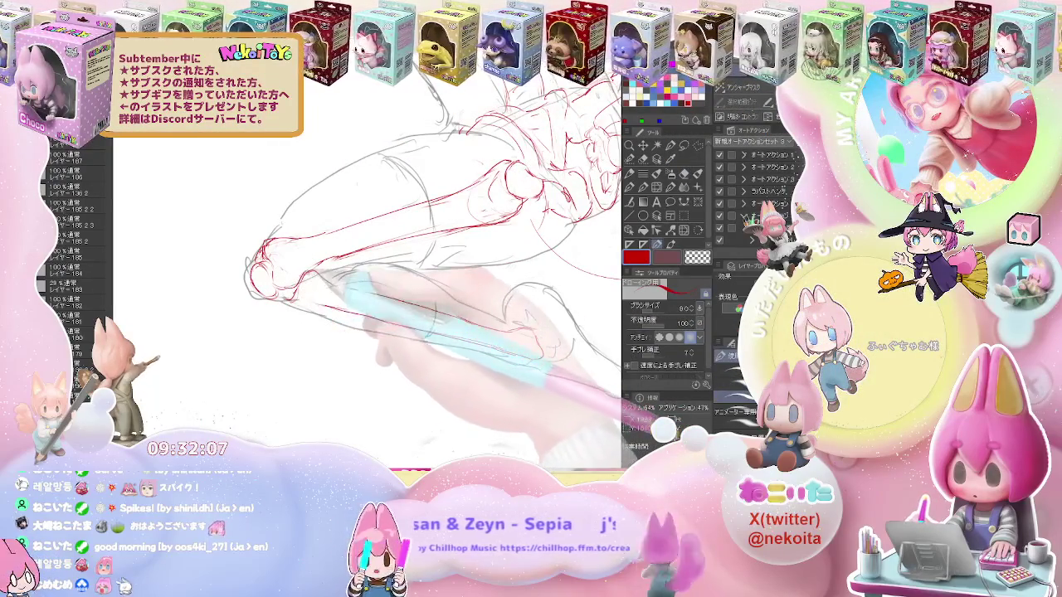
key("g")
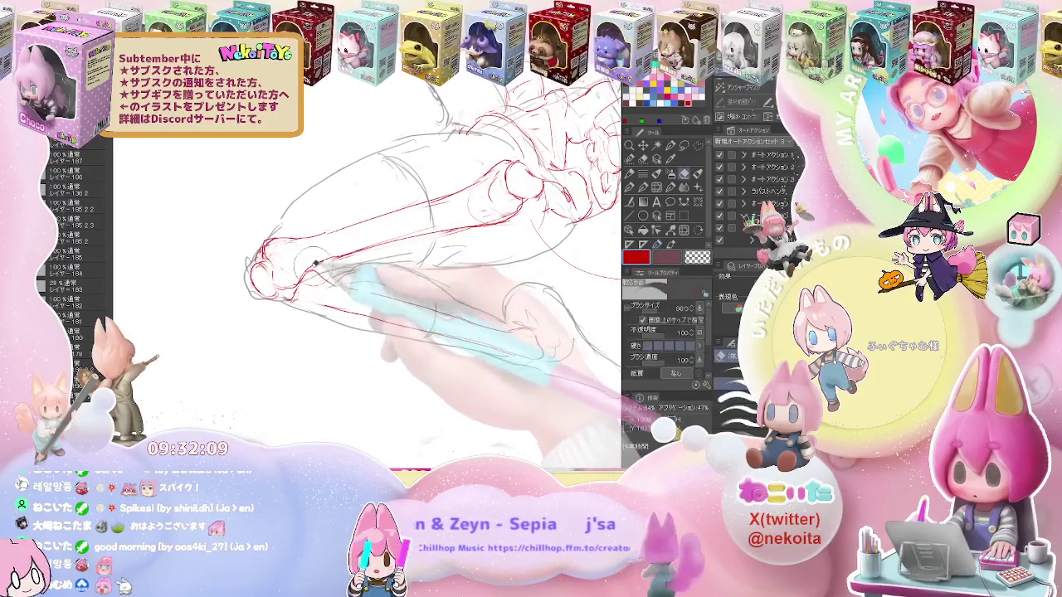
left_click_drag(352, 272, 429, 255)
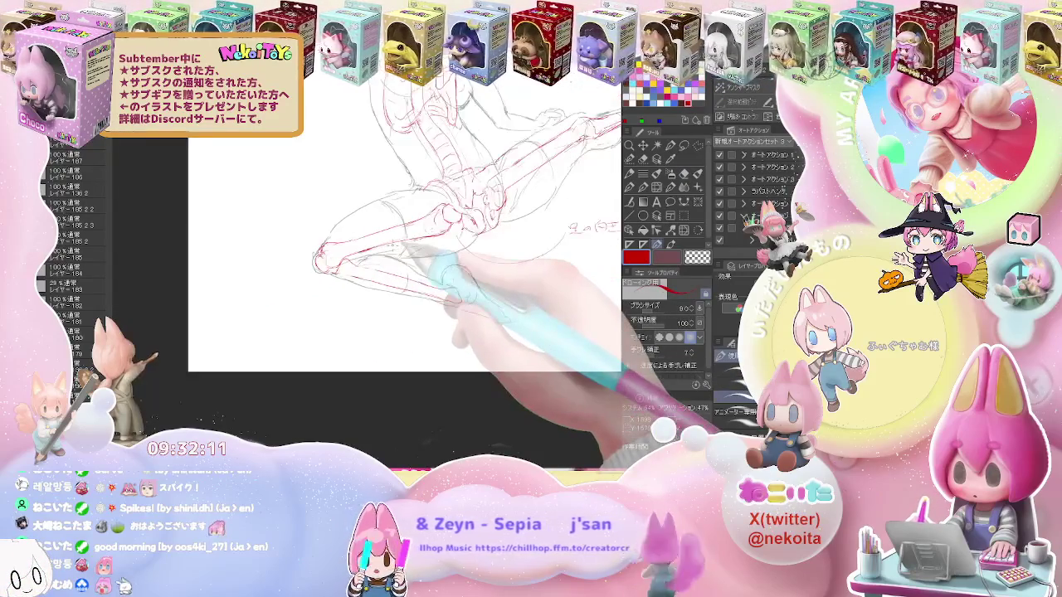
key("ctrl+minus")
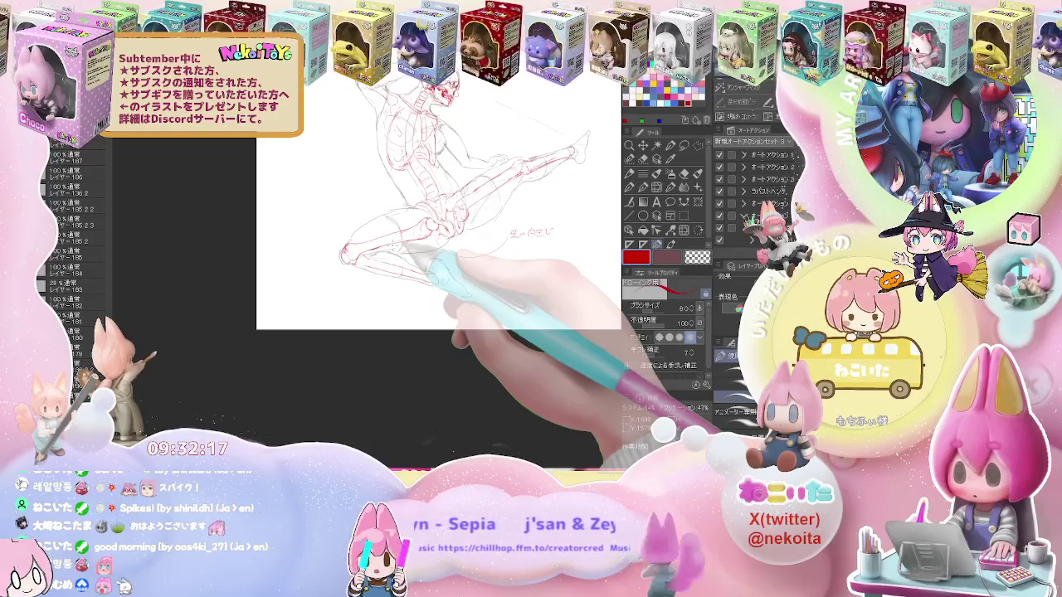
key("ctrl+plus")
key("p")
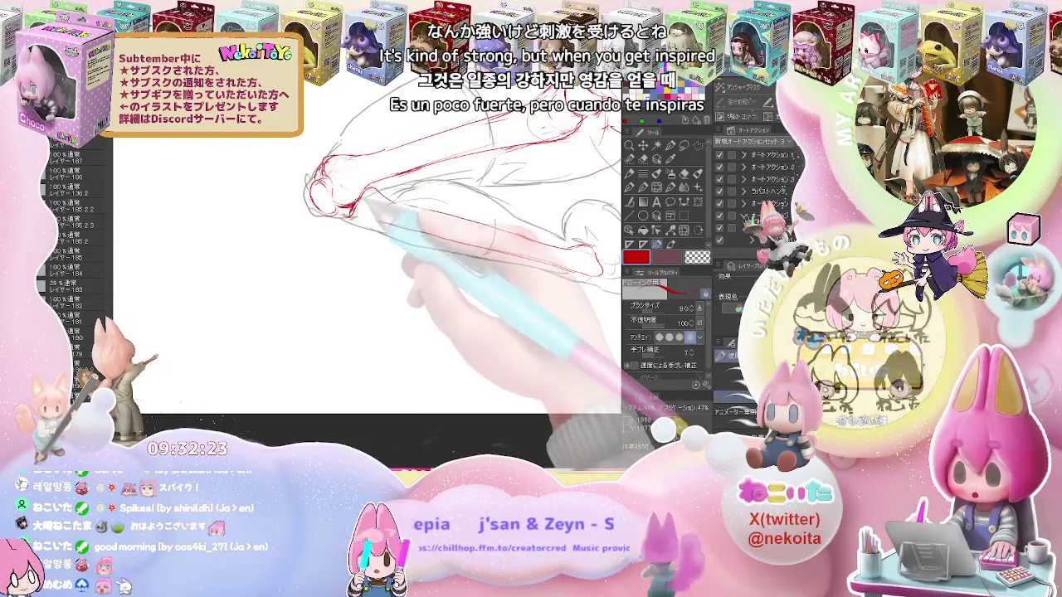
key("ctrl+minus")
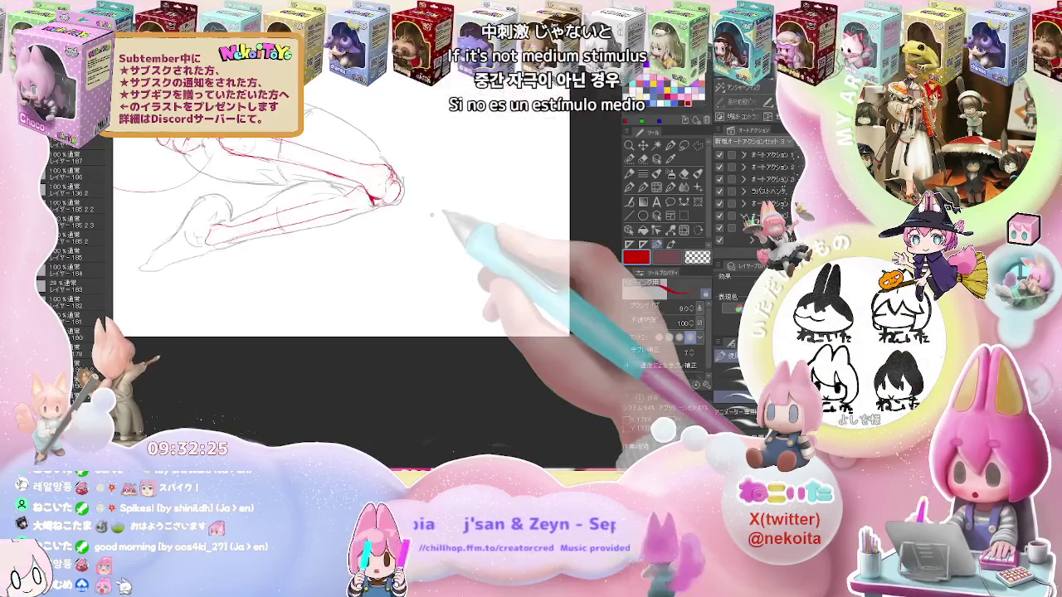
Turn the canvas upright on the leg and begin the red leg bone lines
key("ctrl+plus")
key("minus")
key("minus")
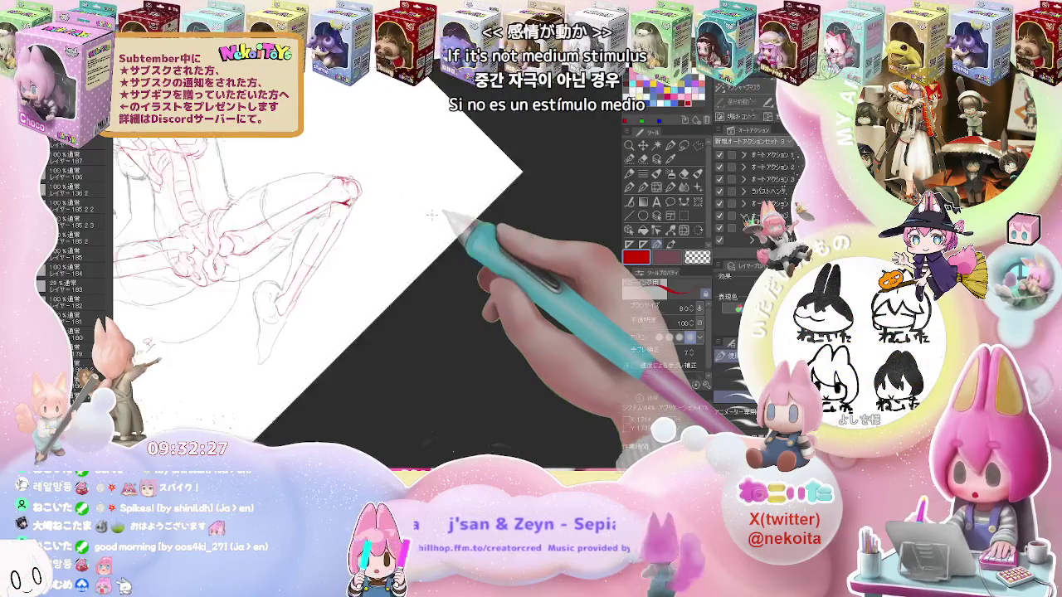
key("asciicircum")
key("b")
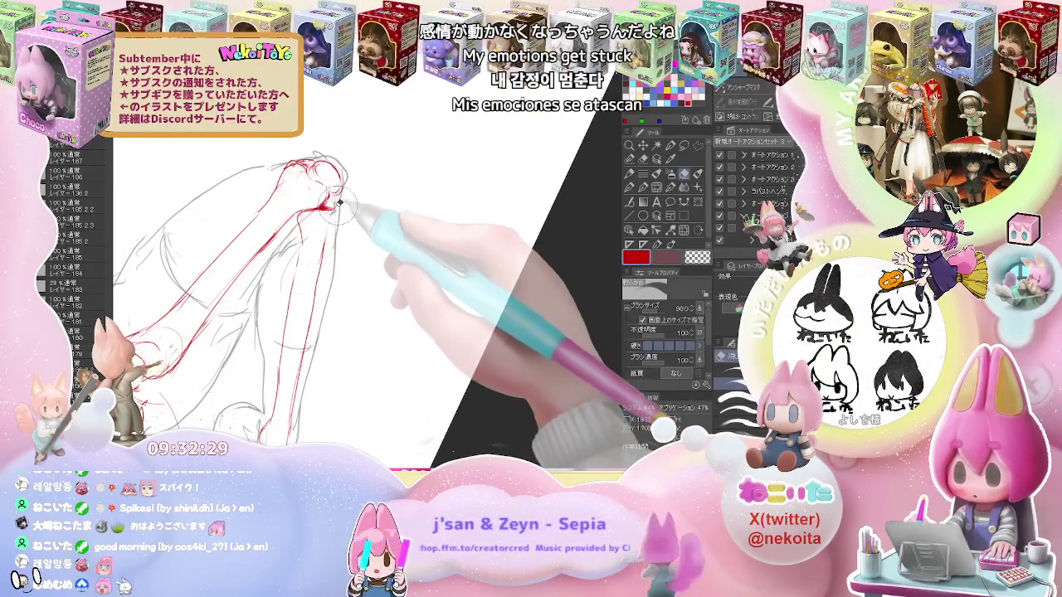
key("p")
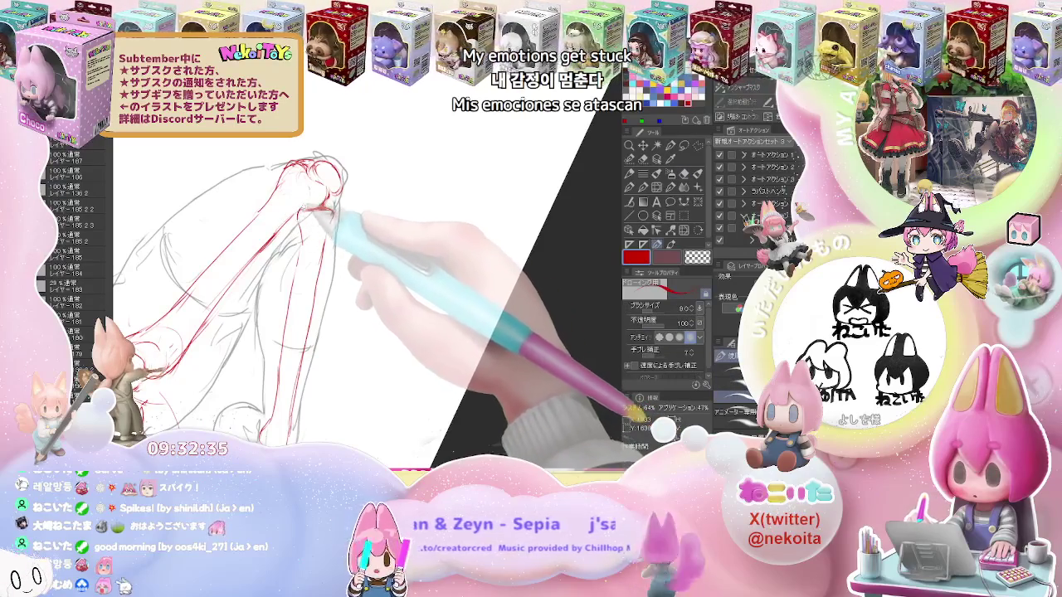
key("e")
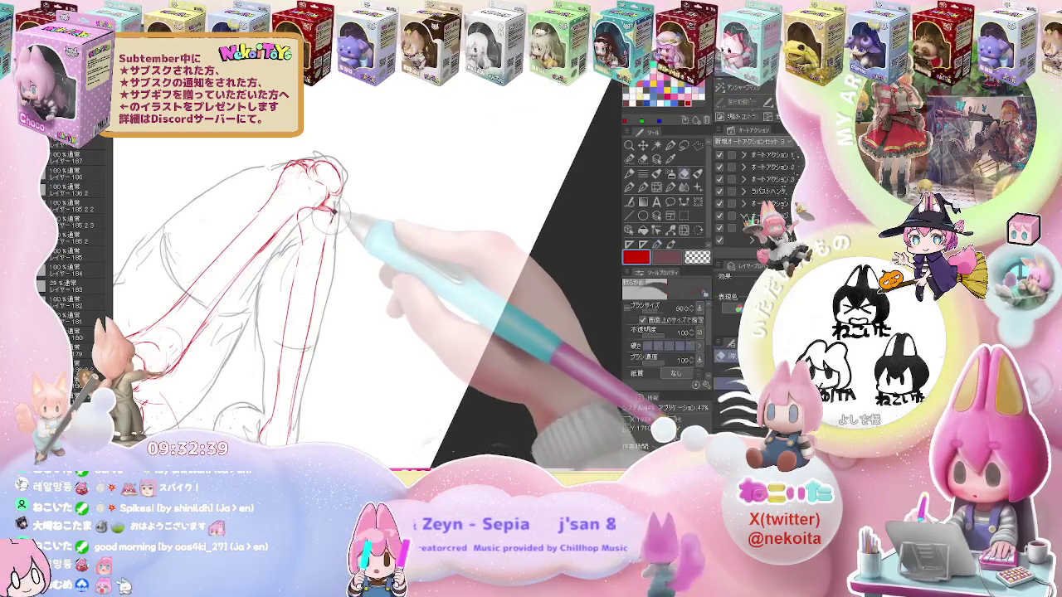
left_click_drag(332, 214, 330, 231)
key("p")
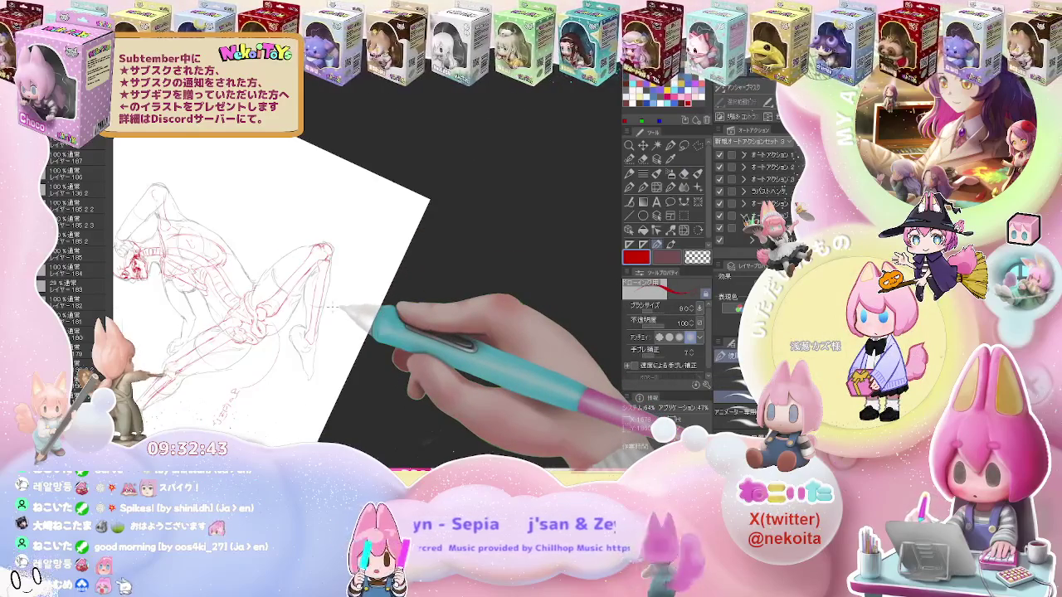
key("asciicircum")
key("asciicircum")
key("asciicircum")
key("asciicircum")
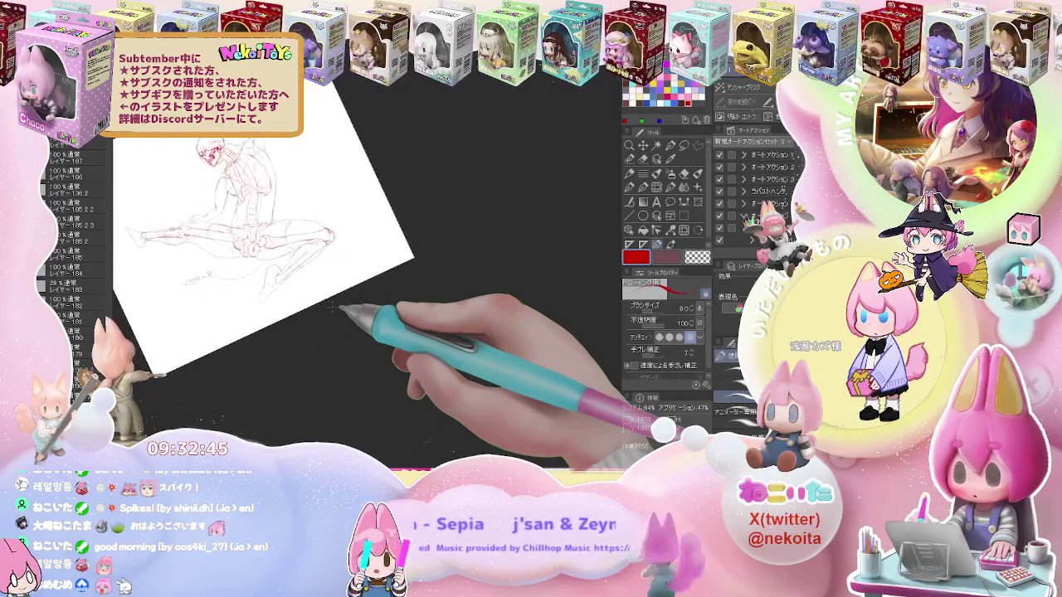
key("asciicircum")
key("asciicircum")
key("asciicircum")
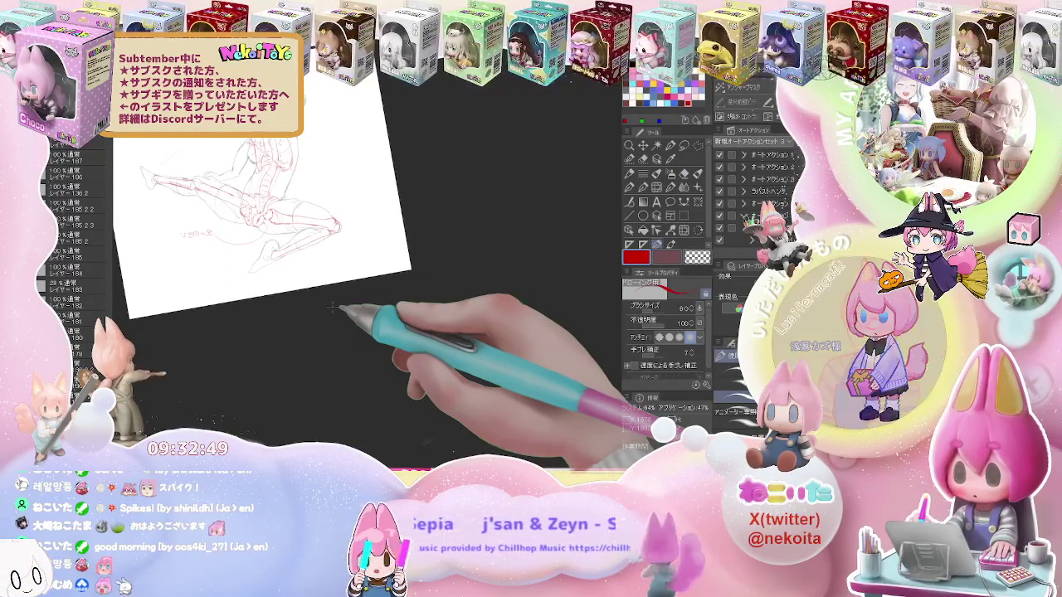
key("ctrl+plus")
Draw red bone lines below the knee and erase stray marks near the head
left_click_drag(352, 178, 124, 278)
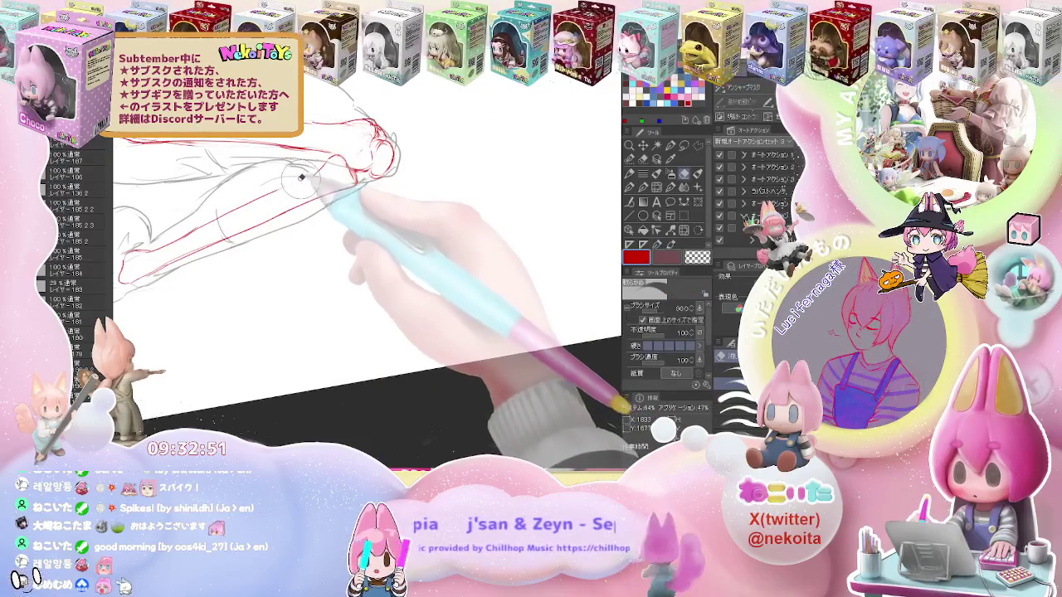
left_click_drag(374, 249, 473, 253)
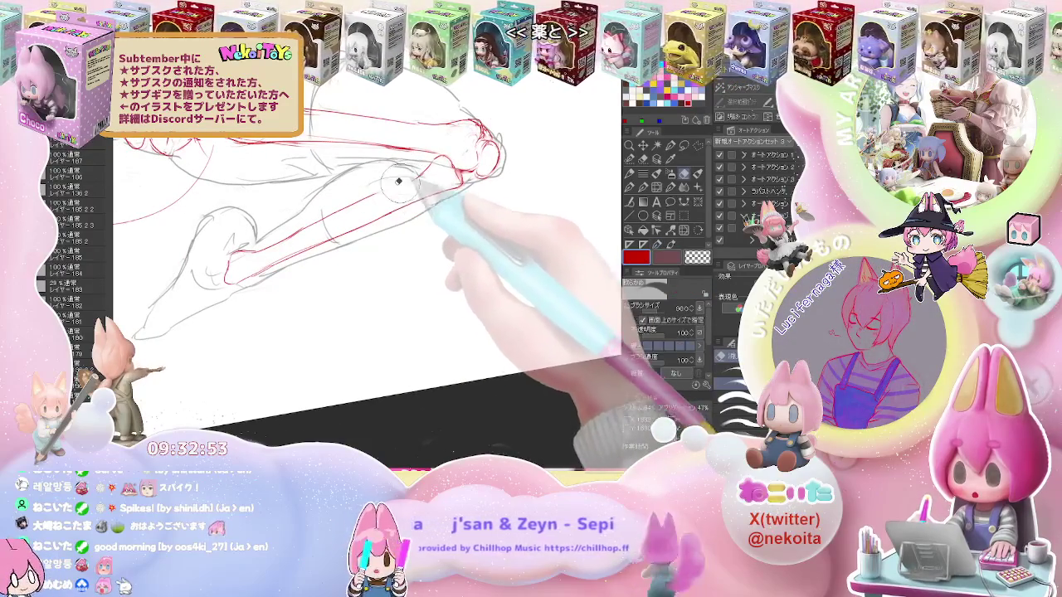
key("e")
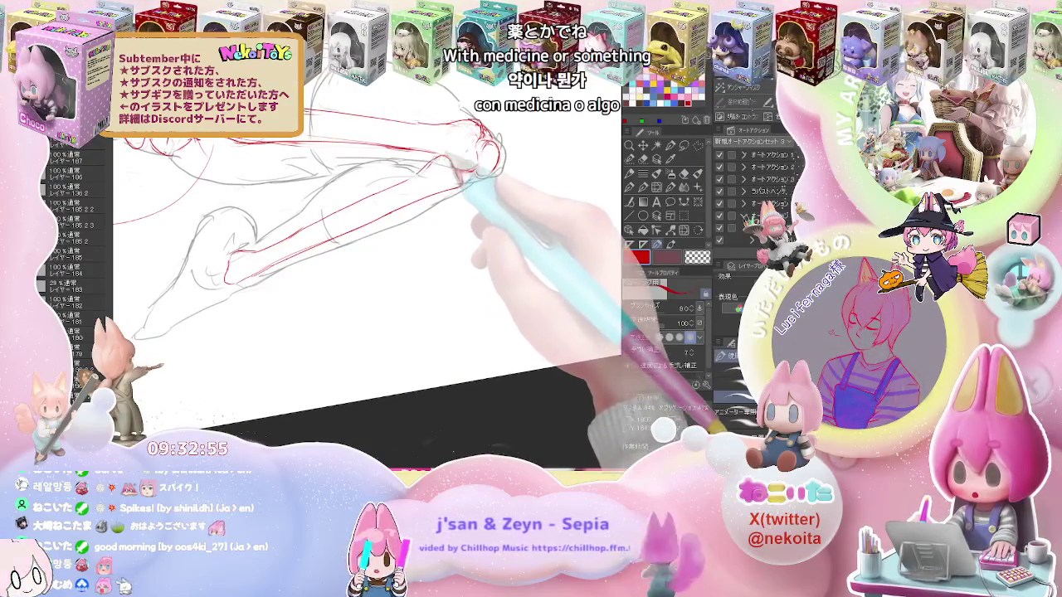
mouse_move(438, 162)
left_mouse_down()
mouse_move(404, 181)
mouse_move(412, 211)
mouse_move(330, 228)
left_mouse_up()
key("p")
key("e")
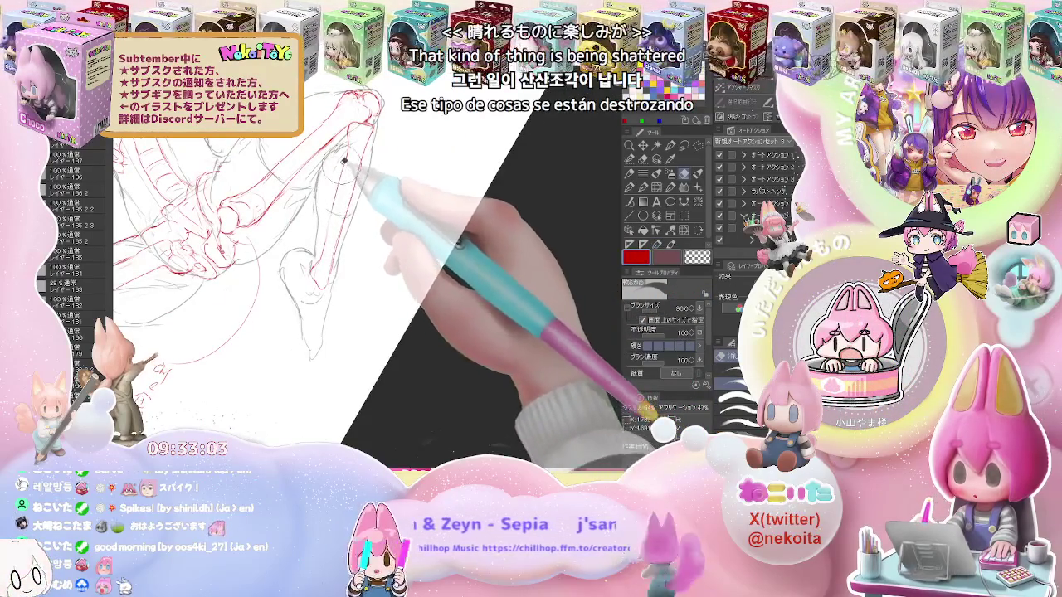
key("p")
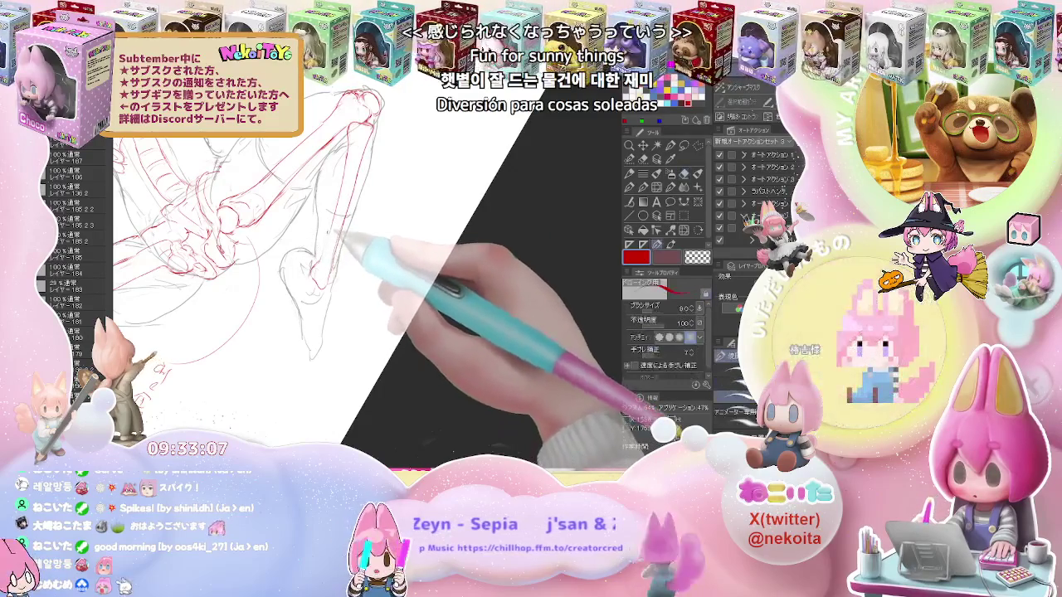
key("e")
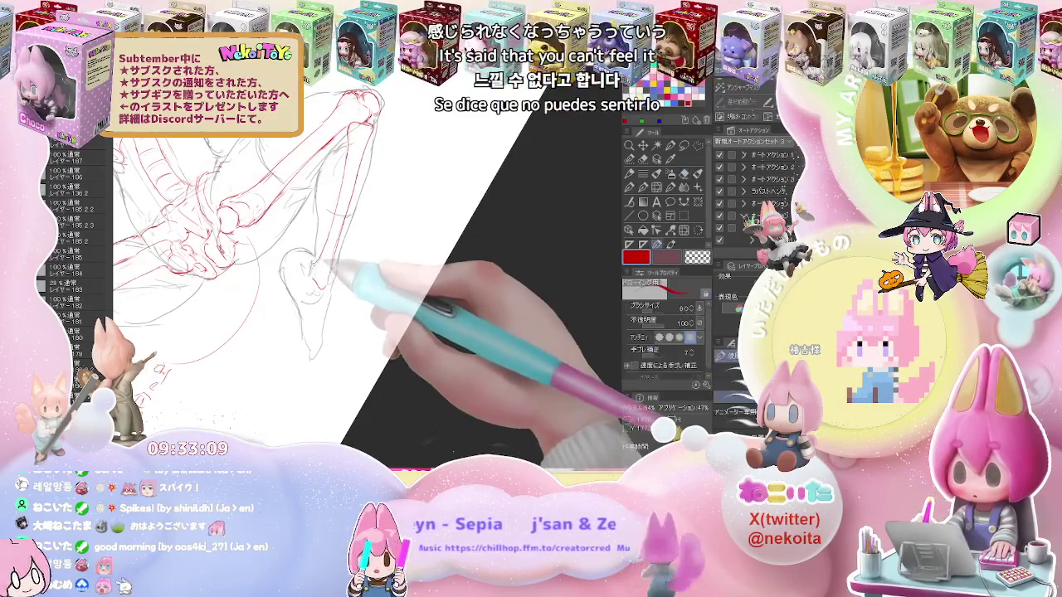
key("p")
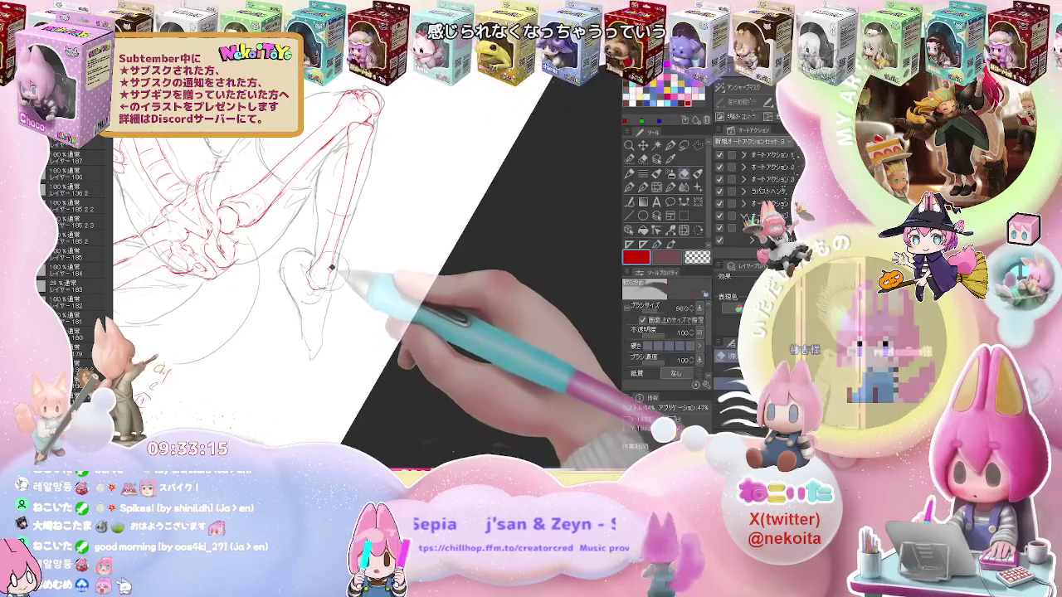
key("ctrl+minus")
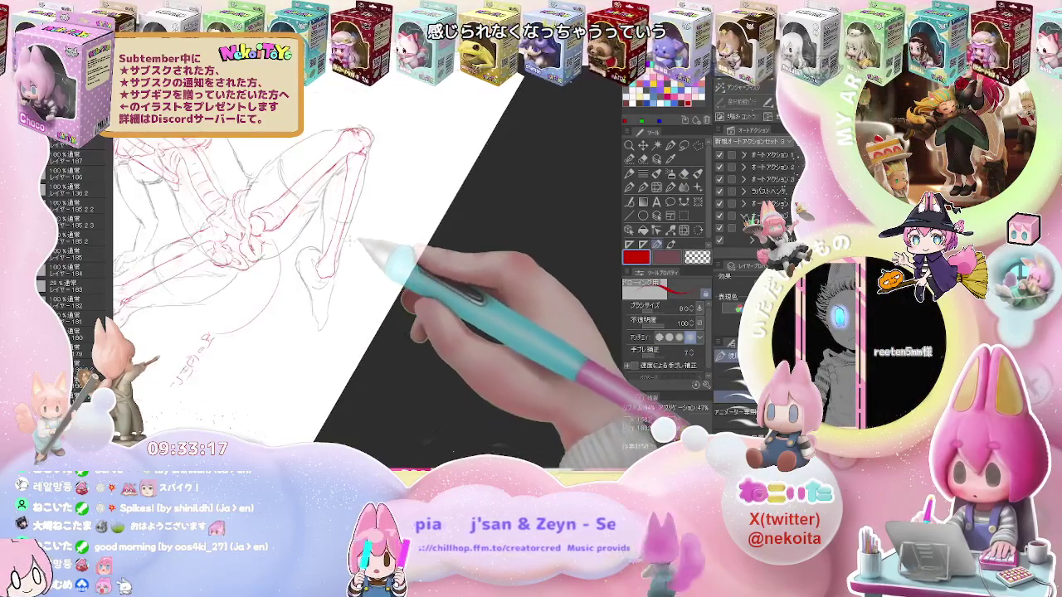
With the figure turned horizontal, refine the red thigh and shin bones
key("asciicircum")
key("asciicircum")
key("asciicircum")
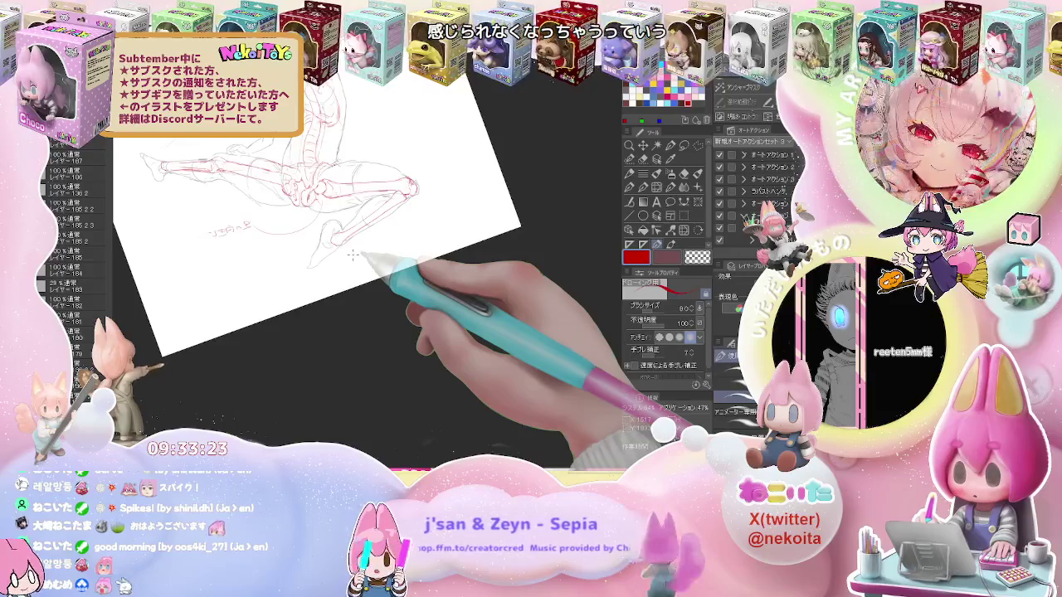
key("e")
key("p")
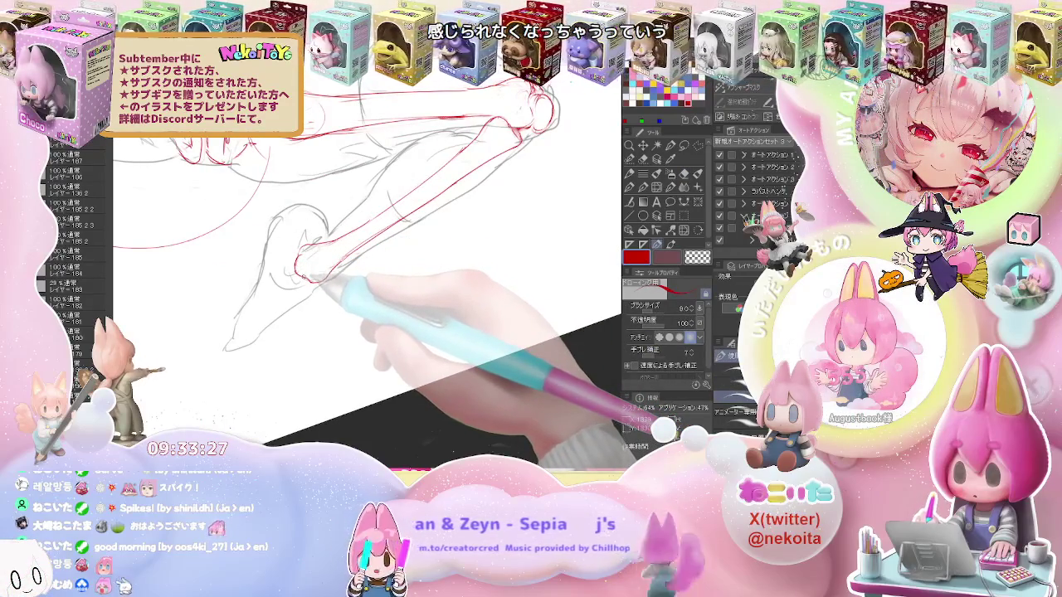
key("e")
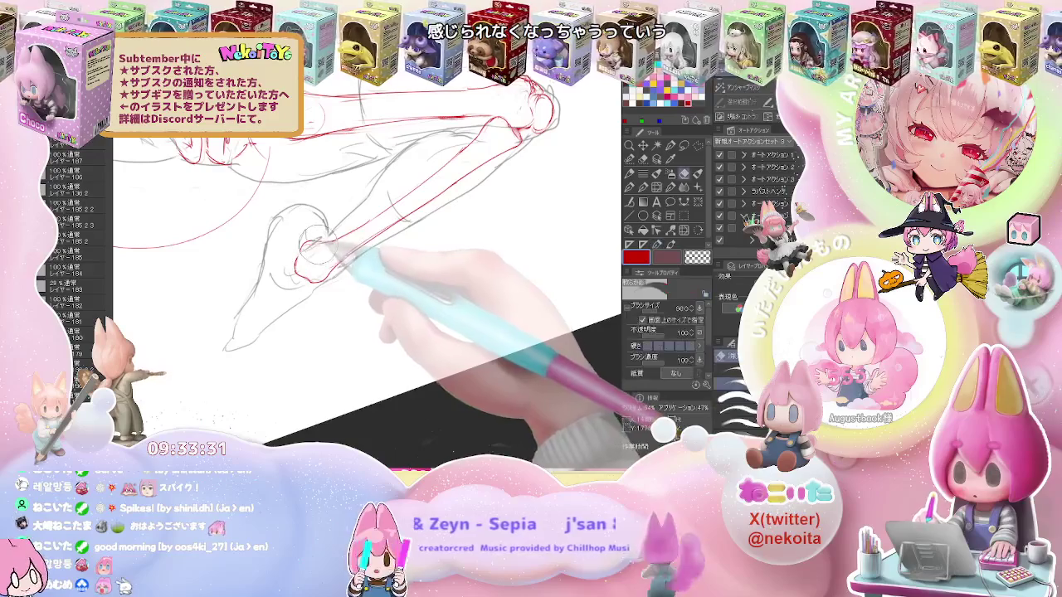
key("p")
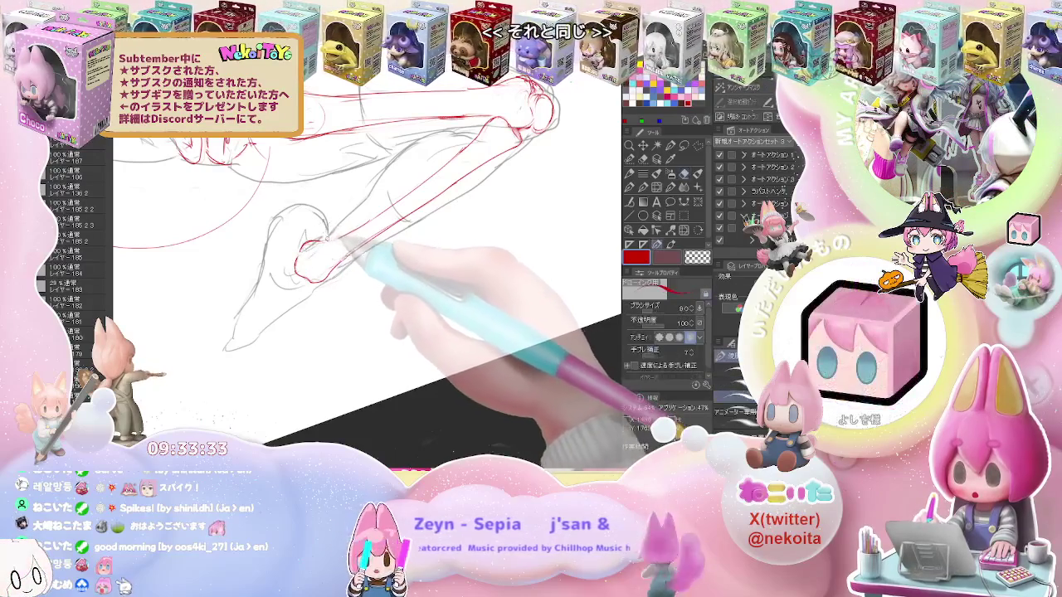
key("ctrl+minus")
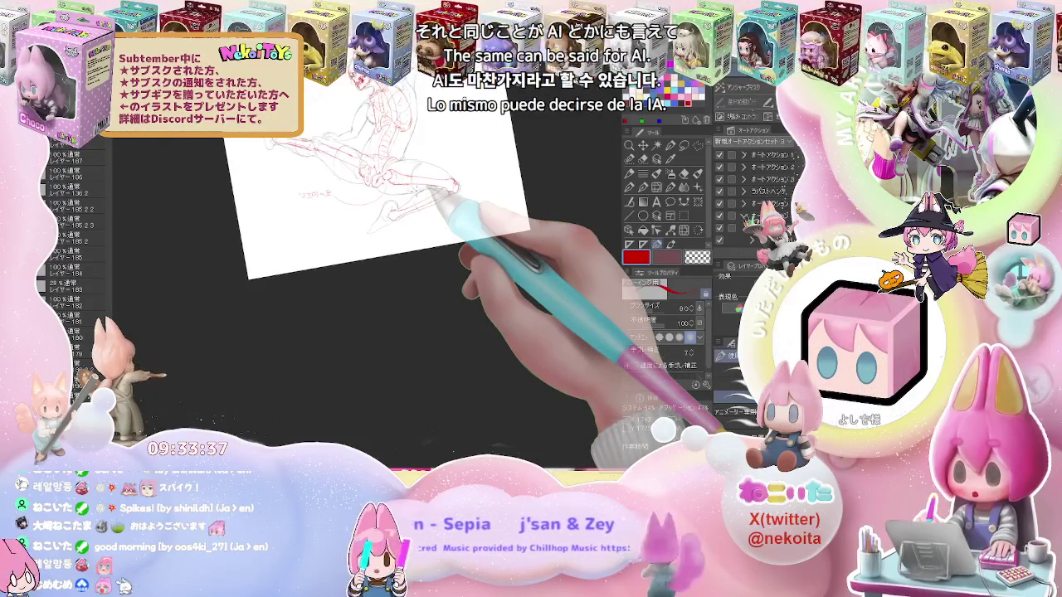
key("ctrl+plus")
key("ctrl+plus")
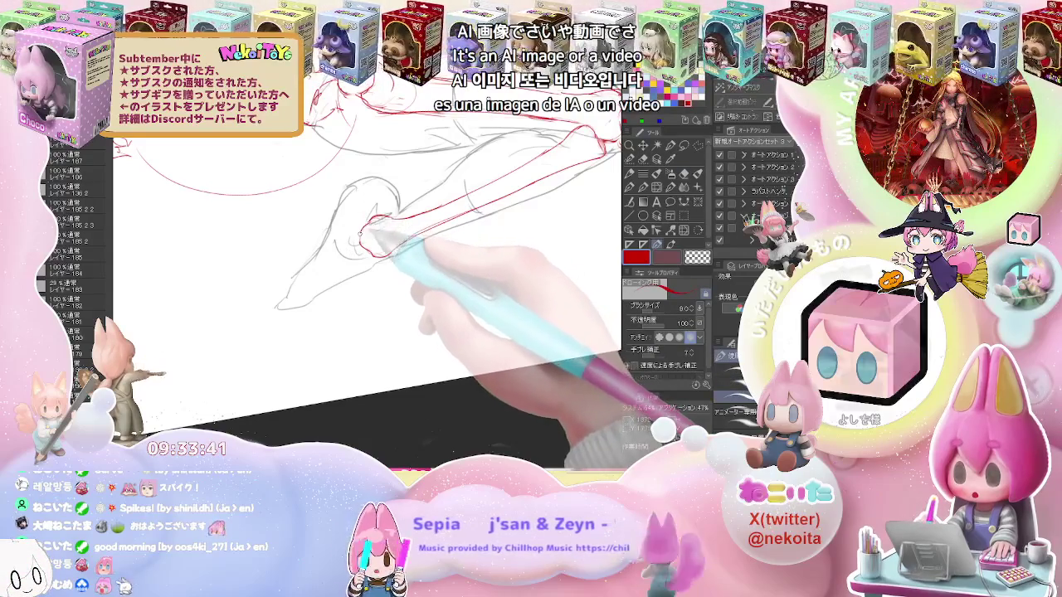
key("e")
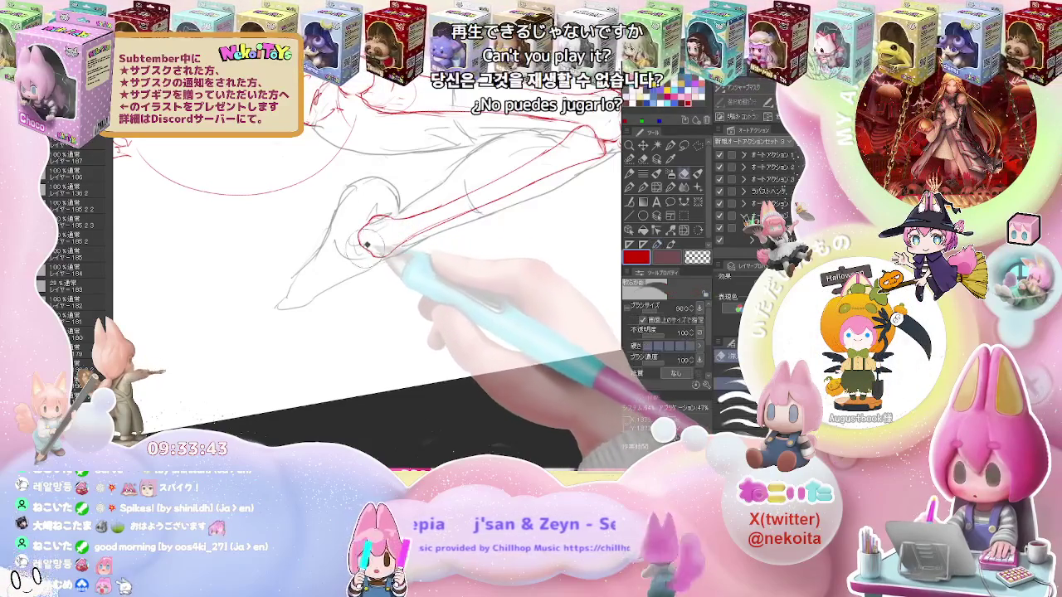
key("p")
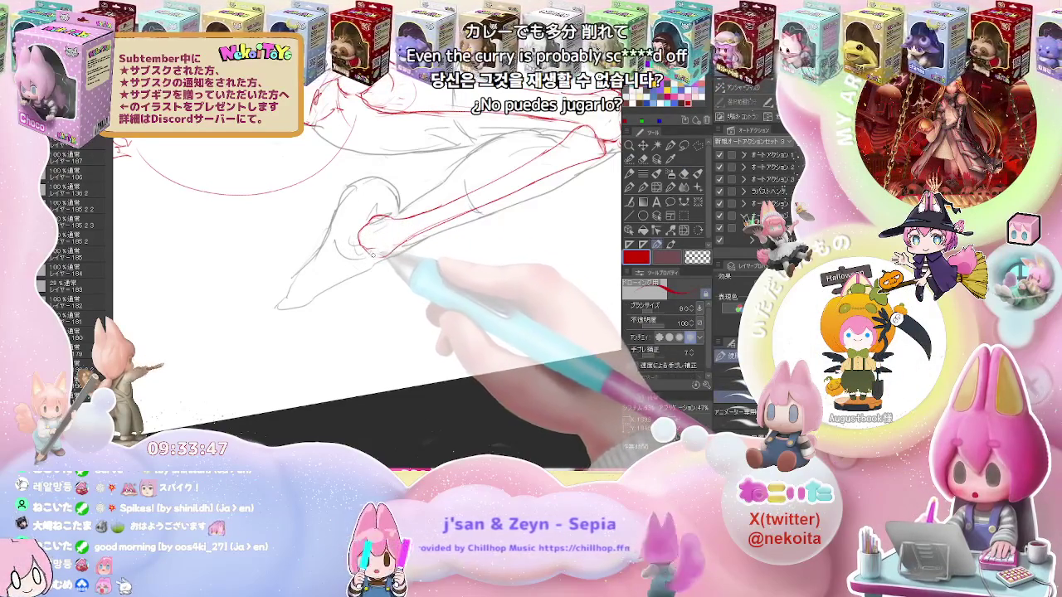
key("e")
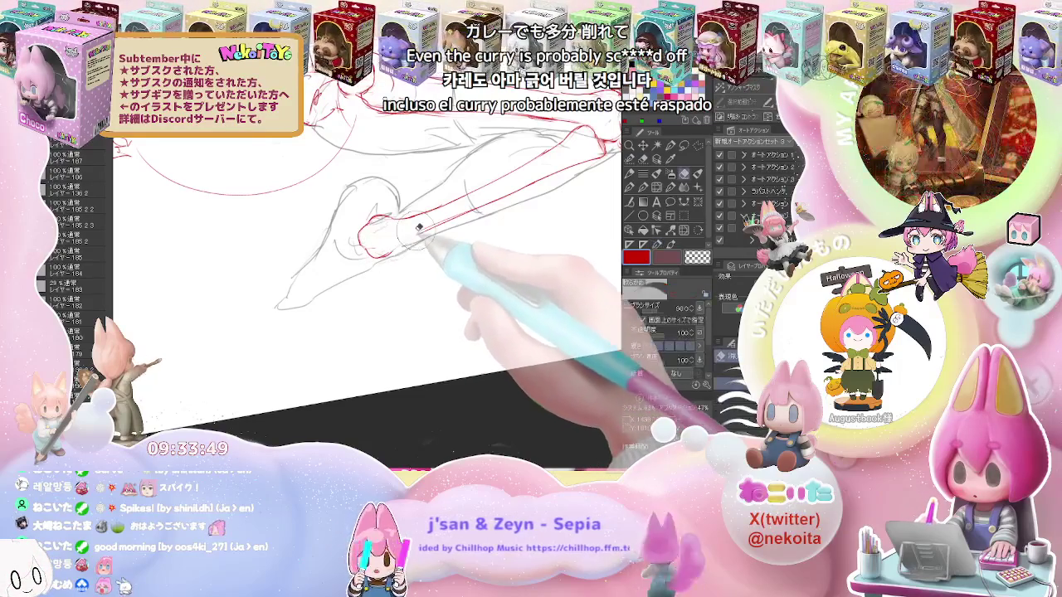
key("p")
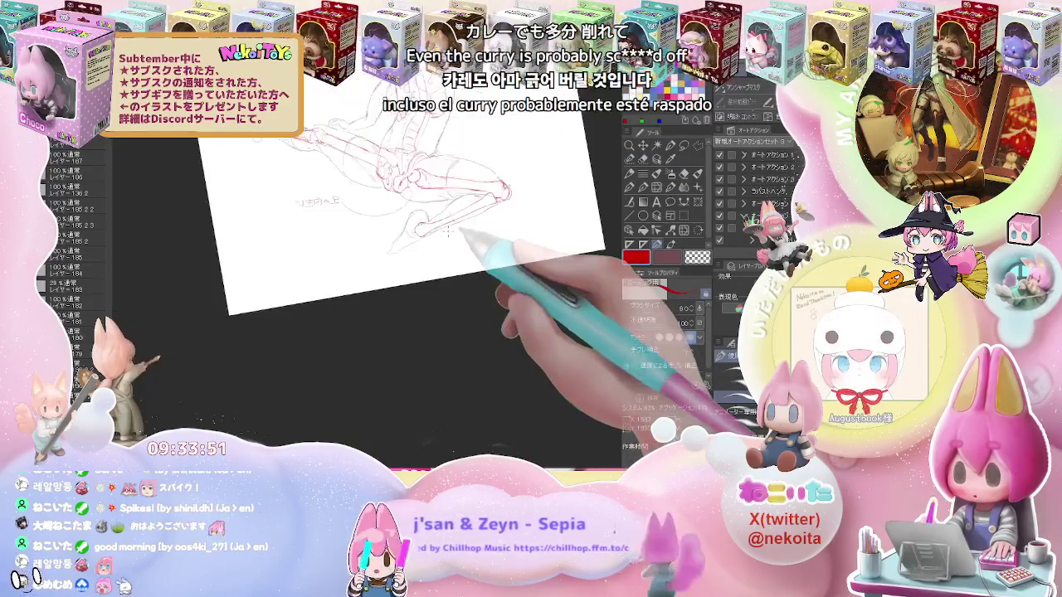
key("ctrl+minus")
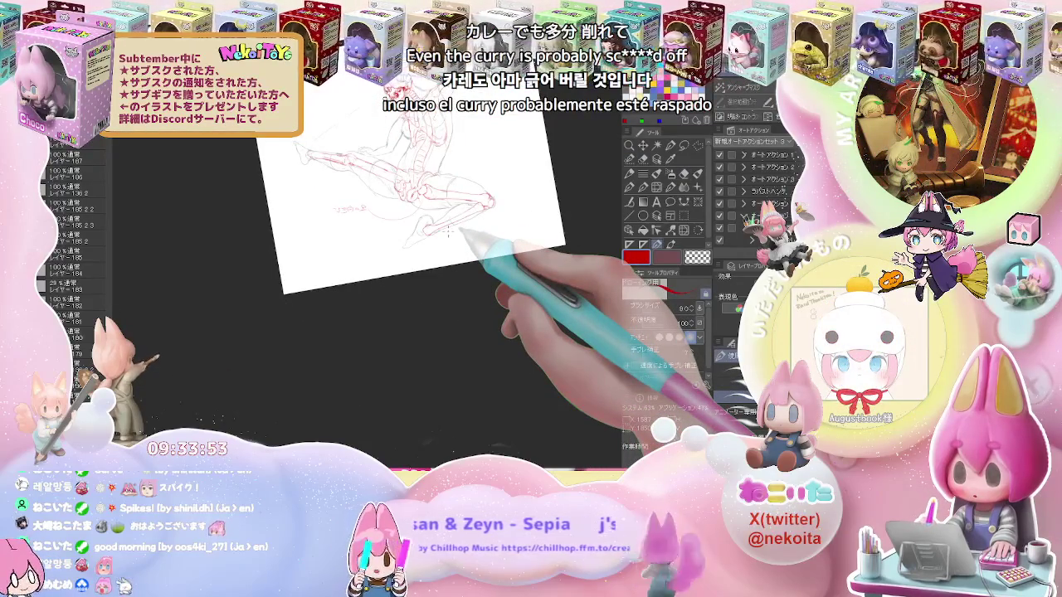
Touch up the red knee joints and review the finished leg bones
key("ctrl+plus")
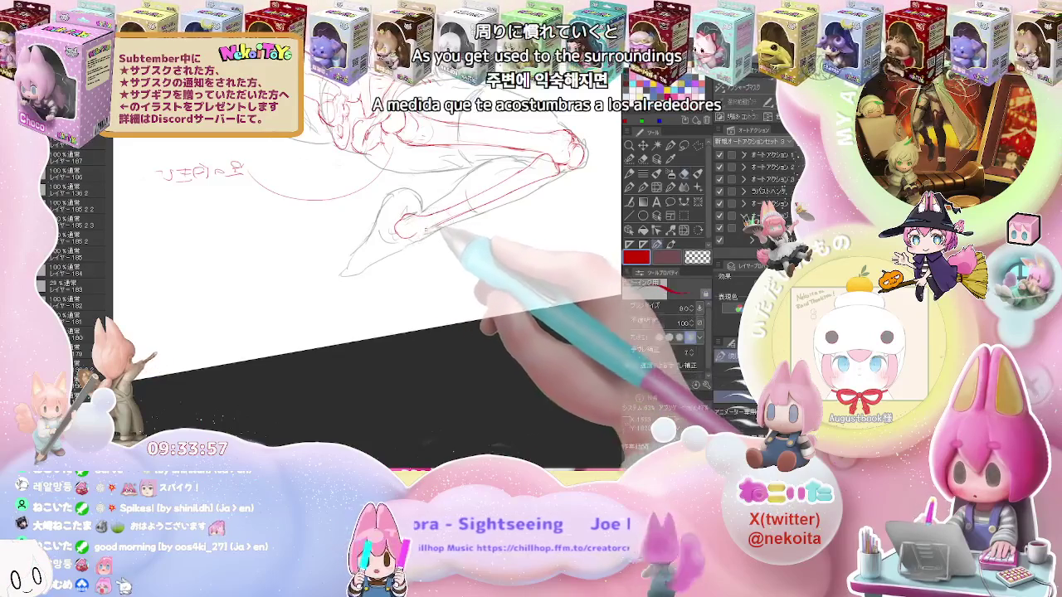
key("e")
key("p")
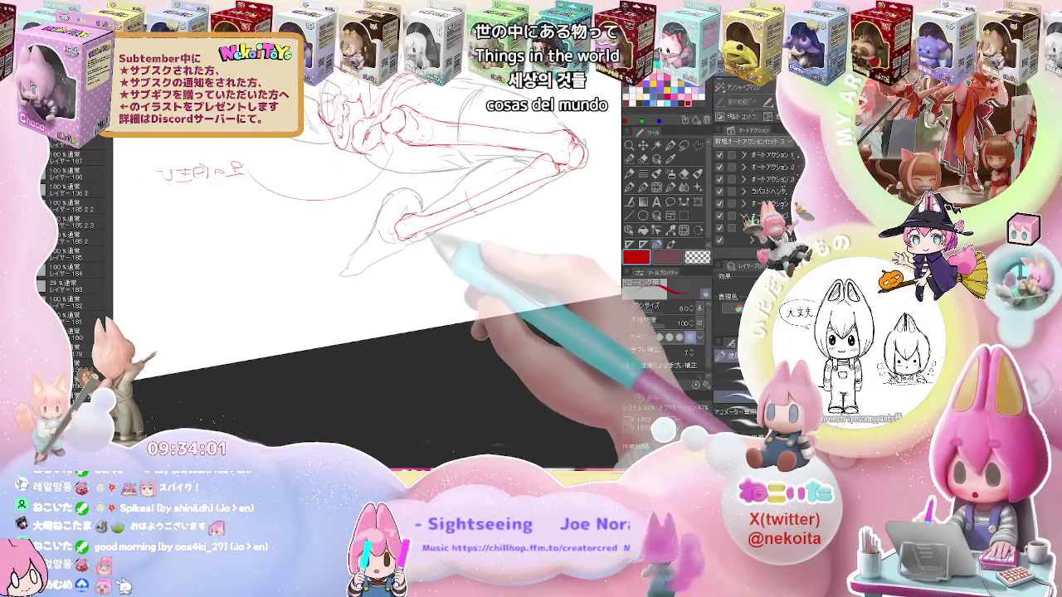
scroll(448, 207, "down", 2)
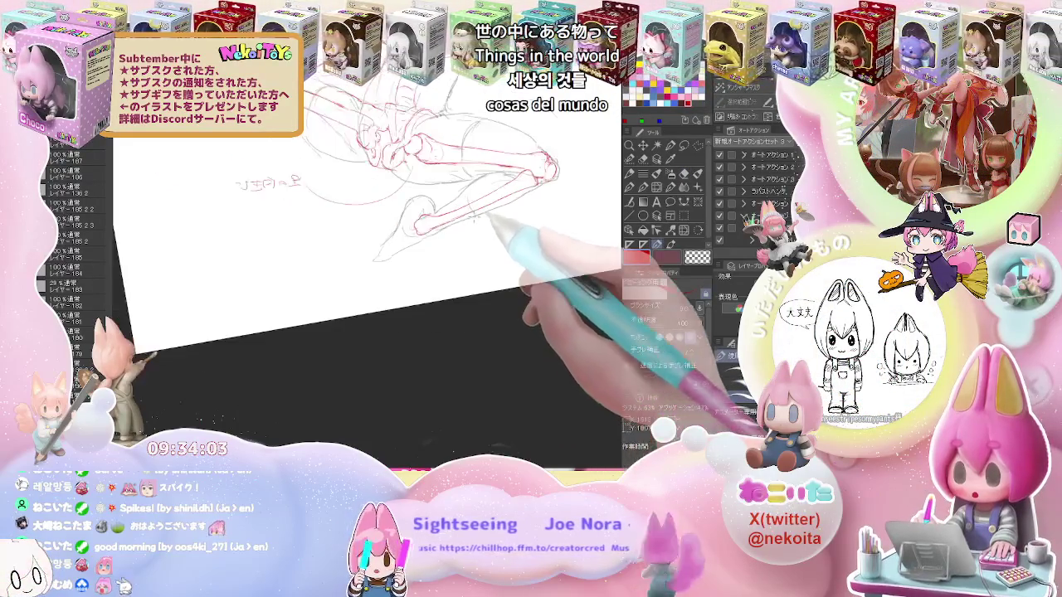
scroll(490, 217, "down", 2)
scroll(414, 255, "down", 1)
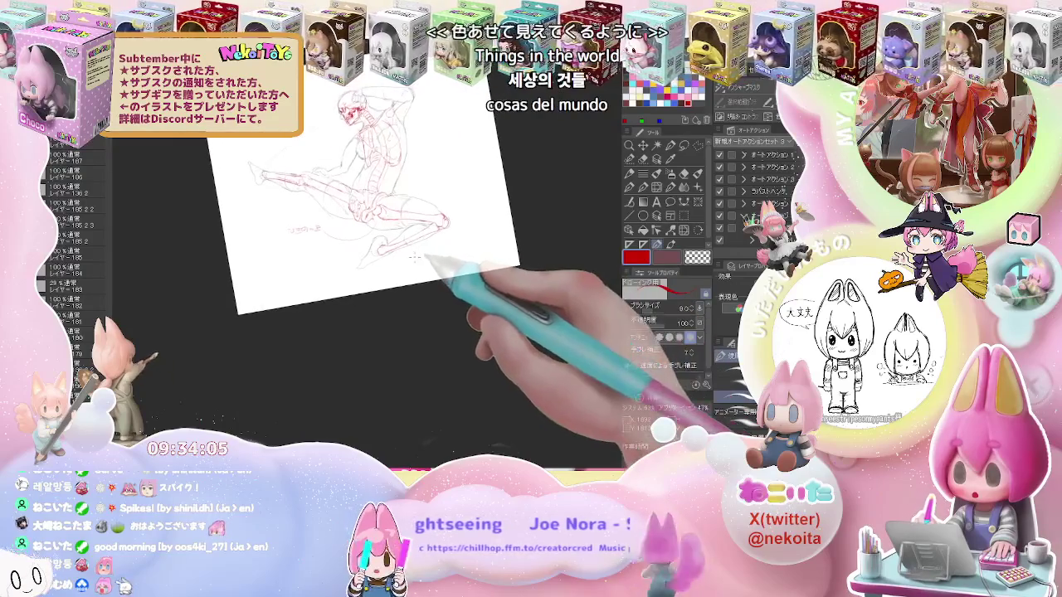
scroll(414, 258, "down", 1)
scroll(419, 256, "down", 1)
scroll(425, 253, "down", 1)
scroll(425, 254, "up", 1)
scroll(424, 254, "up", 2)
scroll(425, 254, "up", 1)
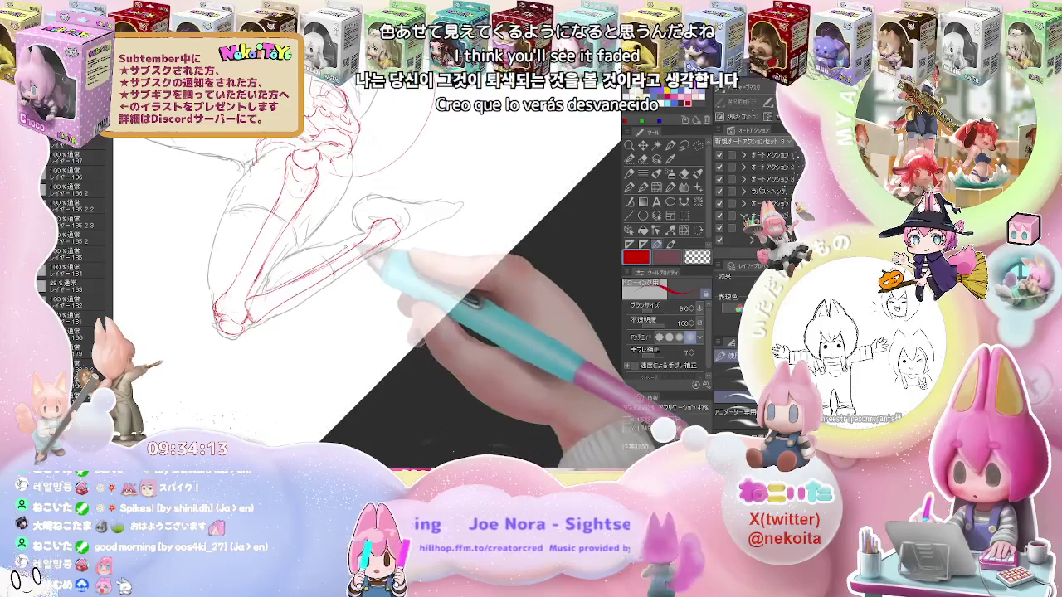
Trace red thigh, knee and shin bones along the outstretched kicking leg
scroll(425, 249, "down", 2)
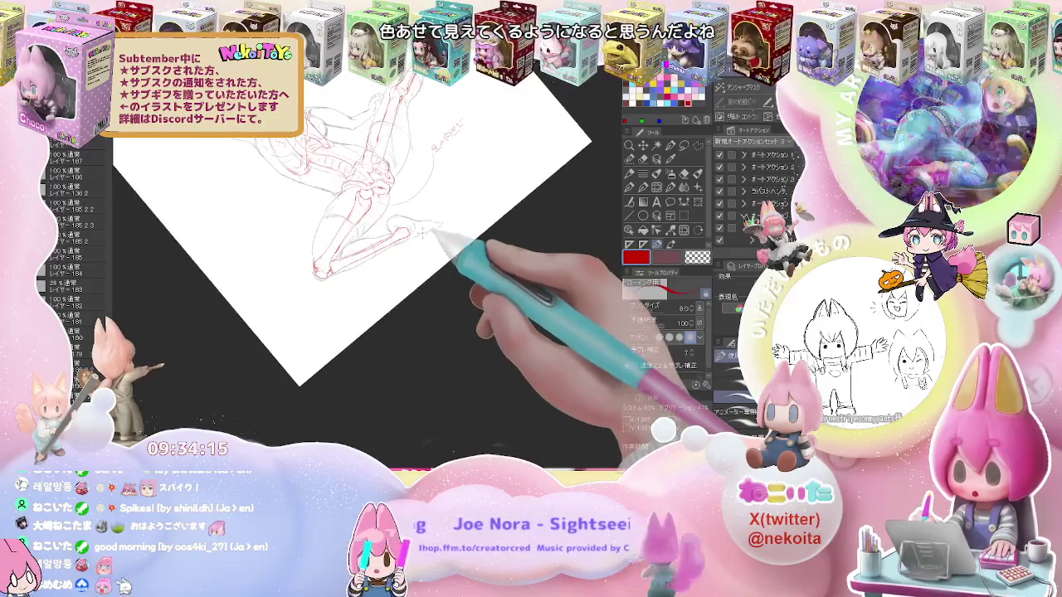
key("ctrl+0")
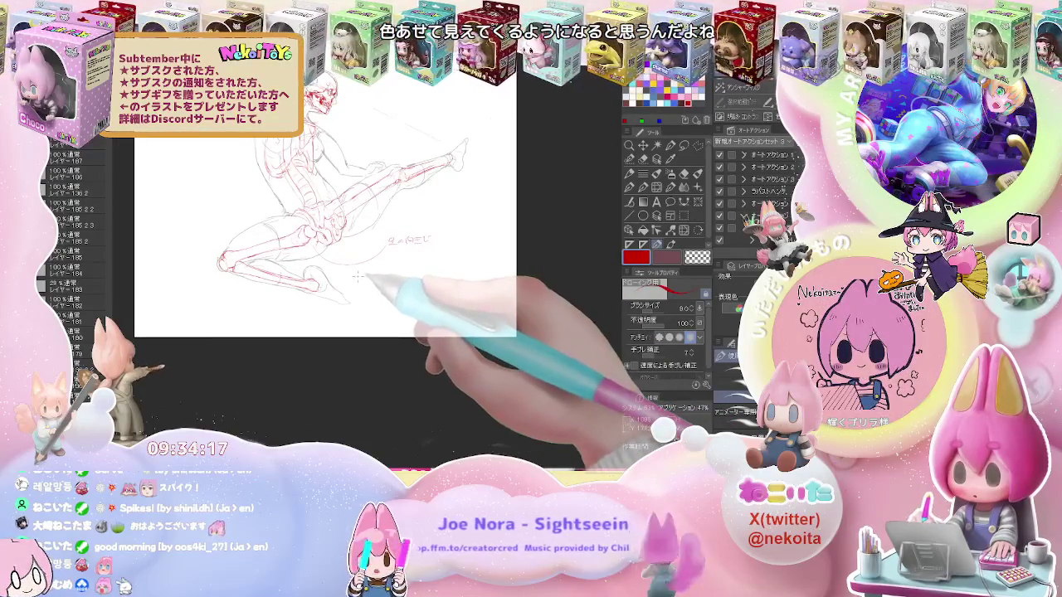
scroll(347, 275, "up", 2)
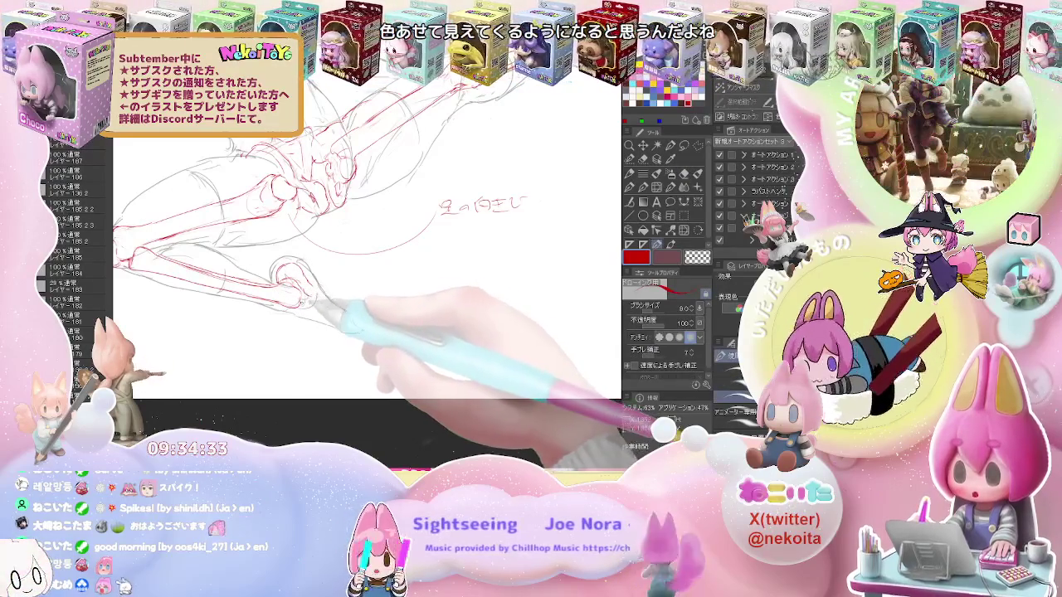
key("e")
key("p")
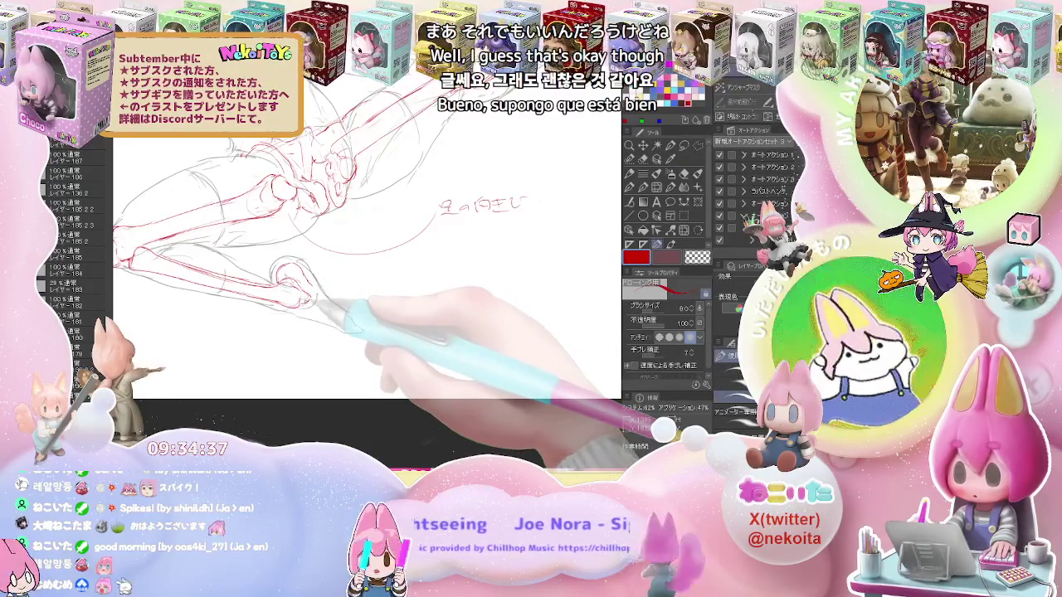
key("e")
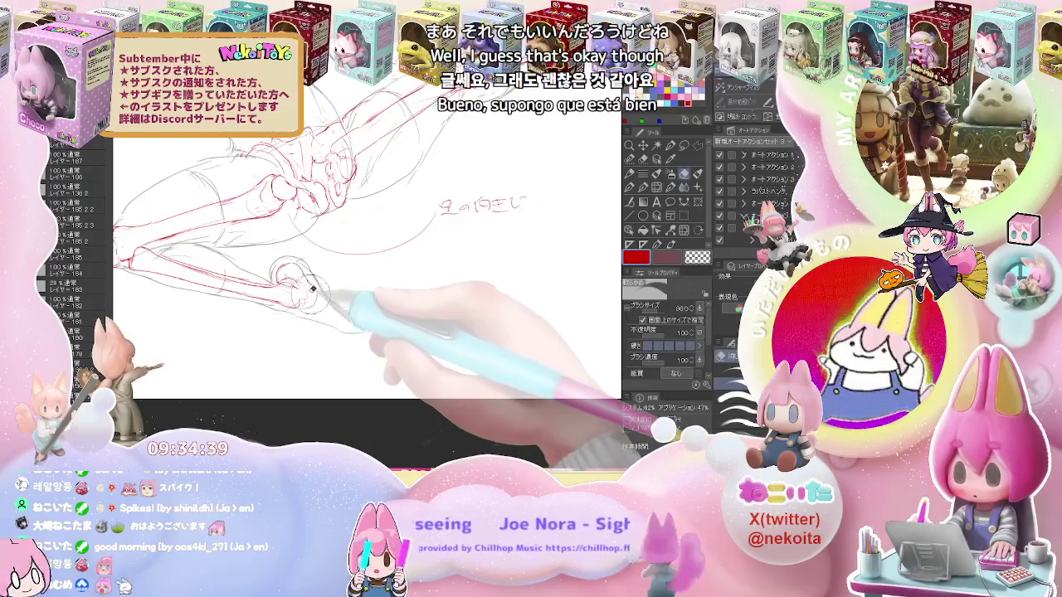
key("p")
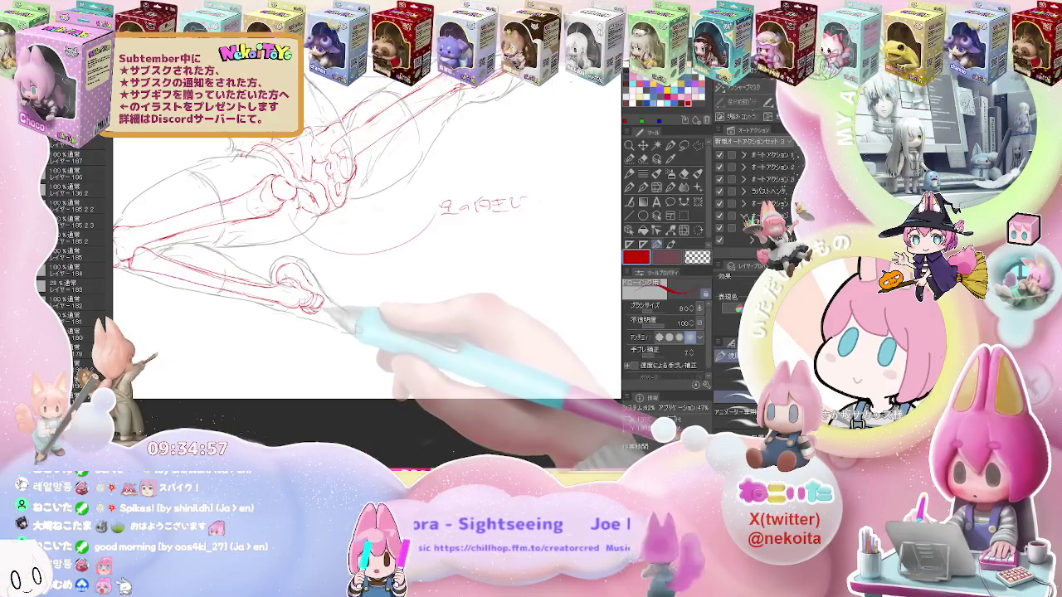
mouse_move(331, 307)
left_mouse_down()
mouse_move(319, 249)
mouse_move(311, 282)
left_mouse_up()
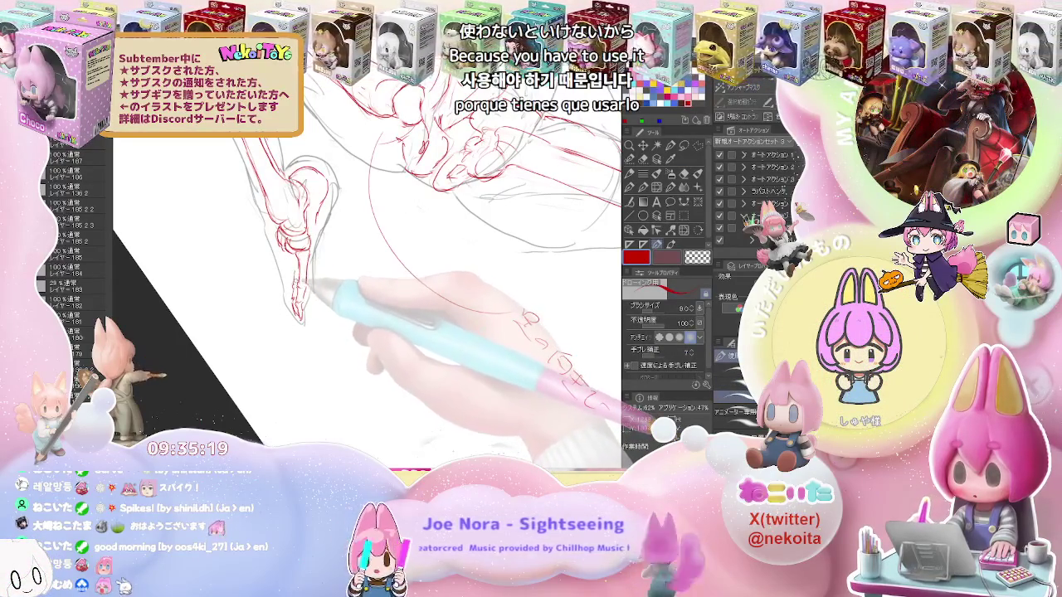
Draw red ankle and toe bones on the kicking foot with the view mirrored and rotated
key("e")
key("j")
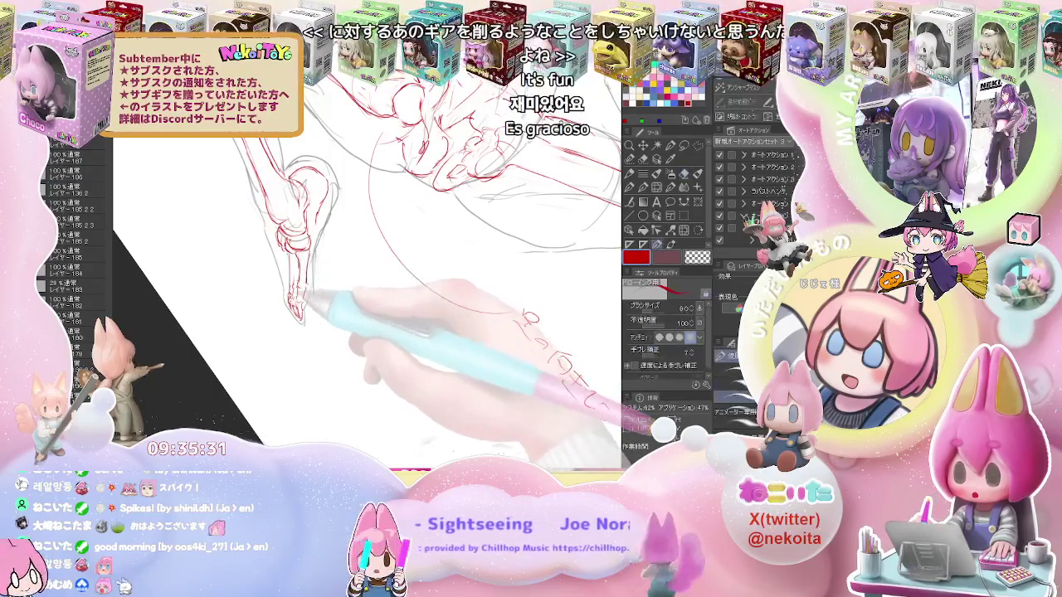
key("h")
left_click_drag(373, 291, 415, 307)
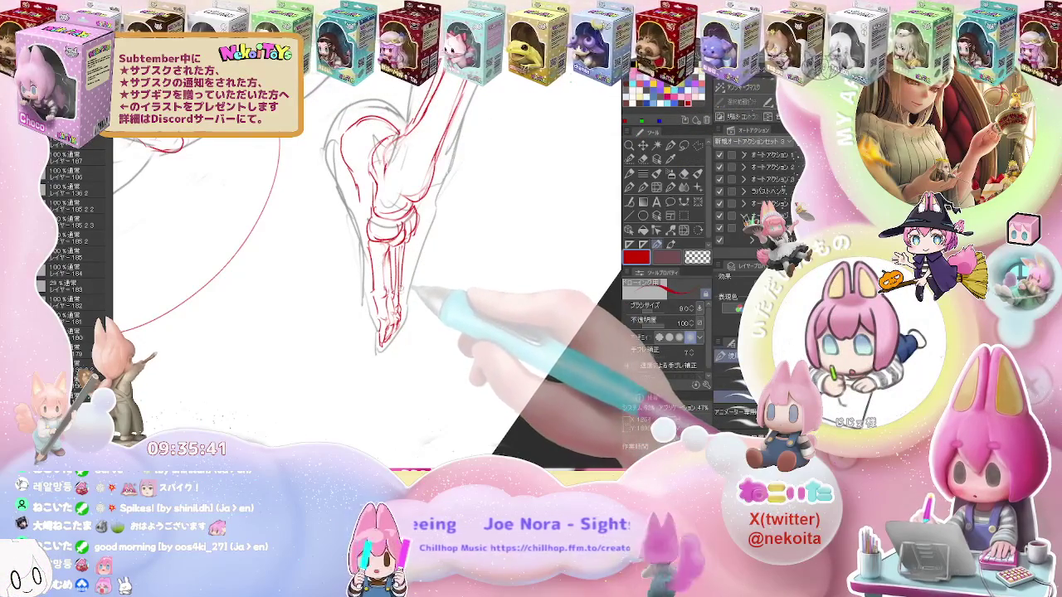
mouse_move(412, 303)
left_mouse_down()
mouse_move(426, 296)
mouse_move(411, 264)
mouse_move(431, 242)
left_mouse_up()
key("ctrl+0")
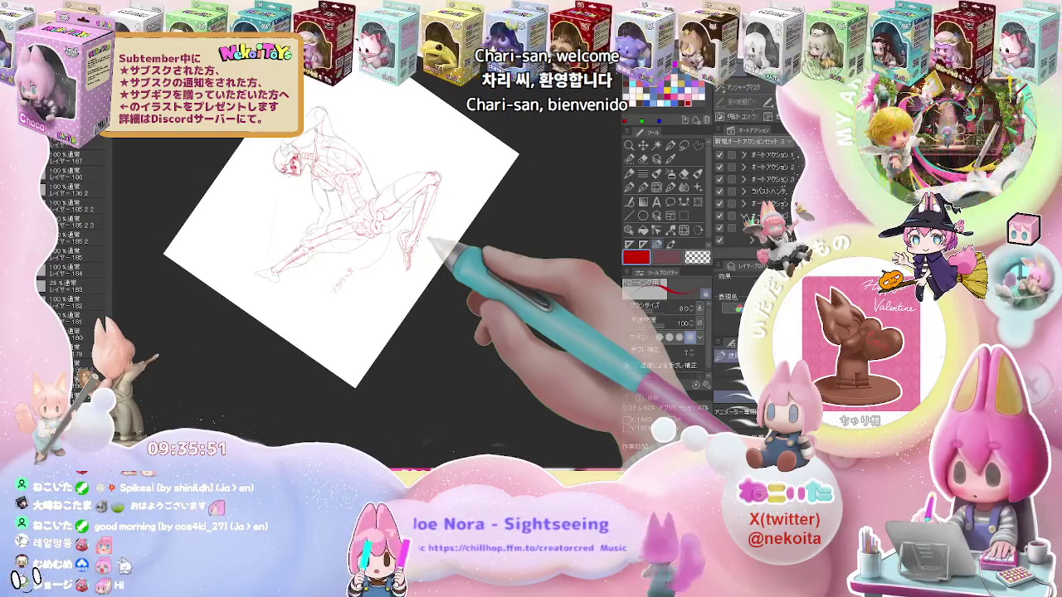
Start the red spine and upper ribs in the torso below the skull
mouse_move(437, 243)
left_mouse_down()
mouse_move(454, 253)
mouse_move(426, 263)
mouse_move(332, 257)
left_mouse_up()
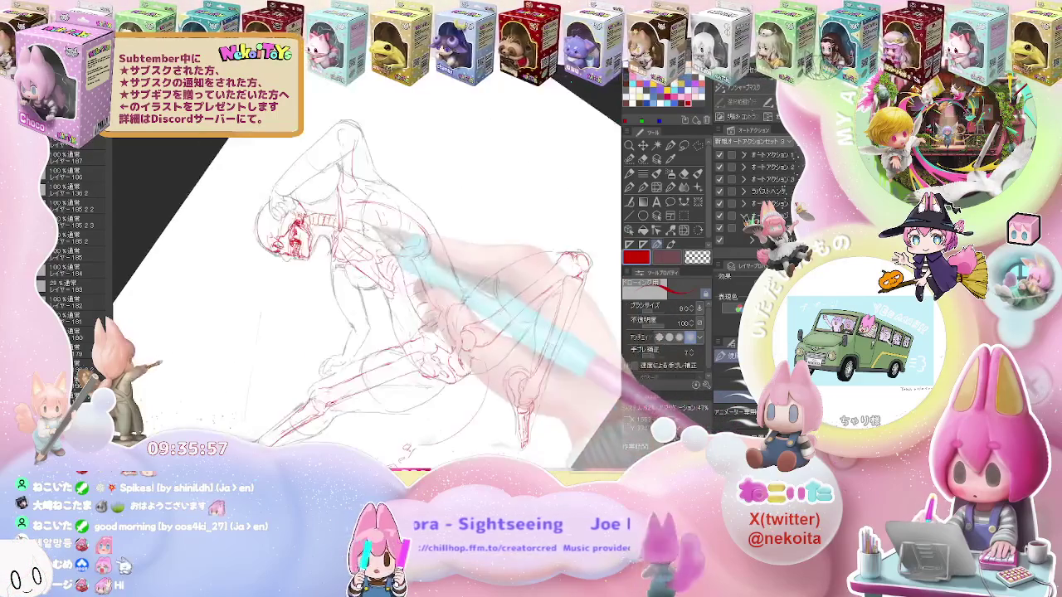
key("e")
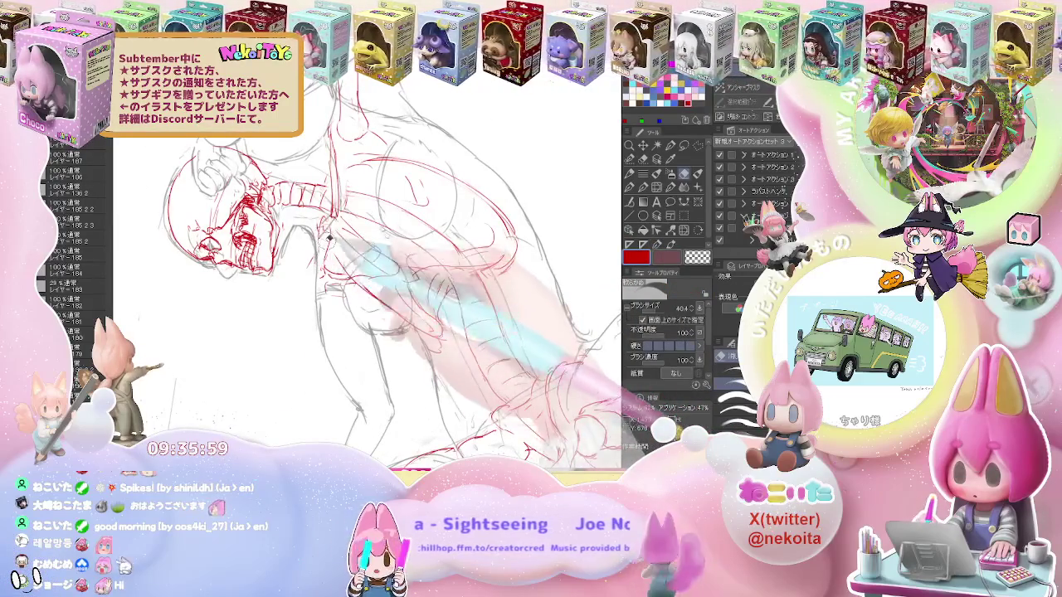
key("p")
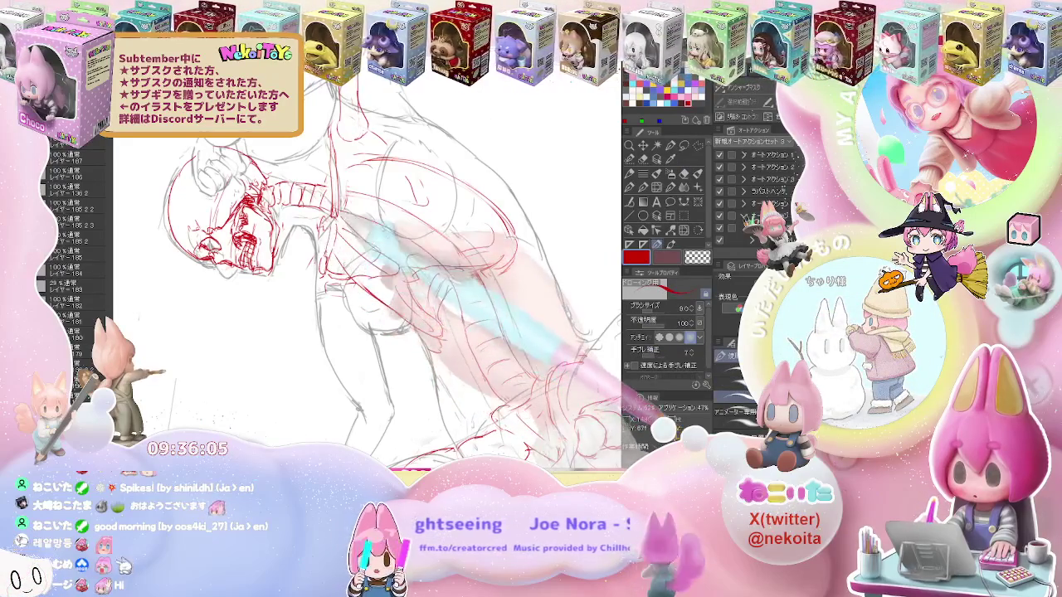
key("e")
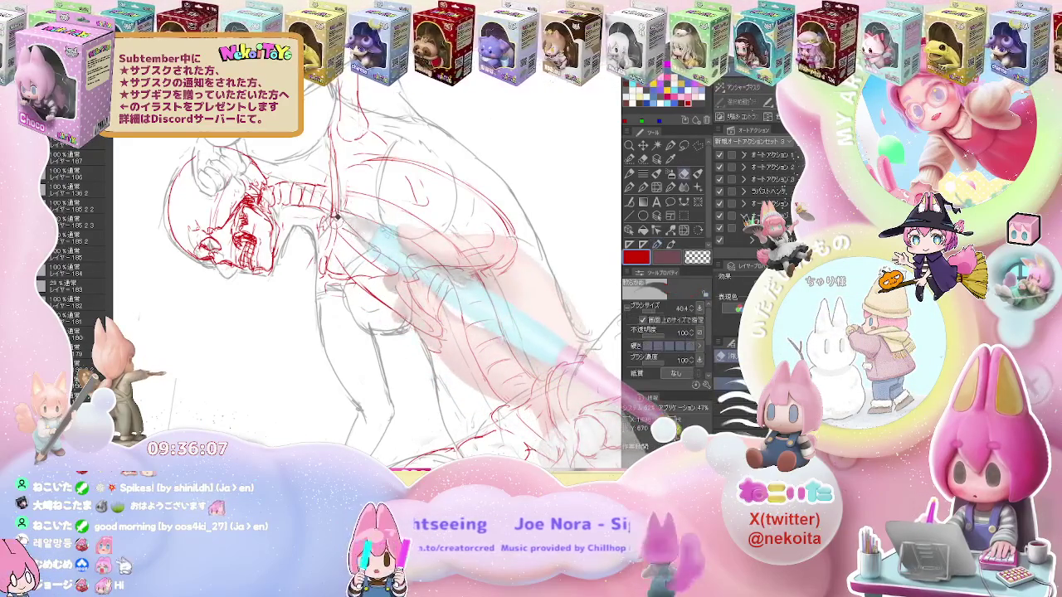
key("p")
key("ctrl+minus")
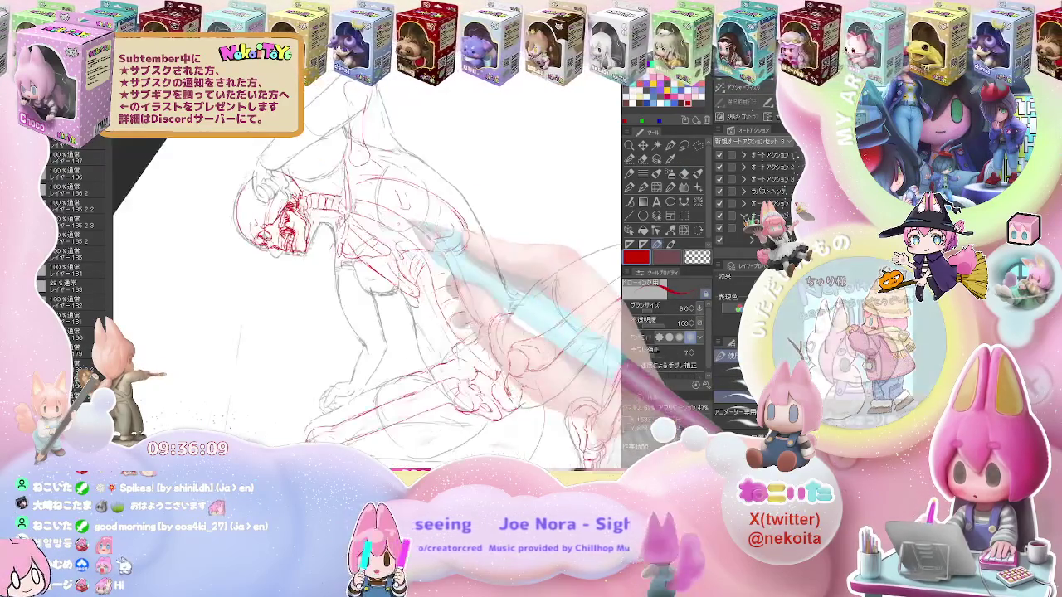
key("ctrl+plus")
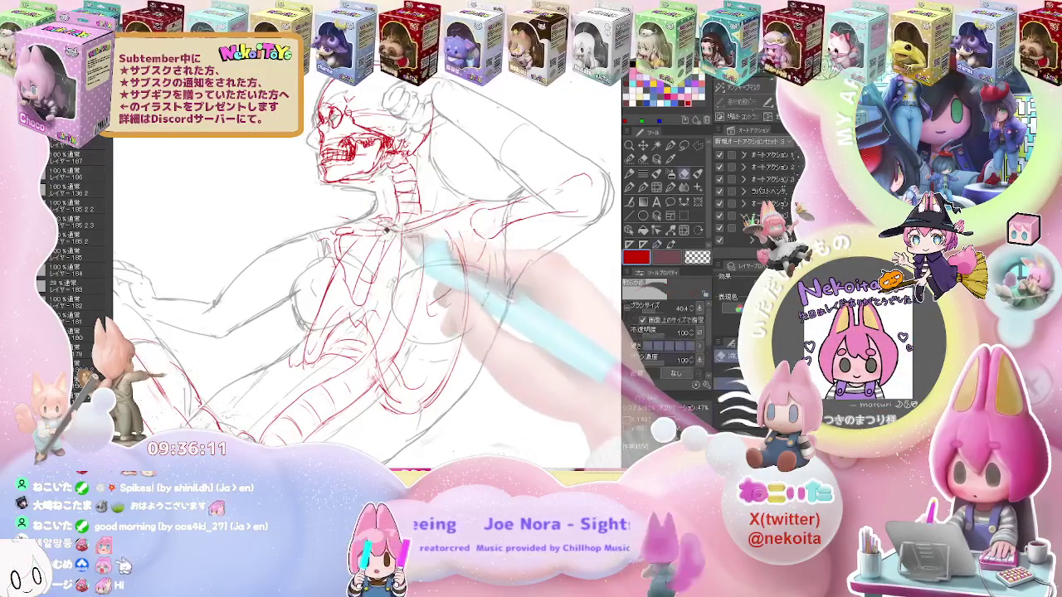
Fill the torso with dense red rib lines, erasing misplaced strokes
key("e")
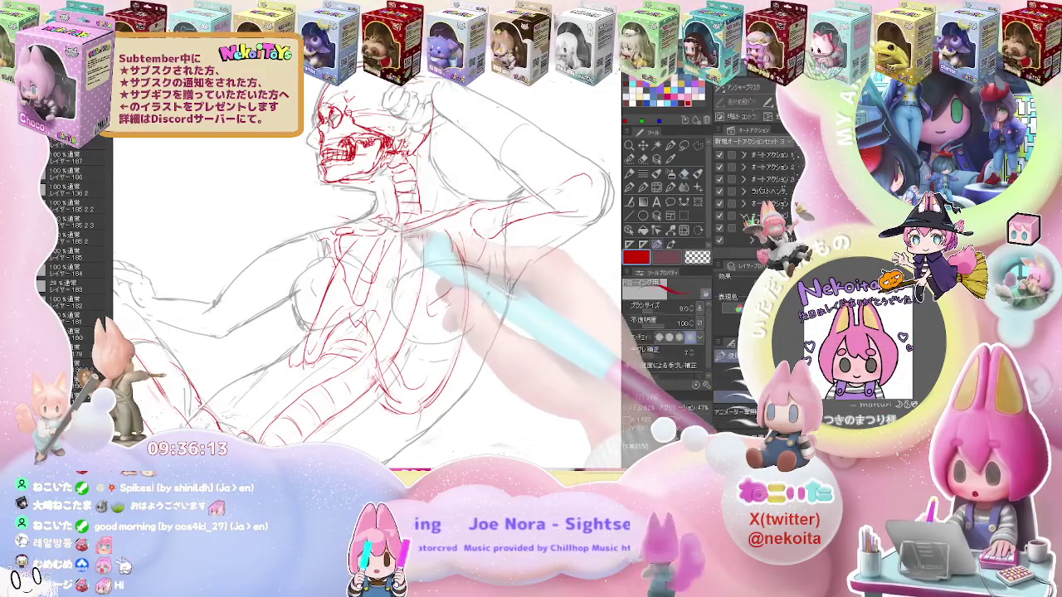
key("p")
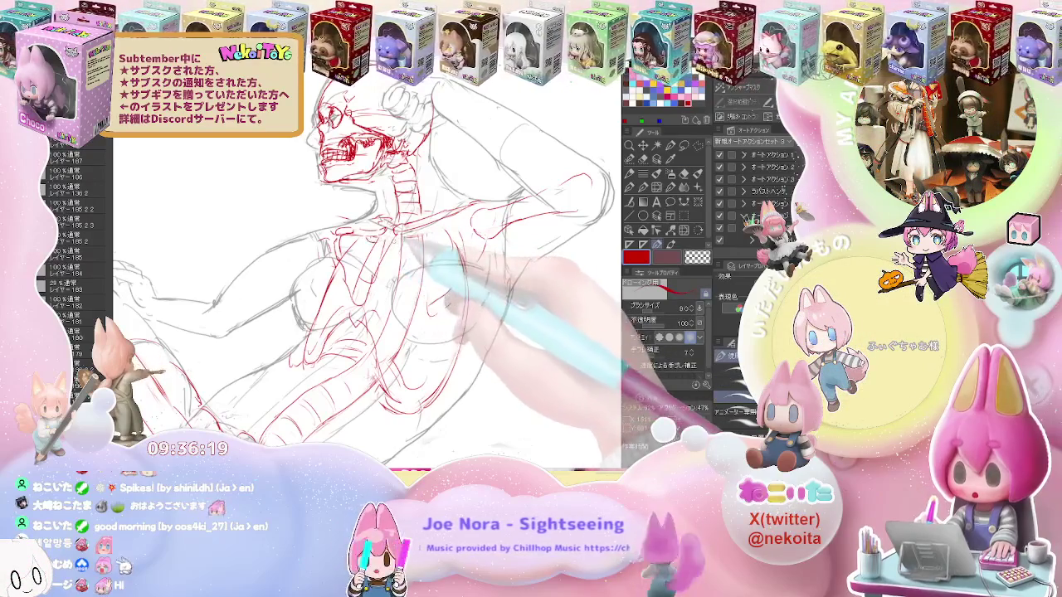
key("e")
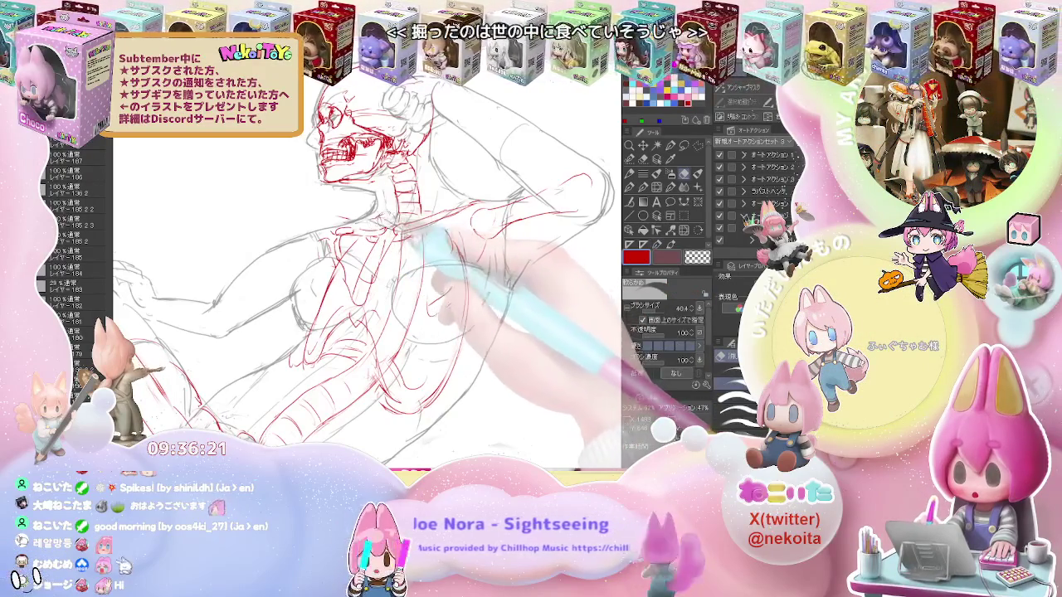
key("p")
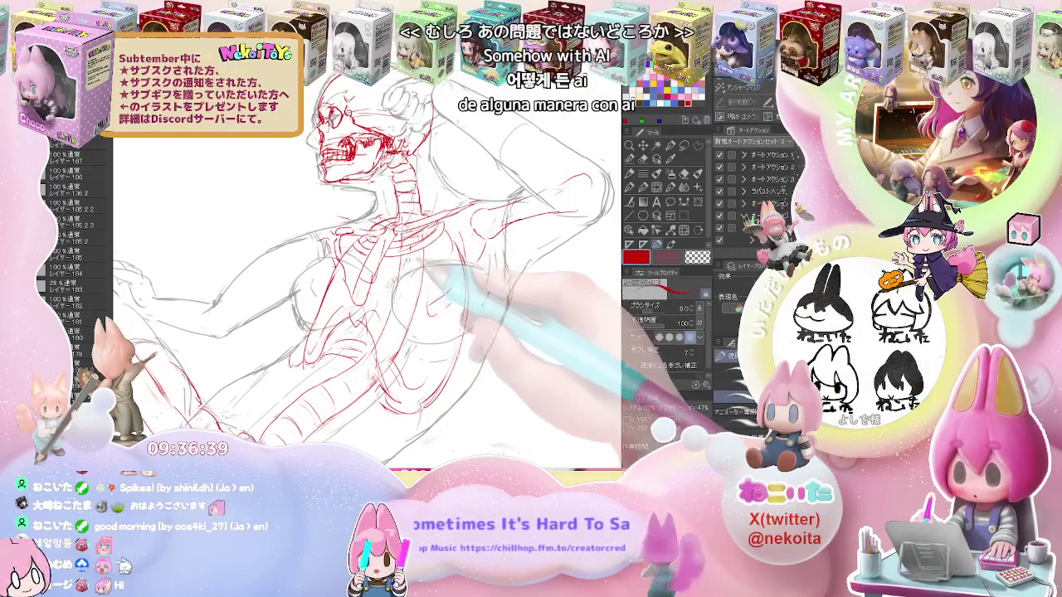
key("e")
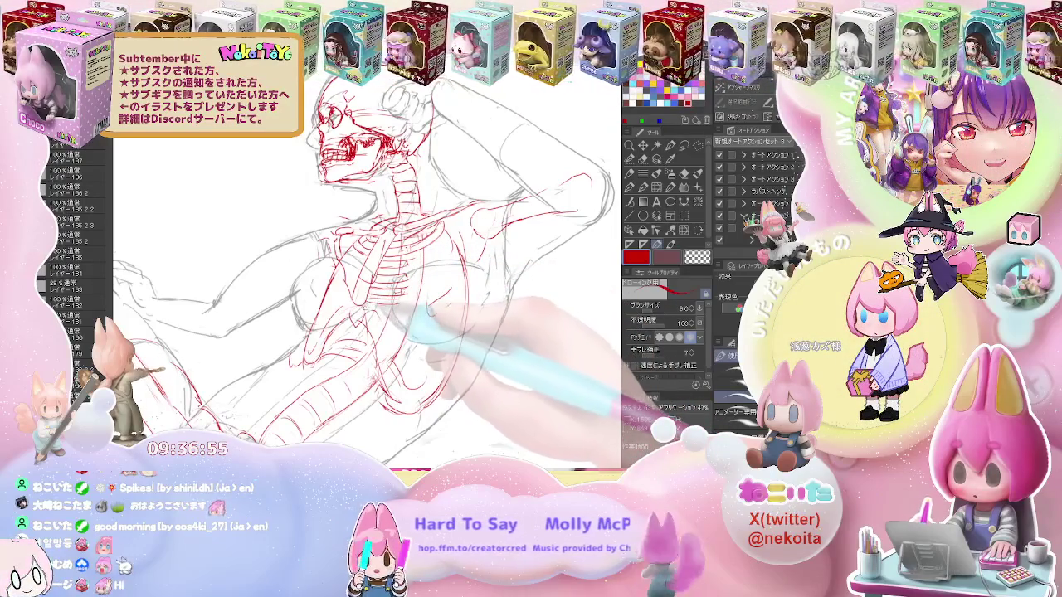
key("e")
key("p")
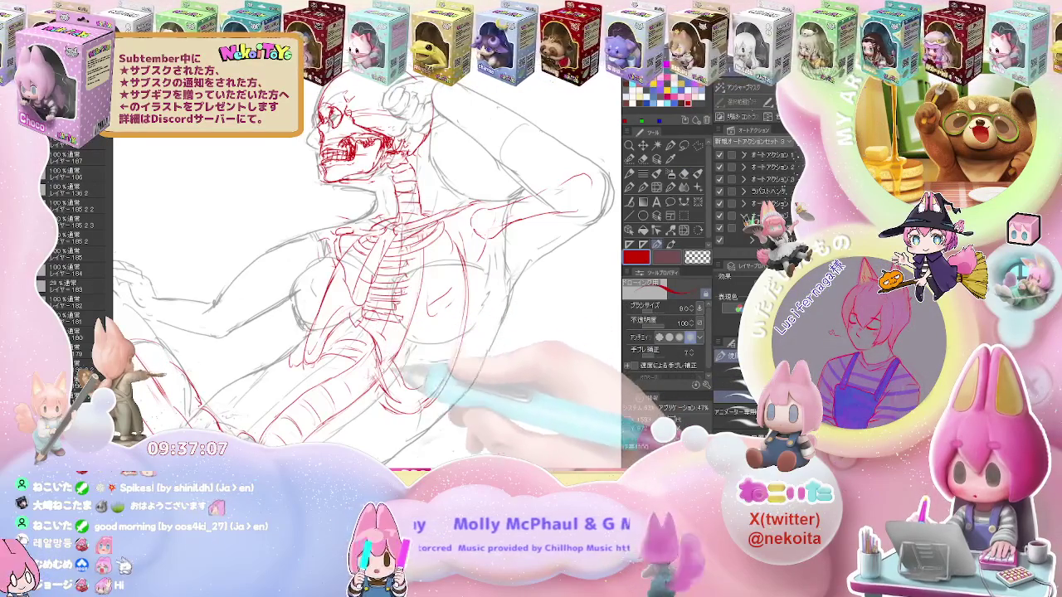
key("ctrl+minus")
Mirror the view horizontally and erase stray red strokes in the lower torso
key("h")
key("minus")
key("minus")
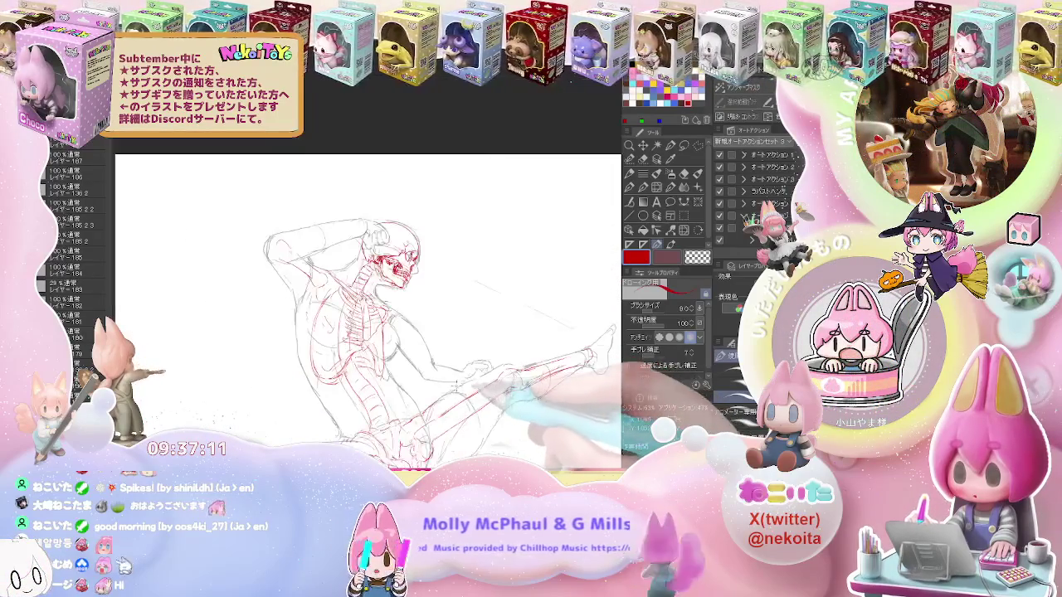
key("ctrl+plus")
key("e")
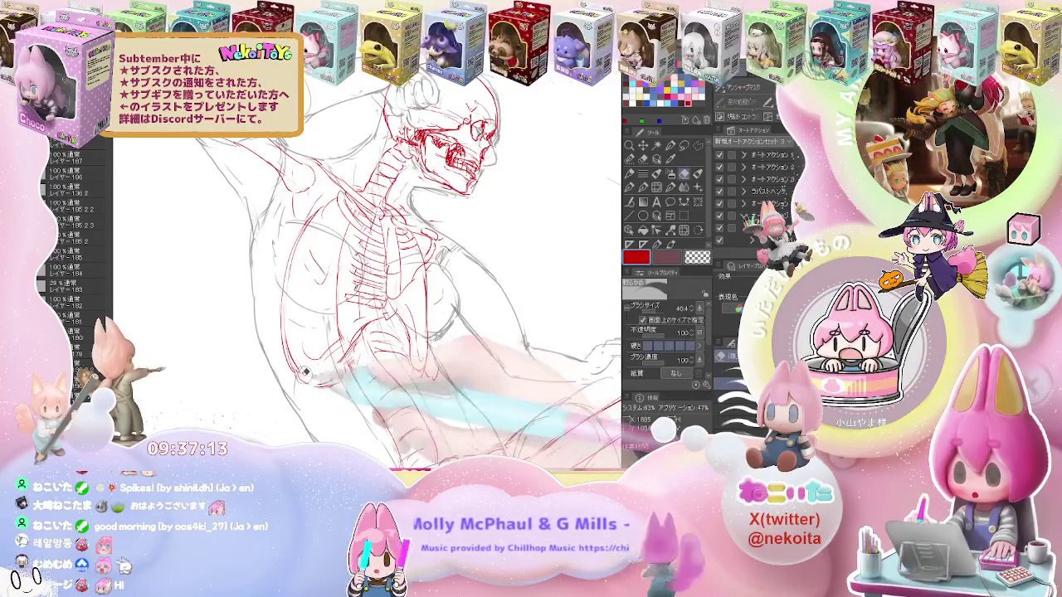
key("p")
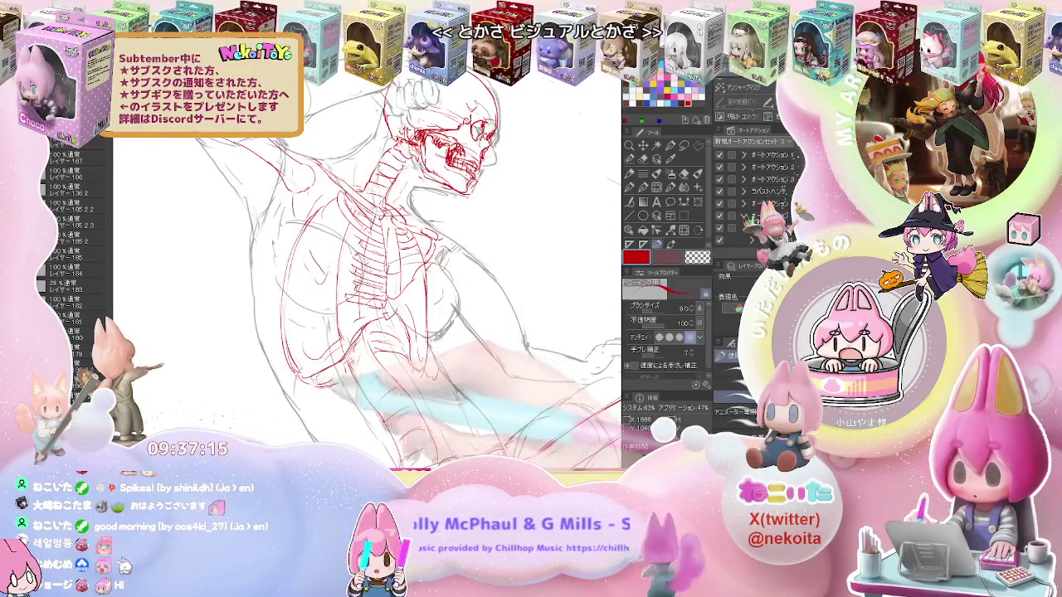
key("e")
left_click_drag(315, 390, 336, 348)
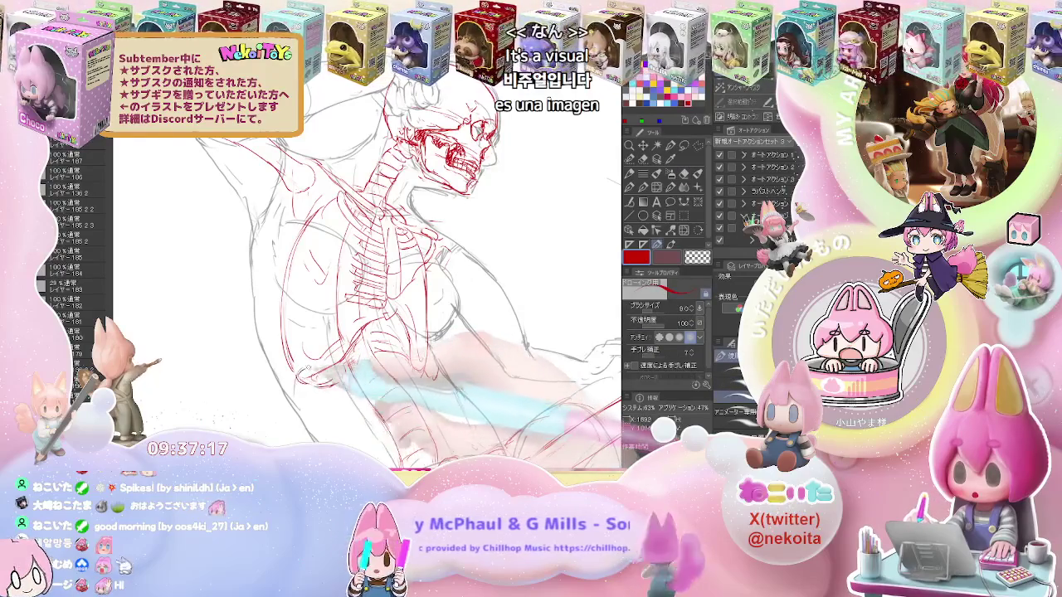
key("p")
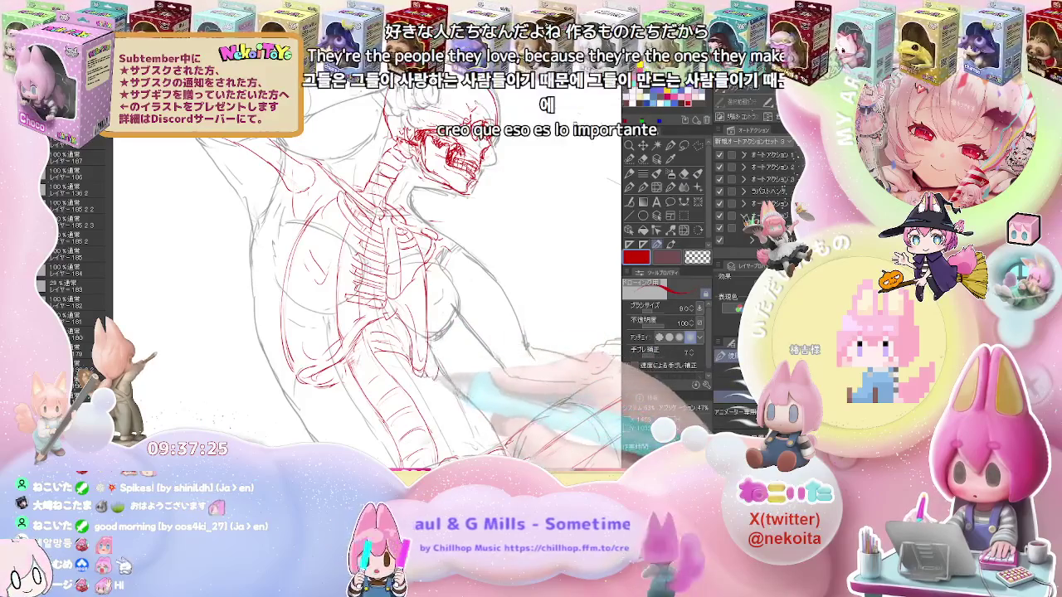
Extend the red spine and lower ribs down toward the pelvis
key("ctrl+minus")
key("ctrl+minus")
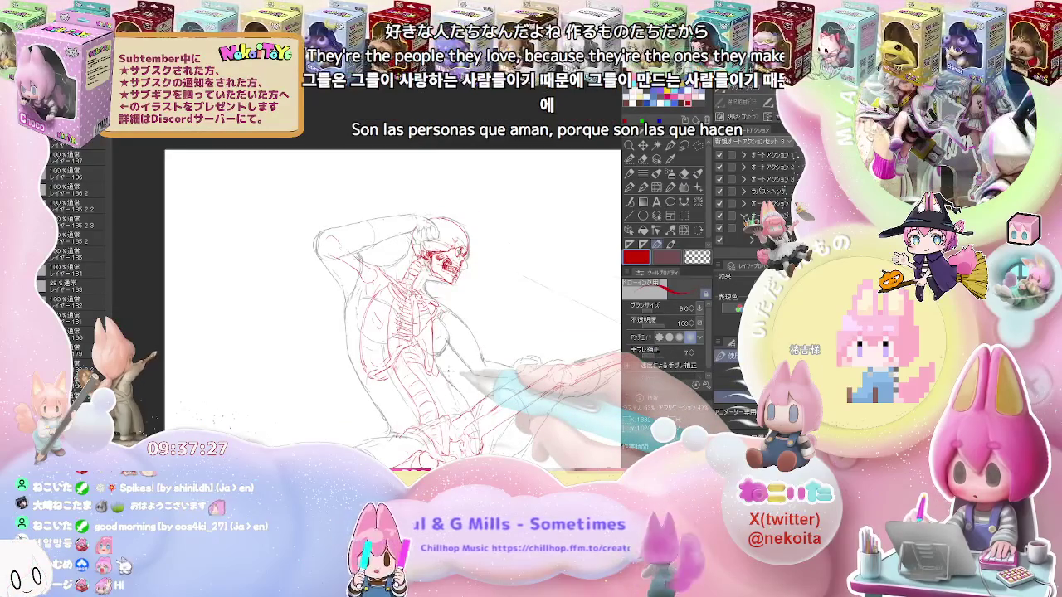
key("ctrl+plus")
key("ctrl+plus")
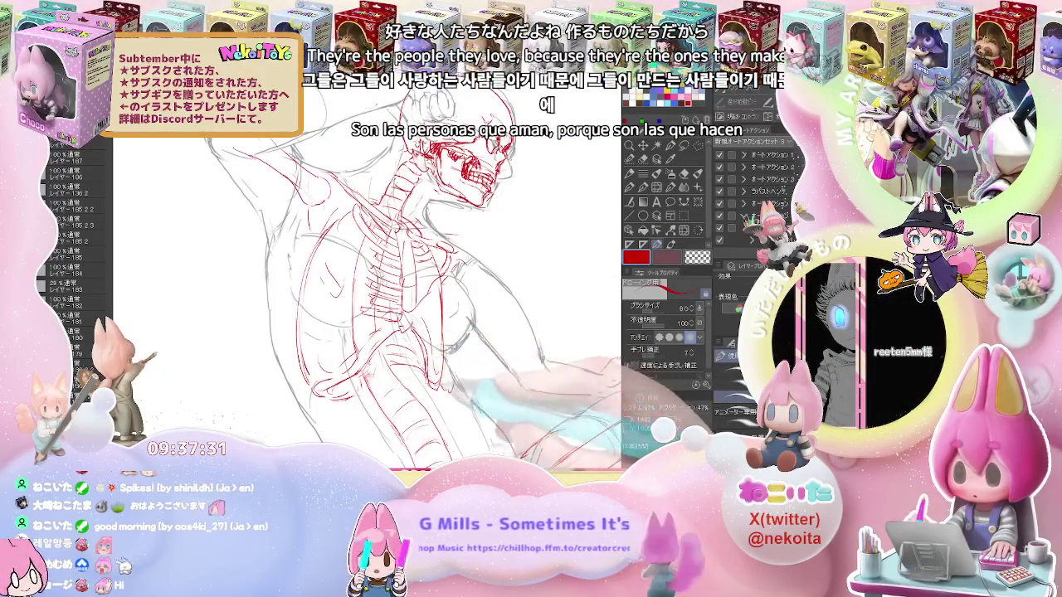
key("ctrl+minus")
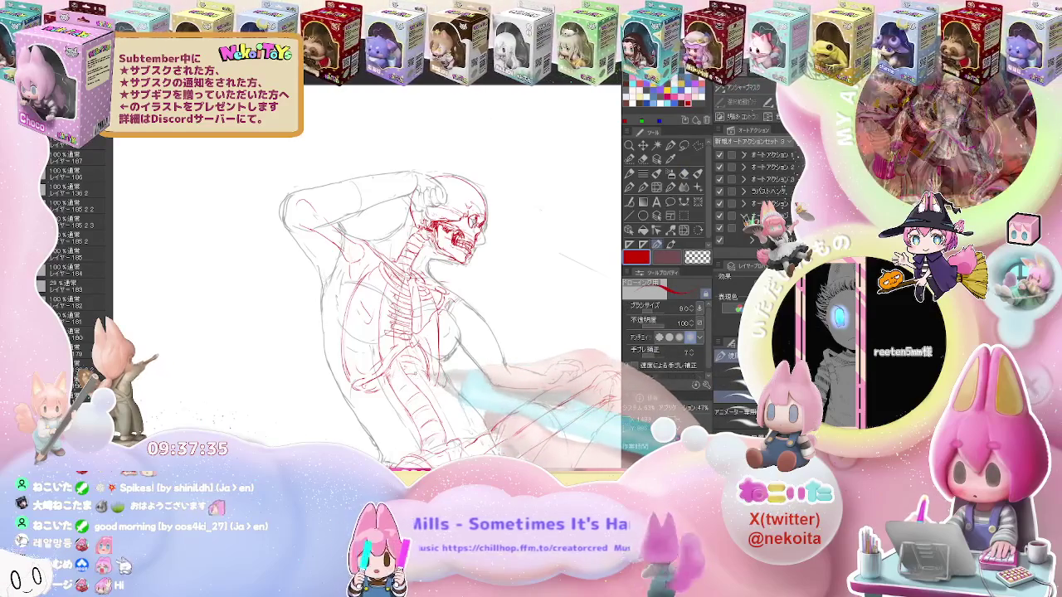
key("e")
key("e")
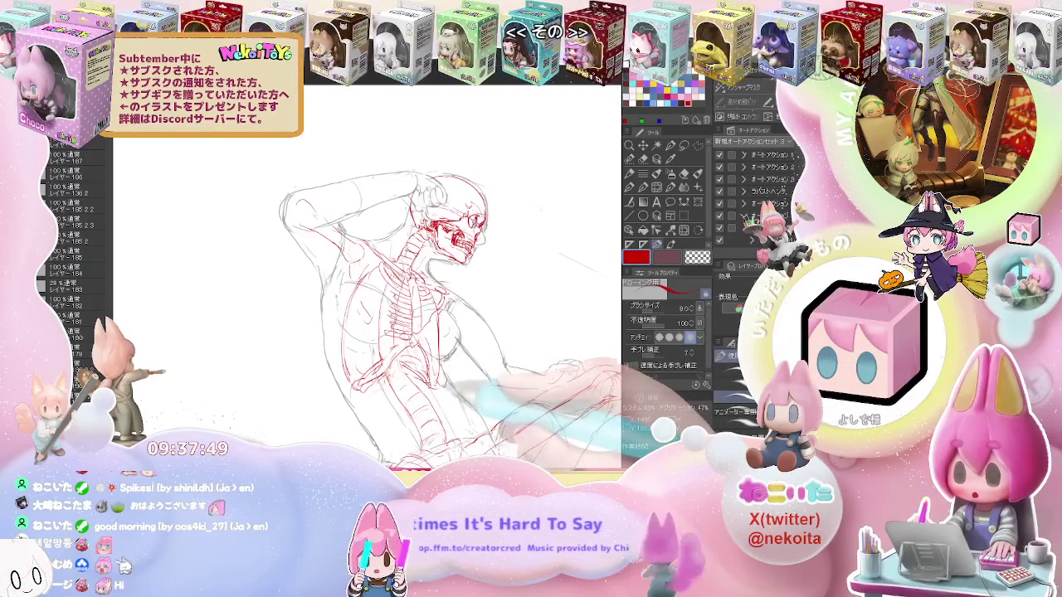
key("e")
key("p")
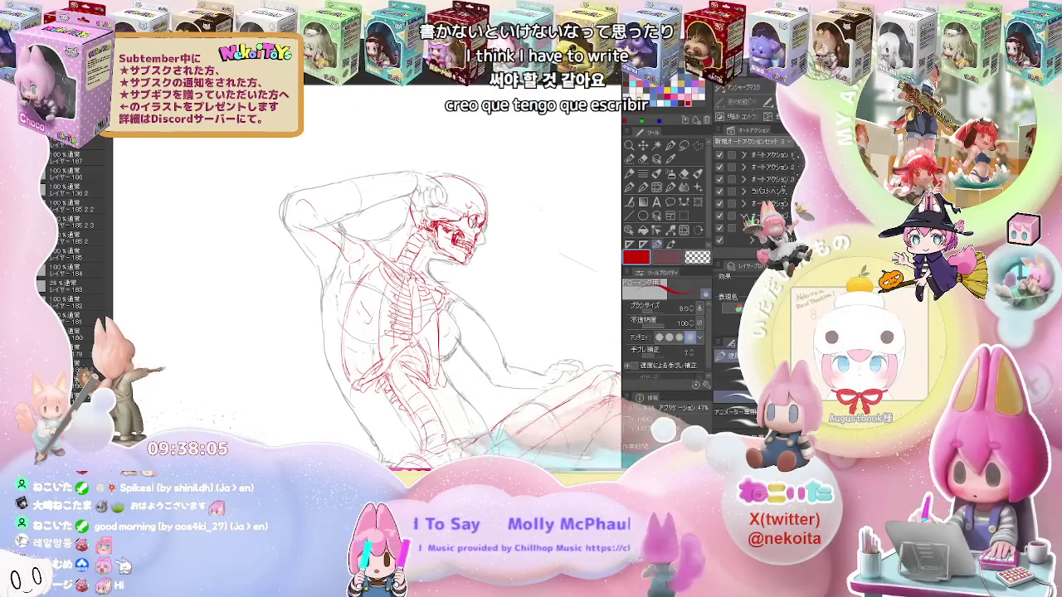
Refine the red spine and pelvis lines, then fit the whole page in view
left_click_drag(456, 223, 382, 178)
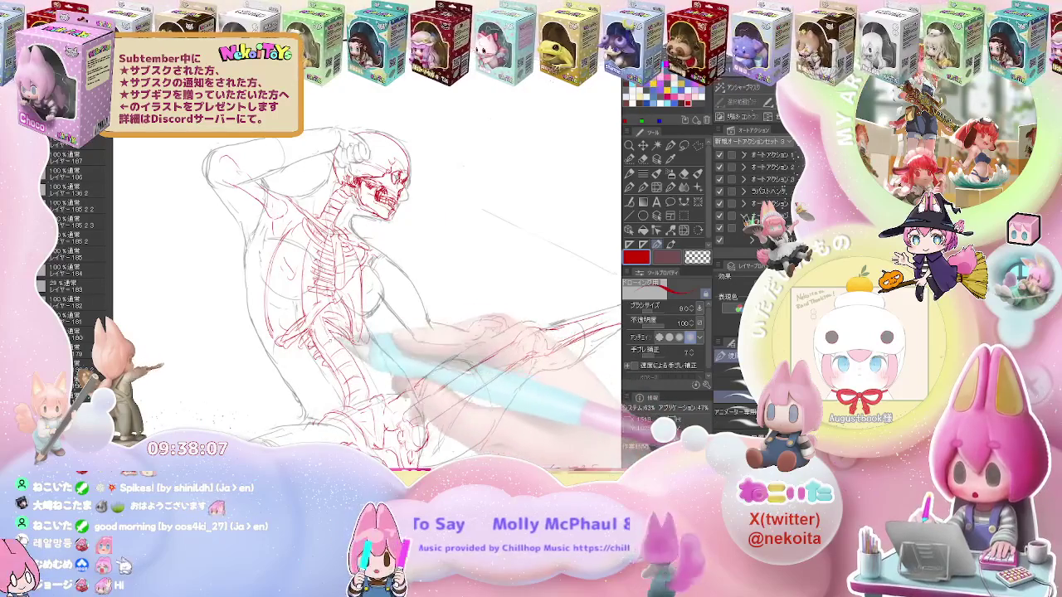
key("e")
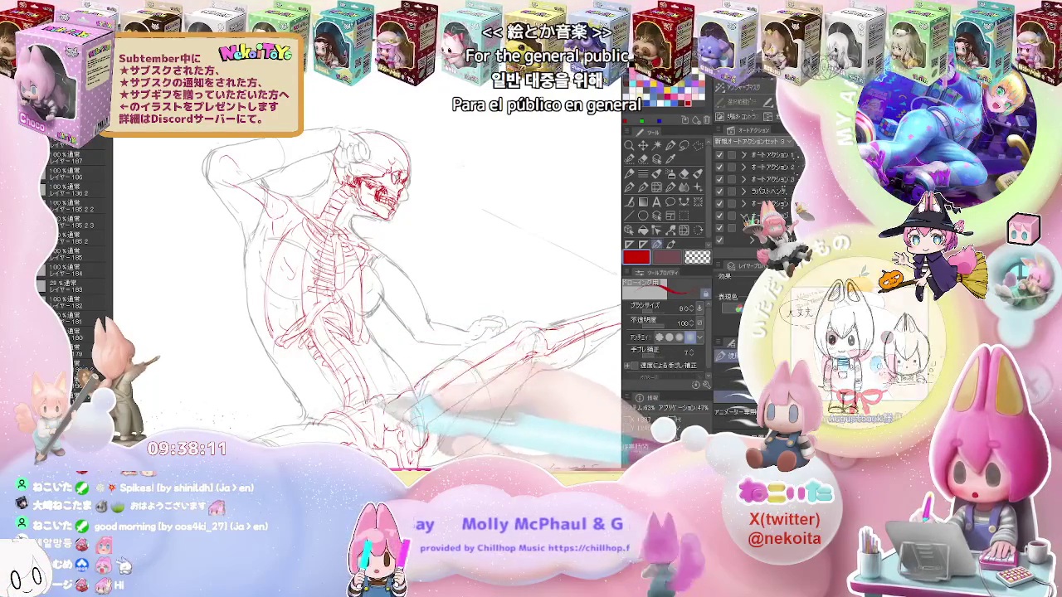
key("p")
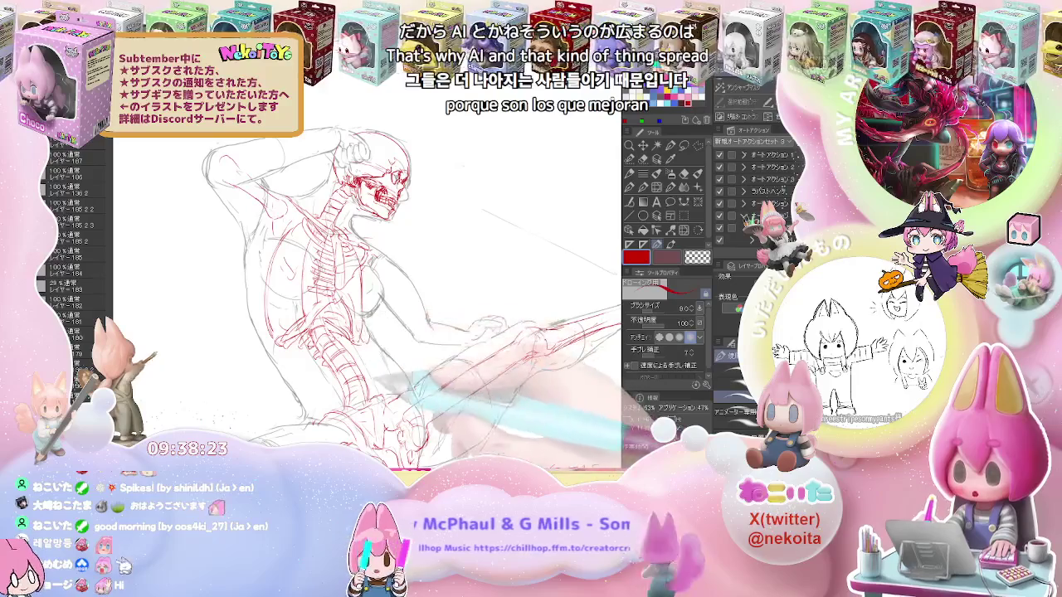
key("e")
key("p")
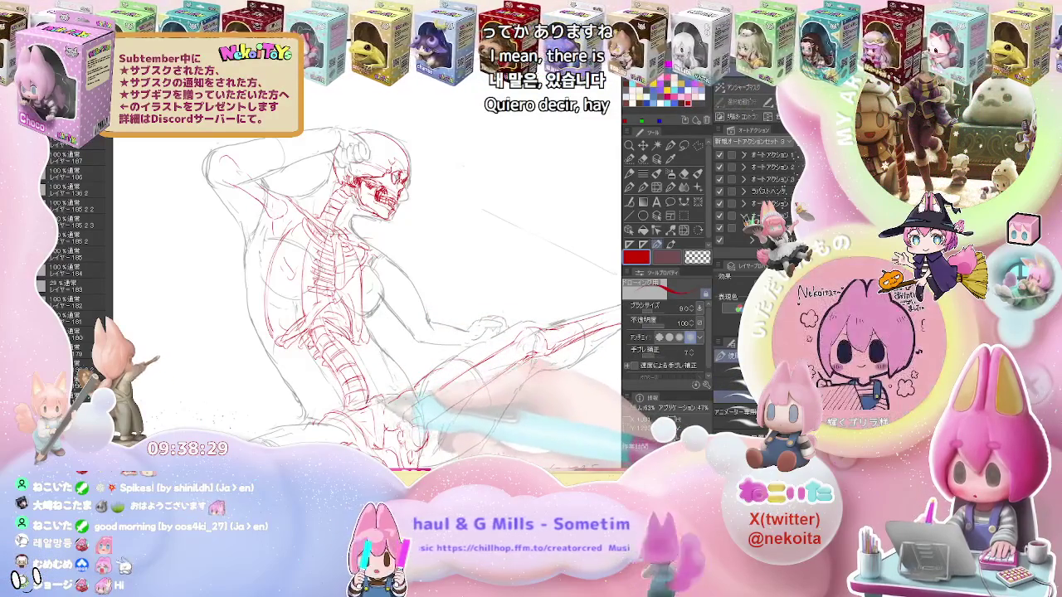
key("ctrl+minus")
key("ctrl+minus")
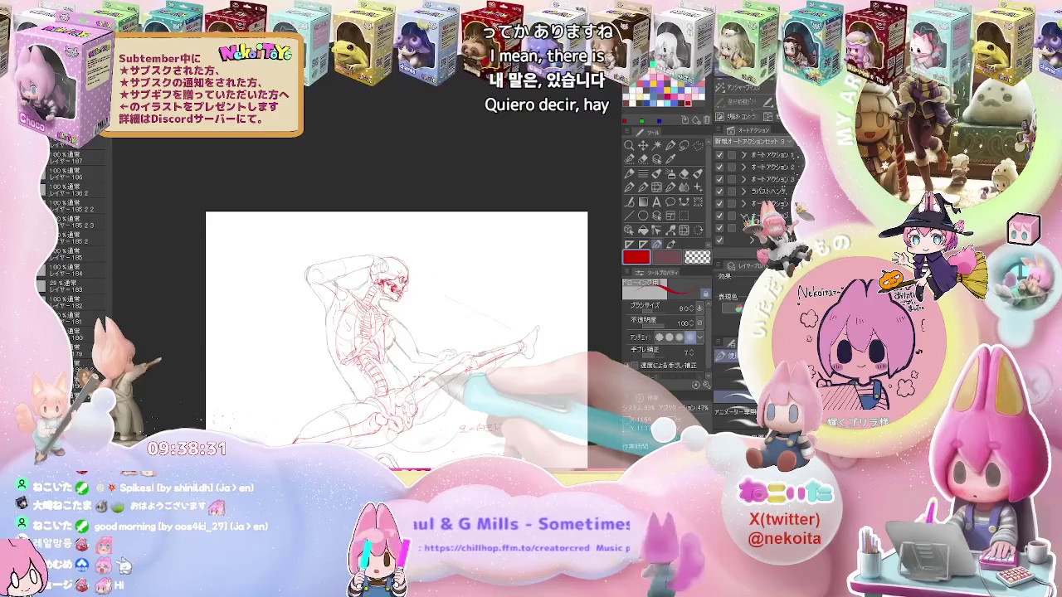
Zoom in on the ribcage and draw denser red rib lines
key("ctrl+plus")
key("ctrl+plus")
key("ctrl+plus")
key("e")
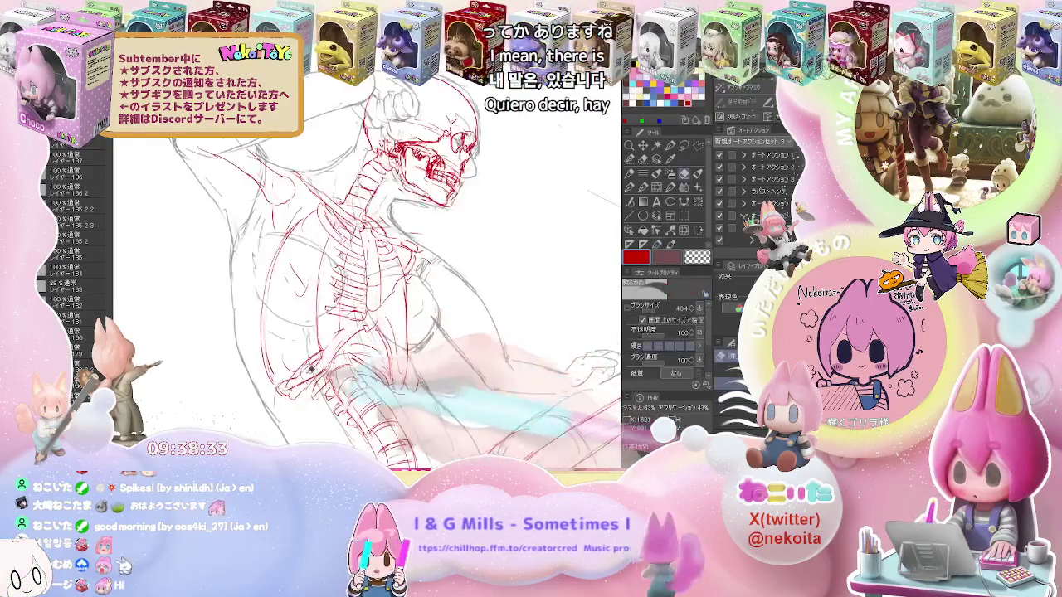
key("p")
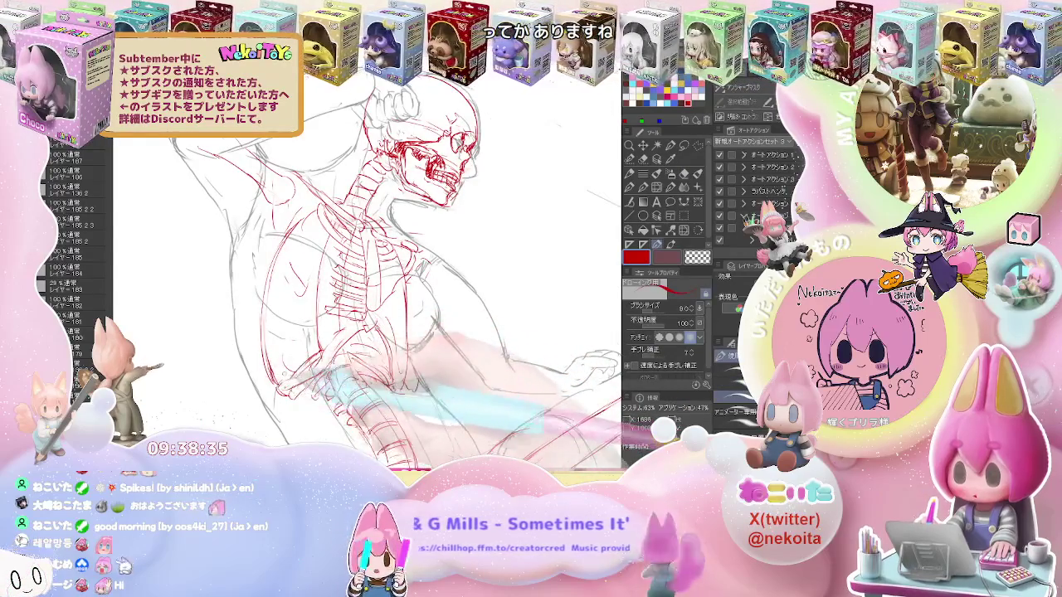
key("ctrl+minus")
key("ctrl+minus")
key("ctrl+plus")
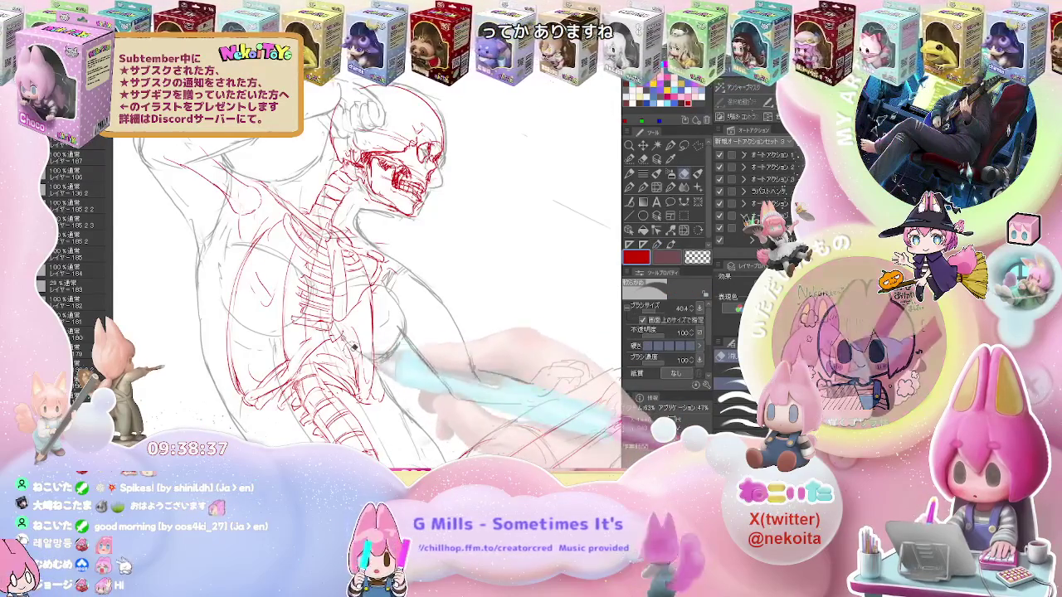
key("e")
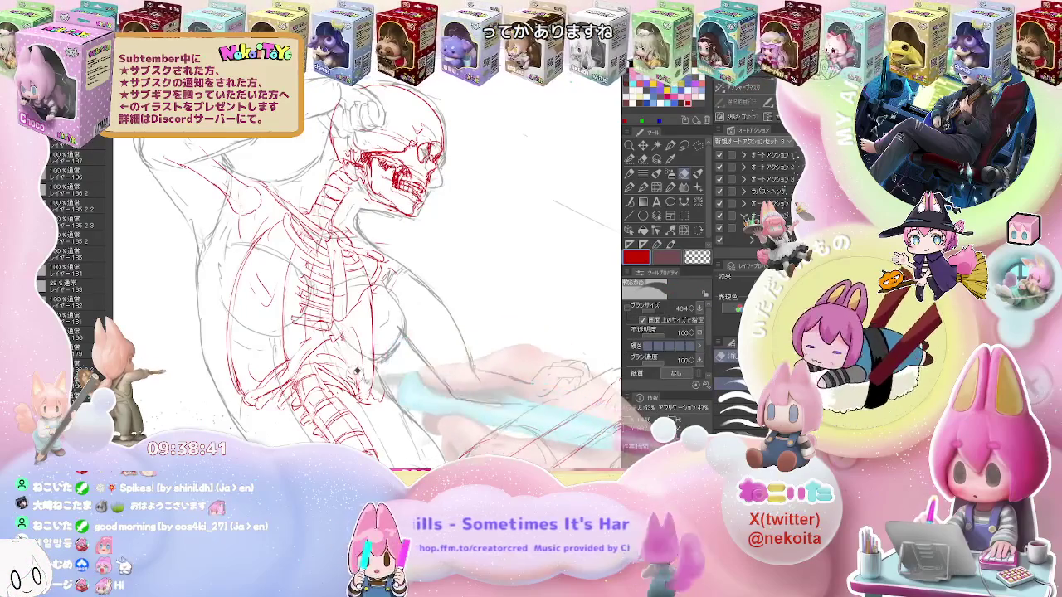
key("p")
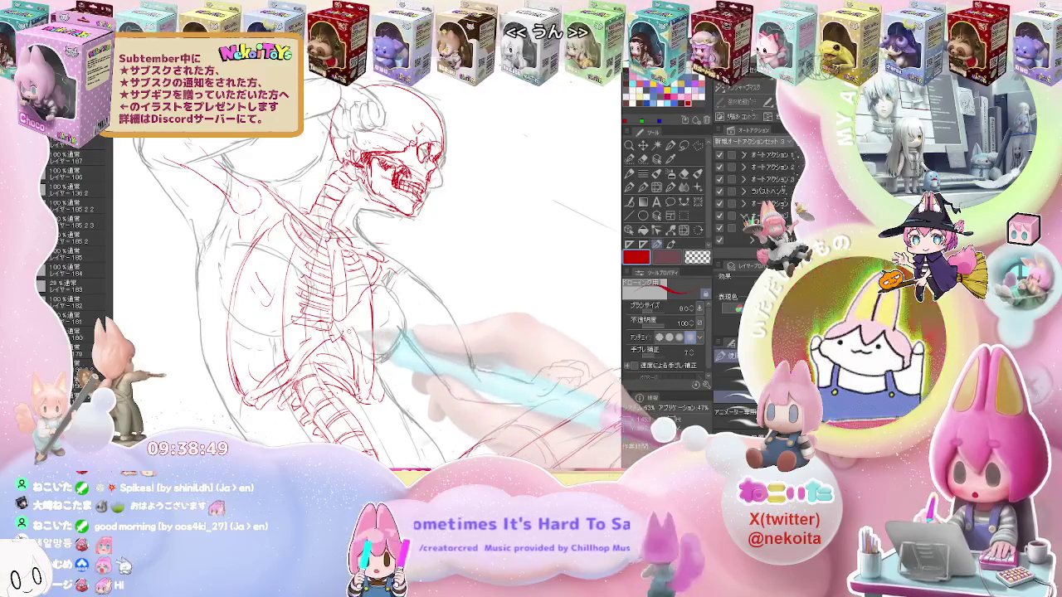
key("e")
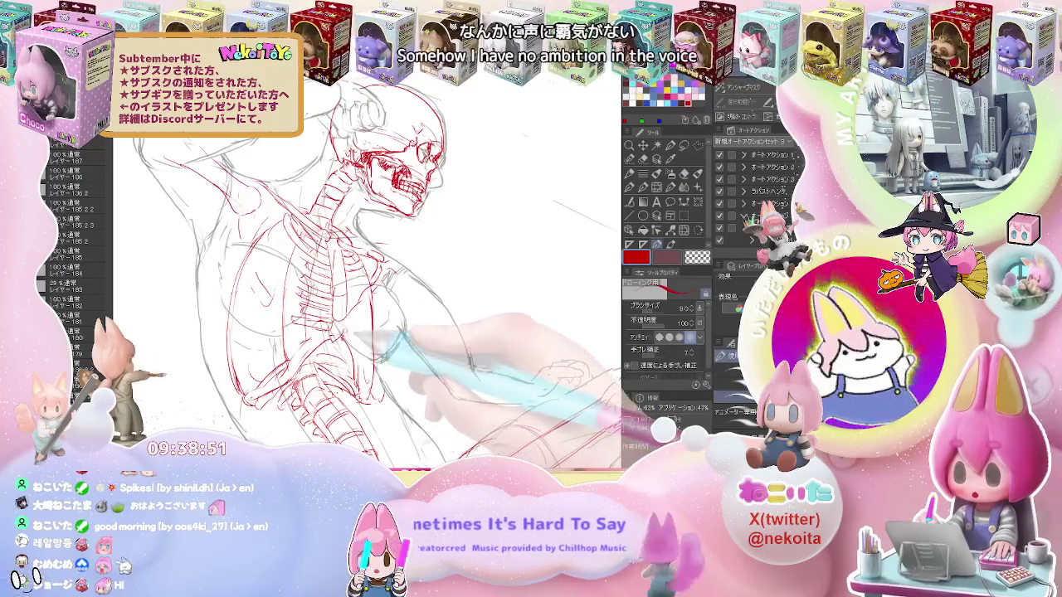
key("p")
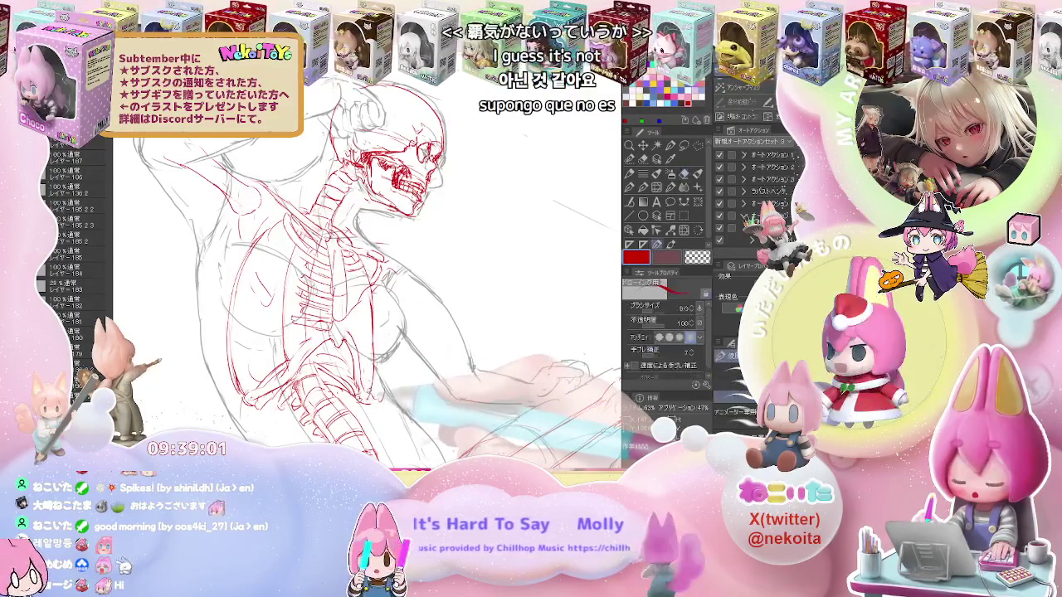
Sharpen the red rib definition, erasing stray lines, then view the whole figure
key("e")
key("p")
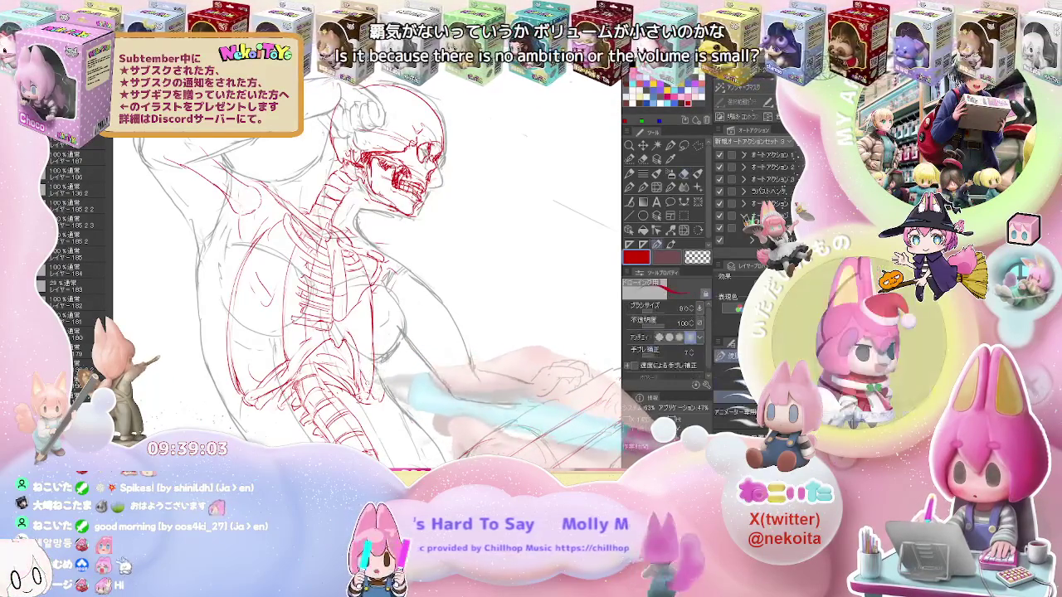
key("e")
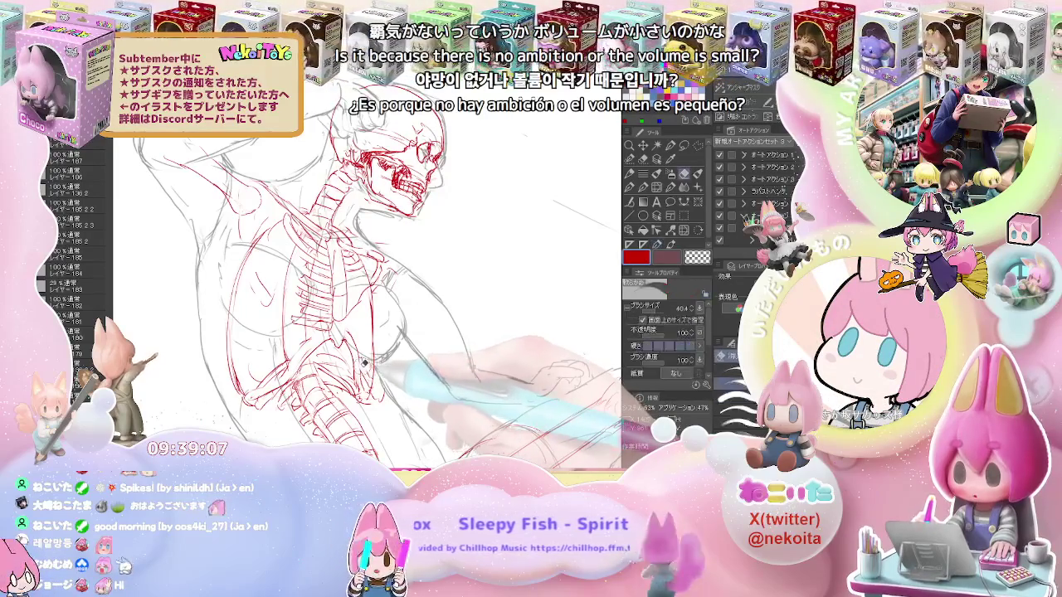
key("p")
key("e")
key("p")
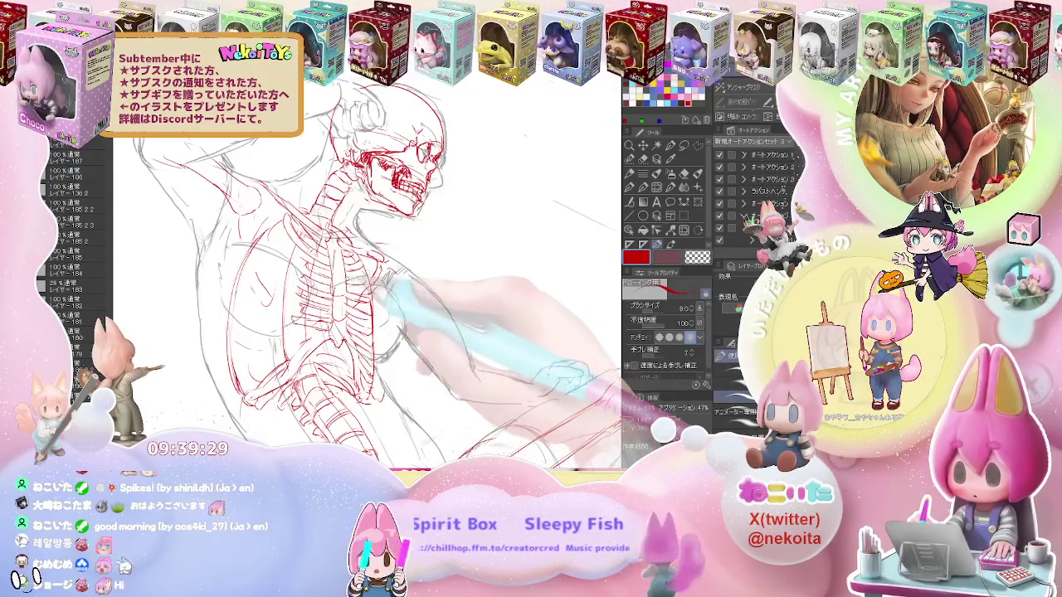
key("ctrl+minus")
key("ctrl+minus")
key("ctrl+minus")
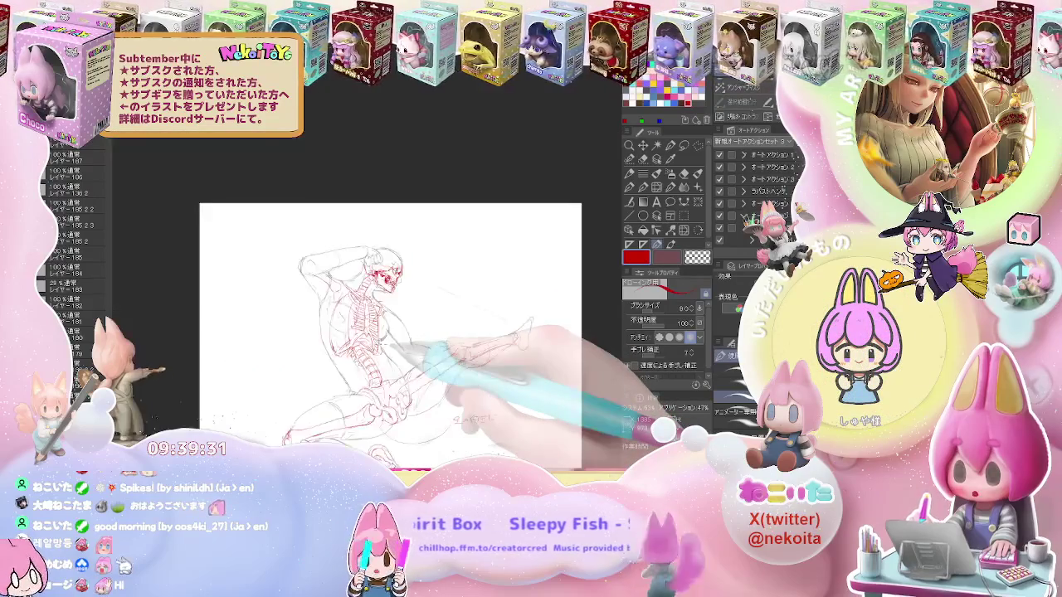
Mirror and zoom the view onto the torso, then draw many more red ribs, erasing stray lines
key("ctrl+plus")
key("ctrl+plus")
key("h")
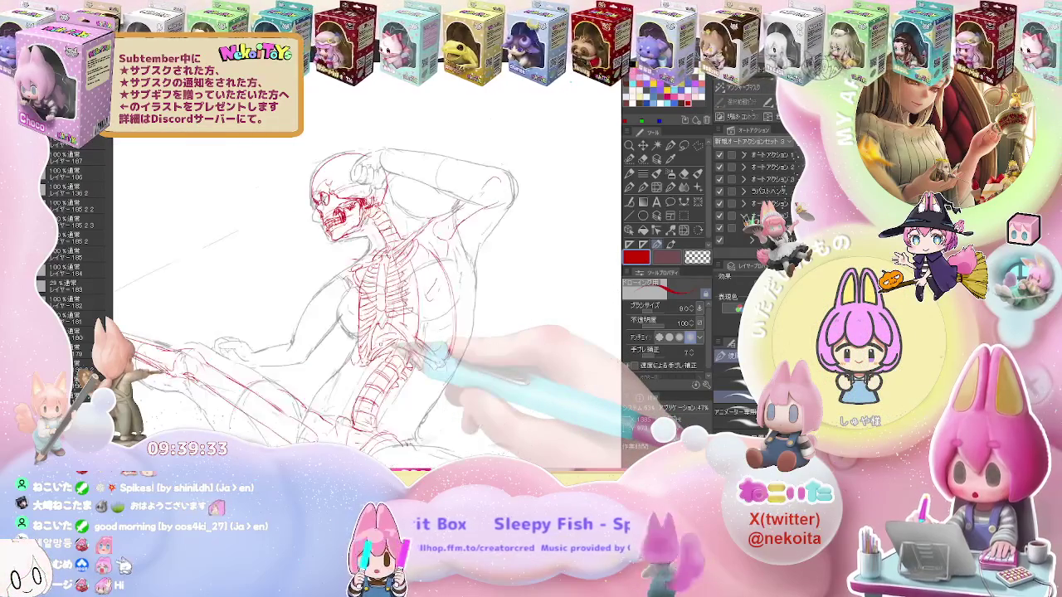
key("ctrl+plus")
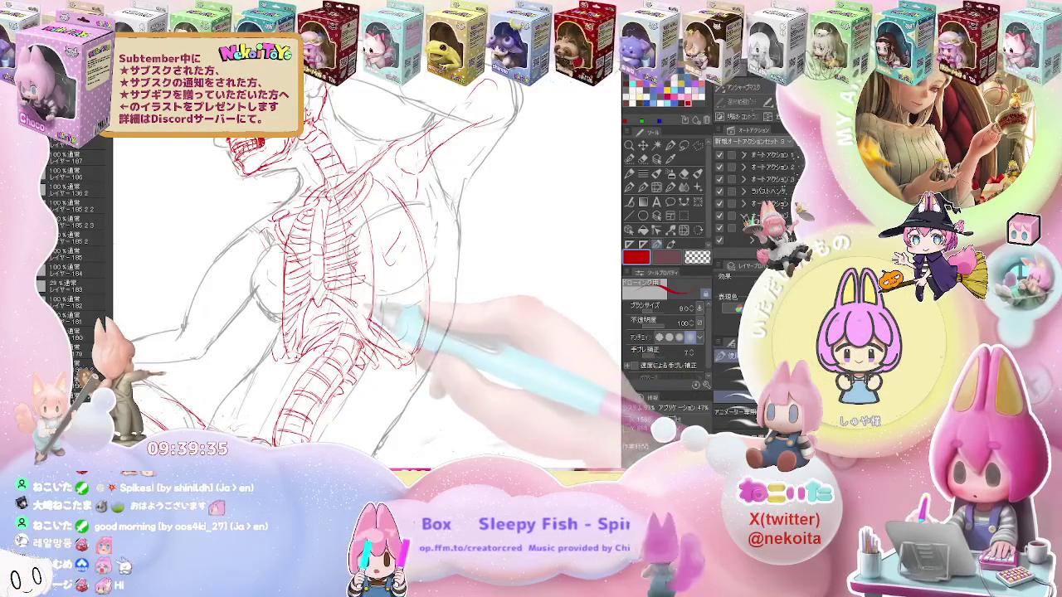
key("e")
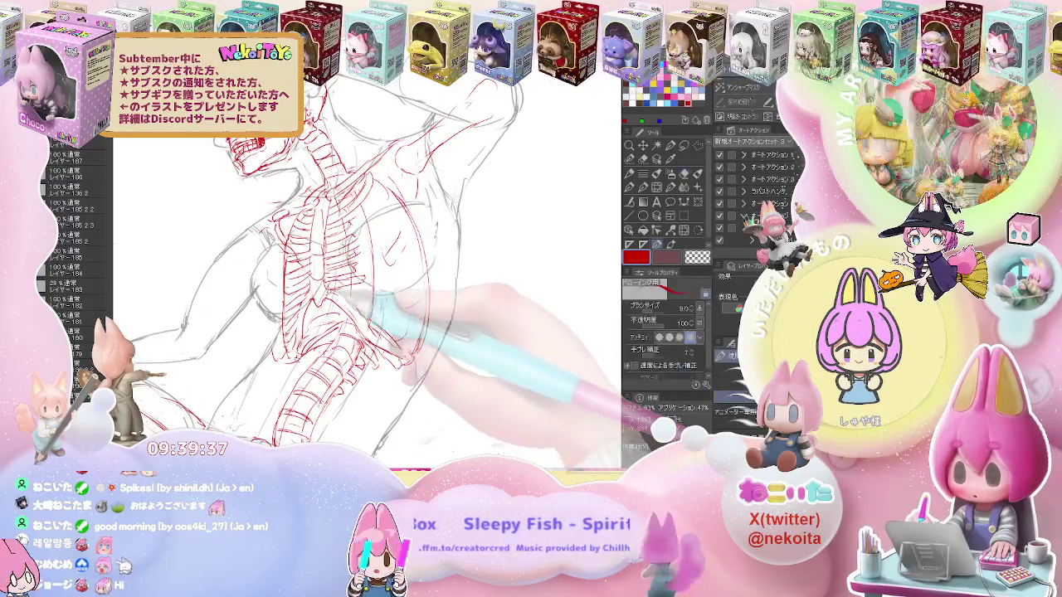
key("p")
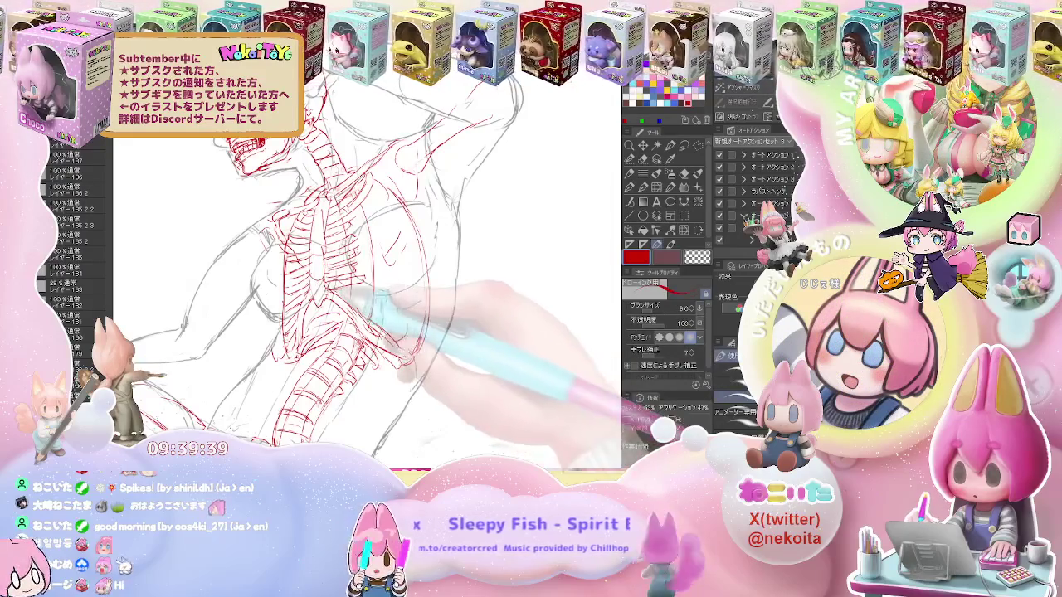
key("e")
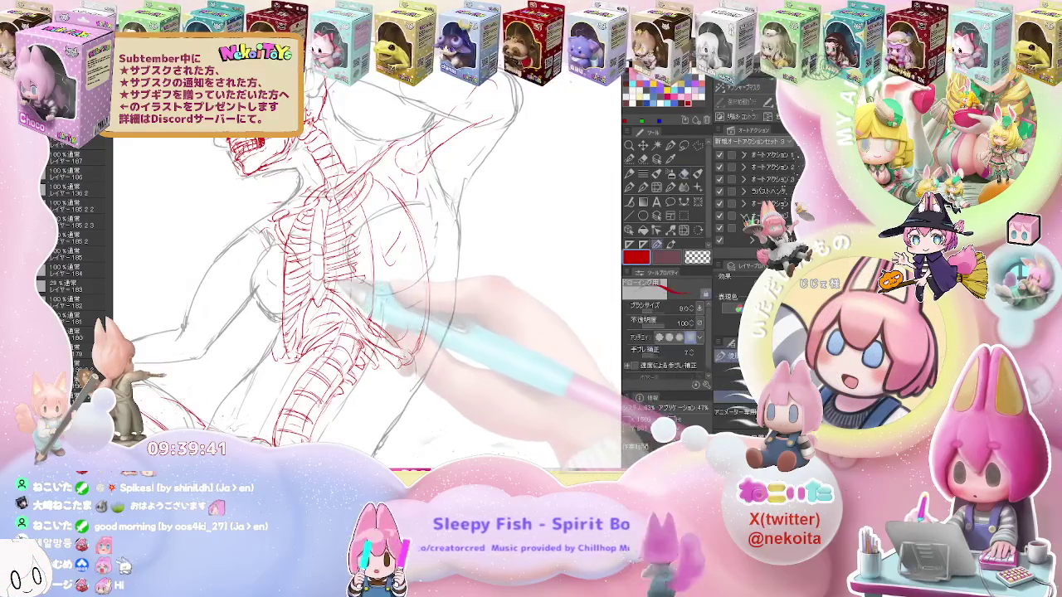
key("p")
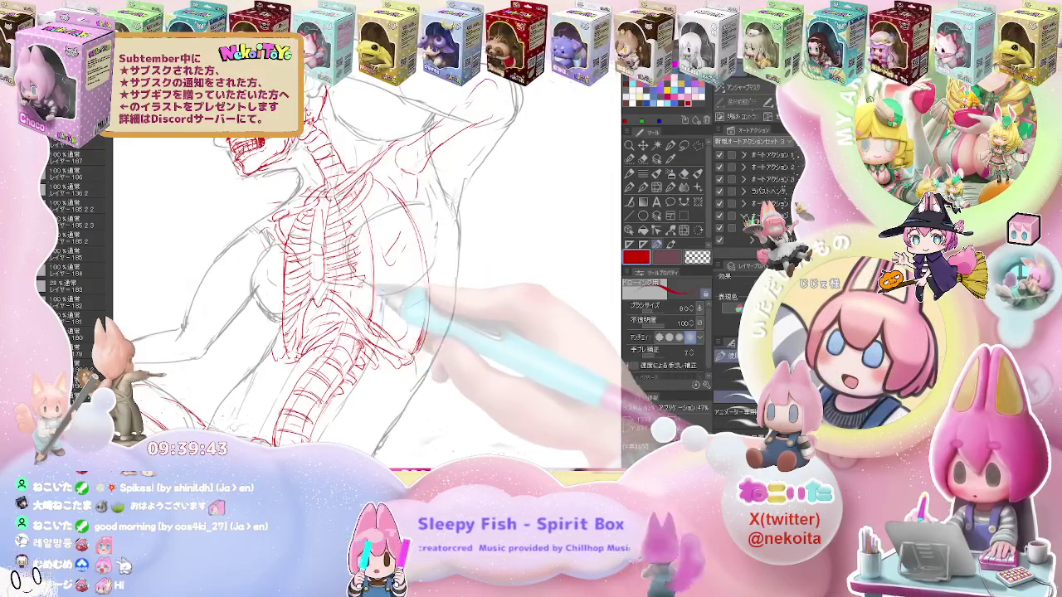
key("e")
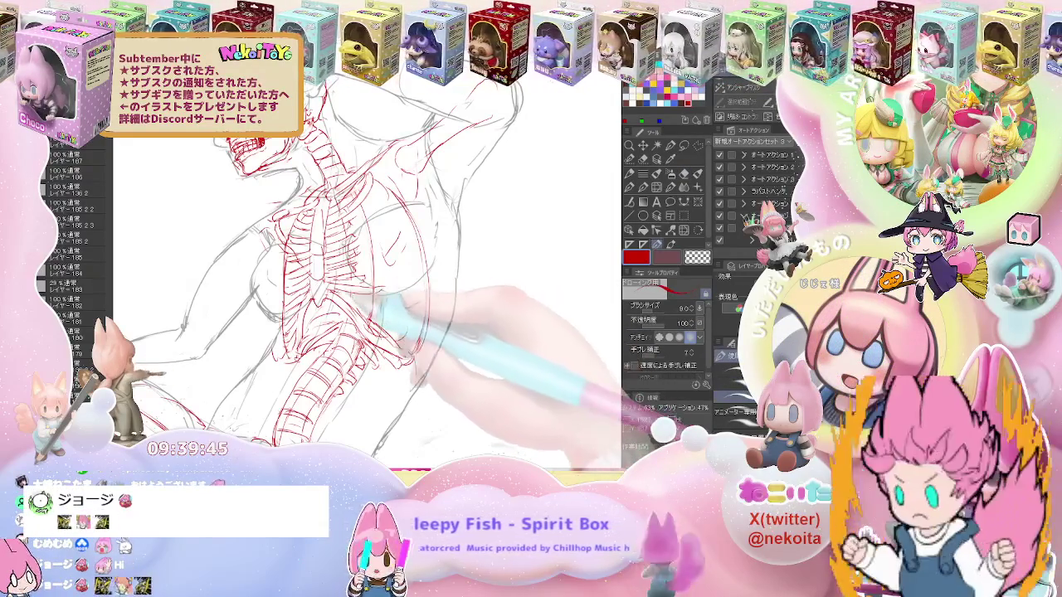
key("p")
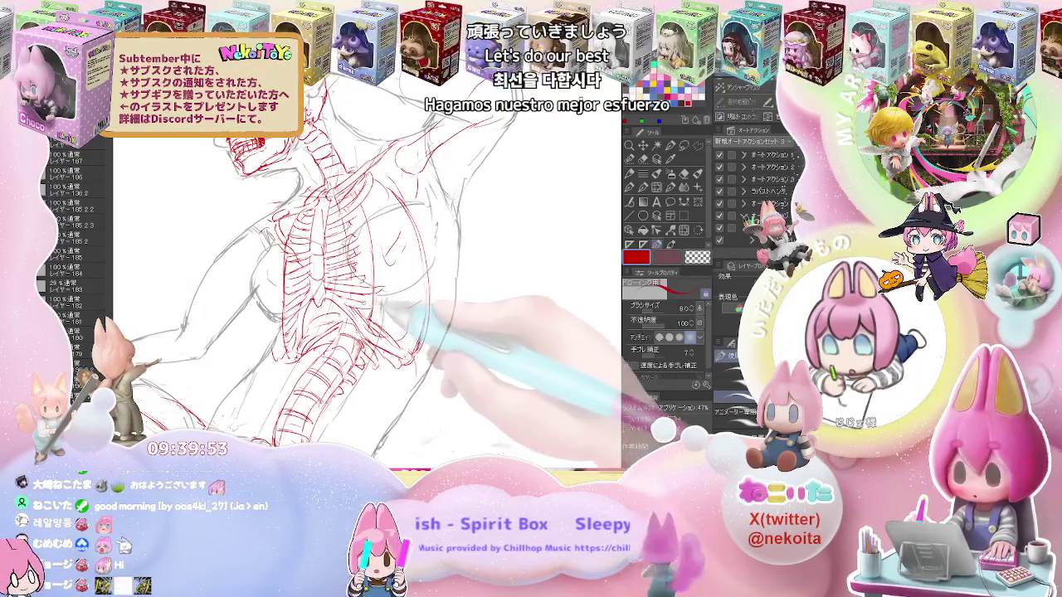
key("e")
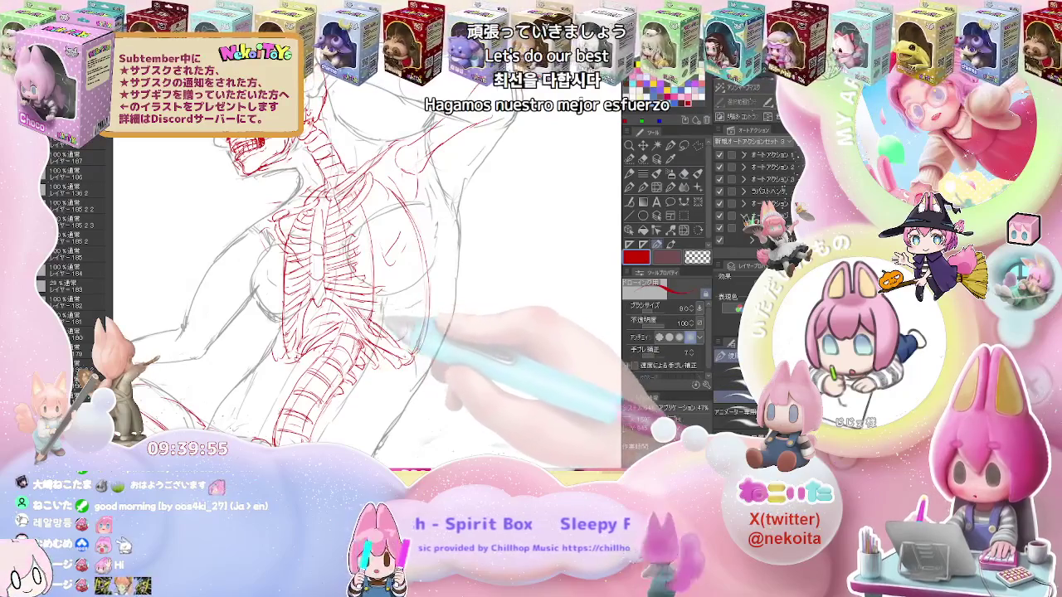
key("p")
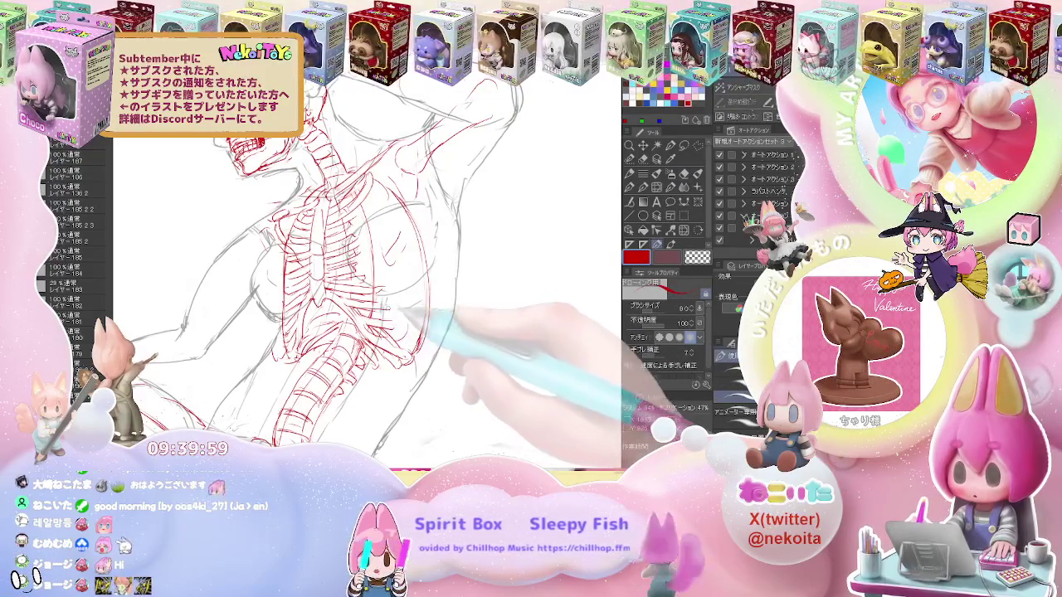
Rotate the view and outline the red shoulder girdle beside the ribcage, cleaning up strokes
key("ctrl+0")
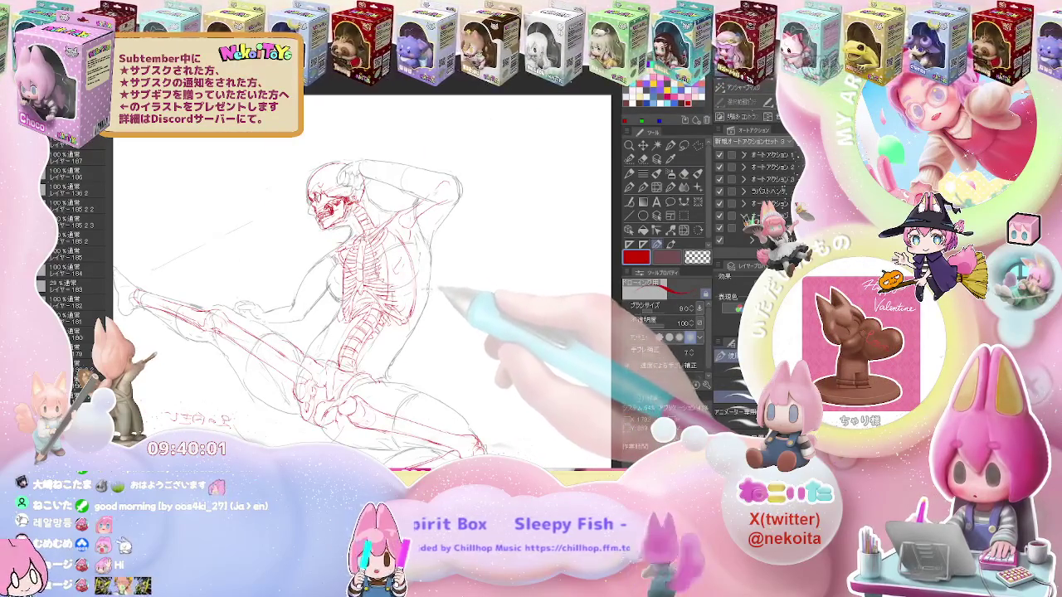
key("ctrl+plus")
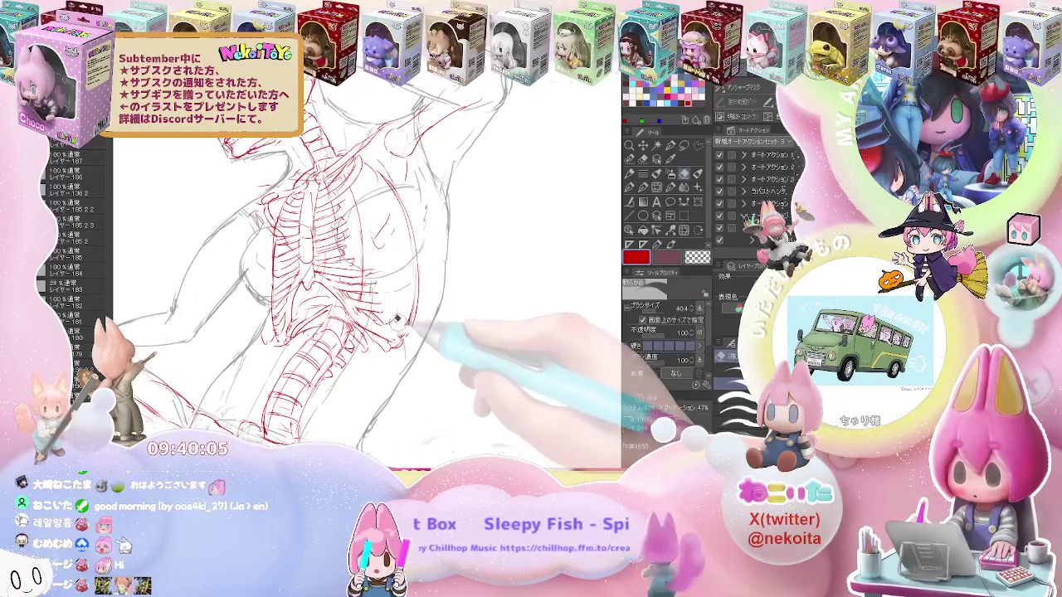
key("u")
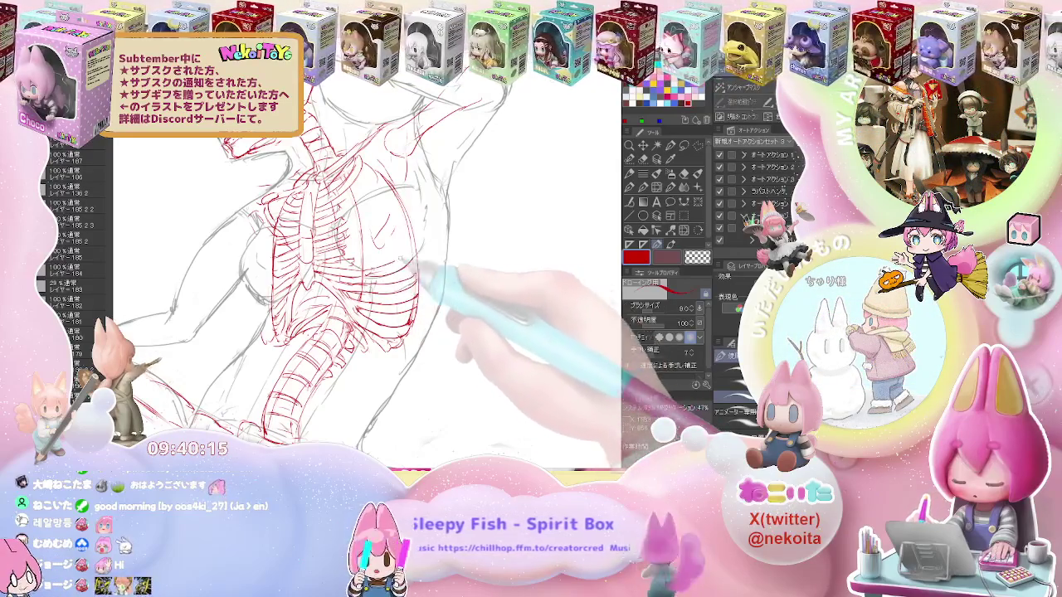
key("minus")
key("e")
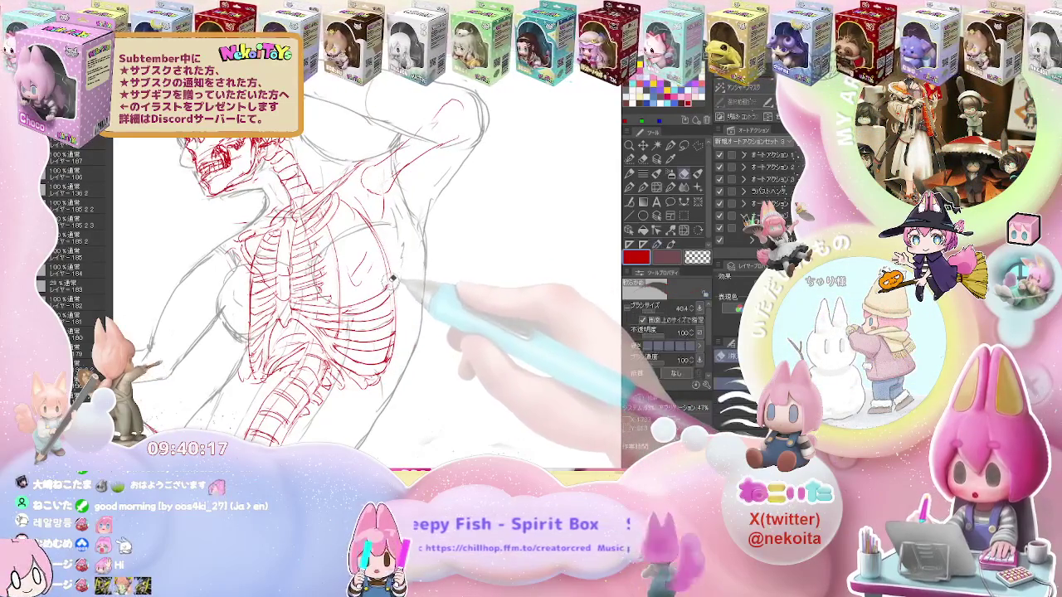
key("p")
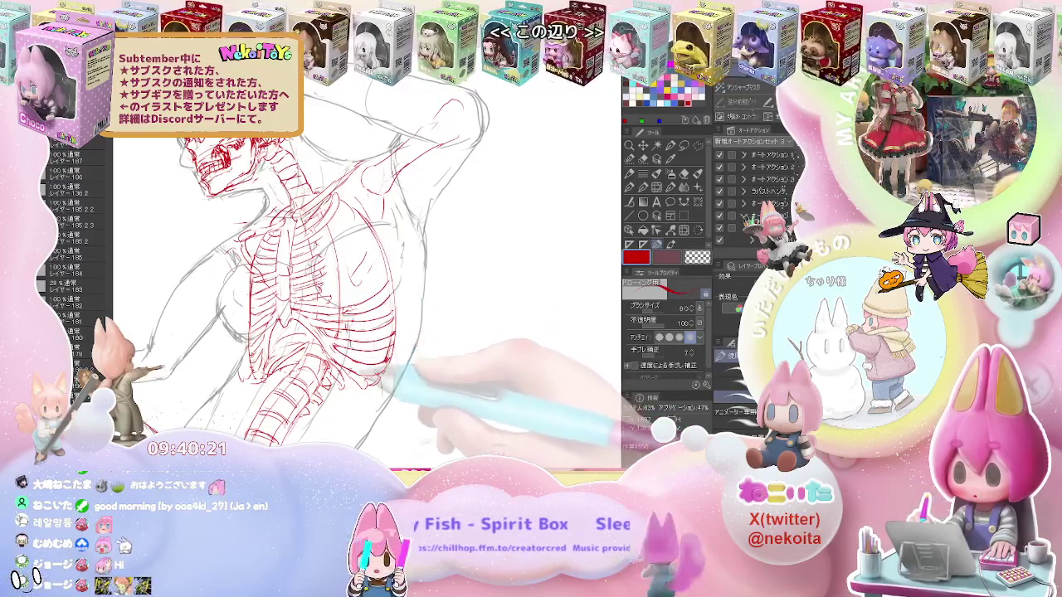
key("e")
key("p")
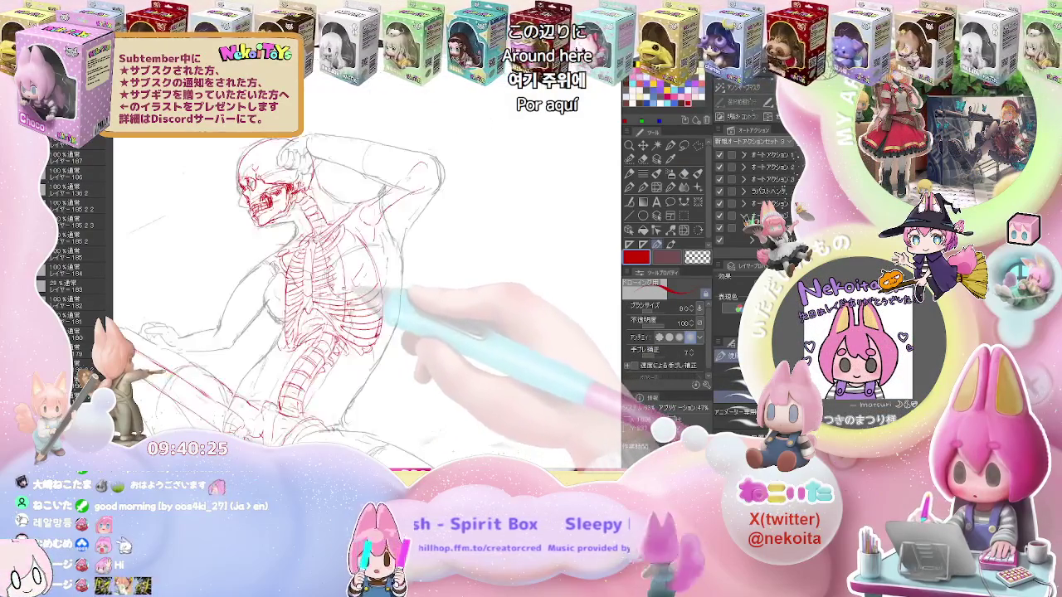
Mirror the view horizontally, review the whole page, then zoom back in on the ribcage and pelvis
key("ctrl+minus")
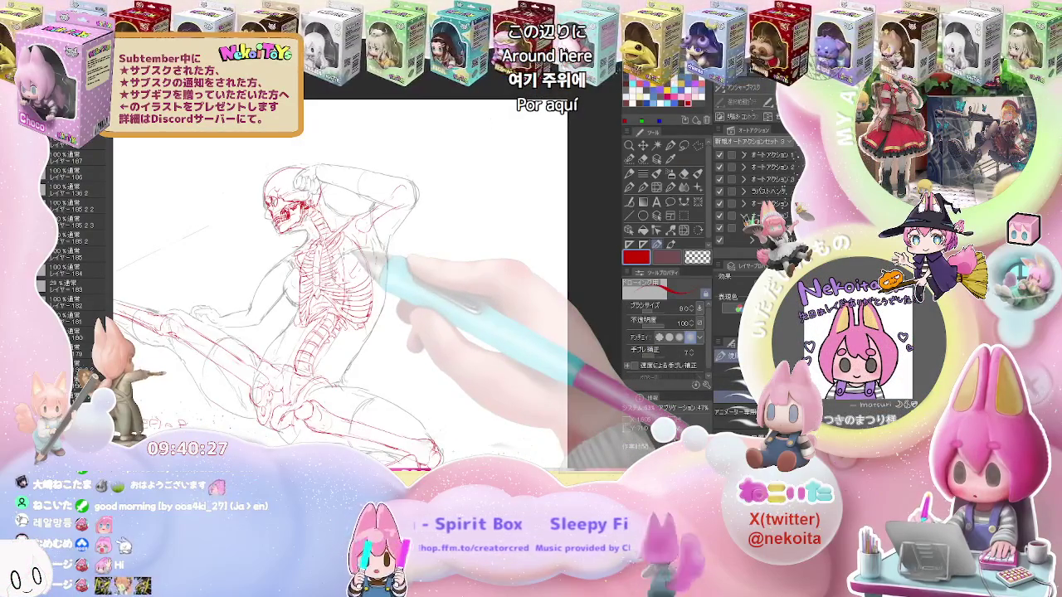
key("h")
key("ctrl+0")
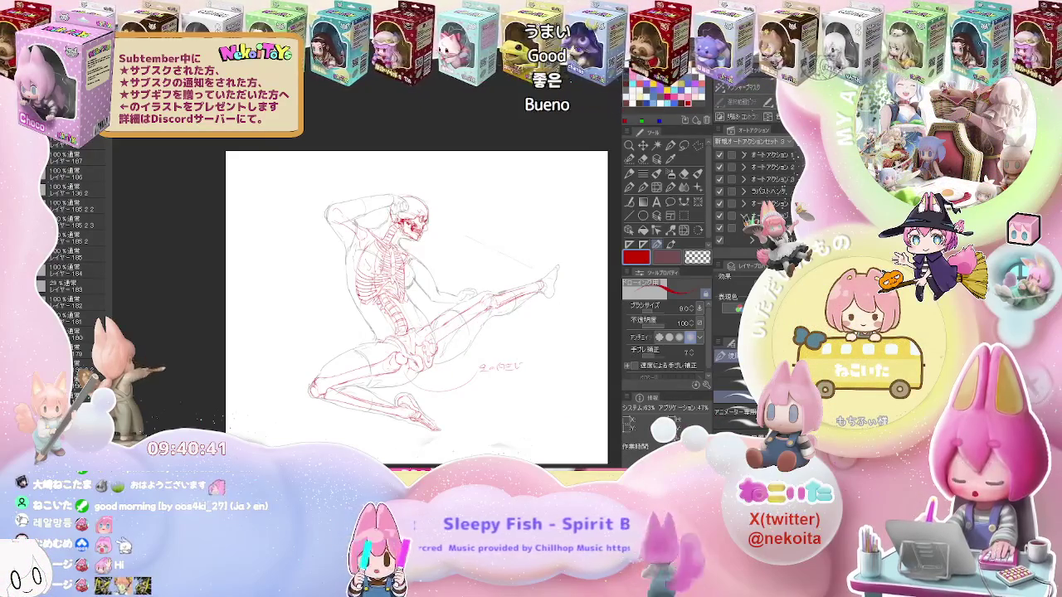
scroll(415, 307, "up", 5)
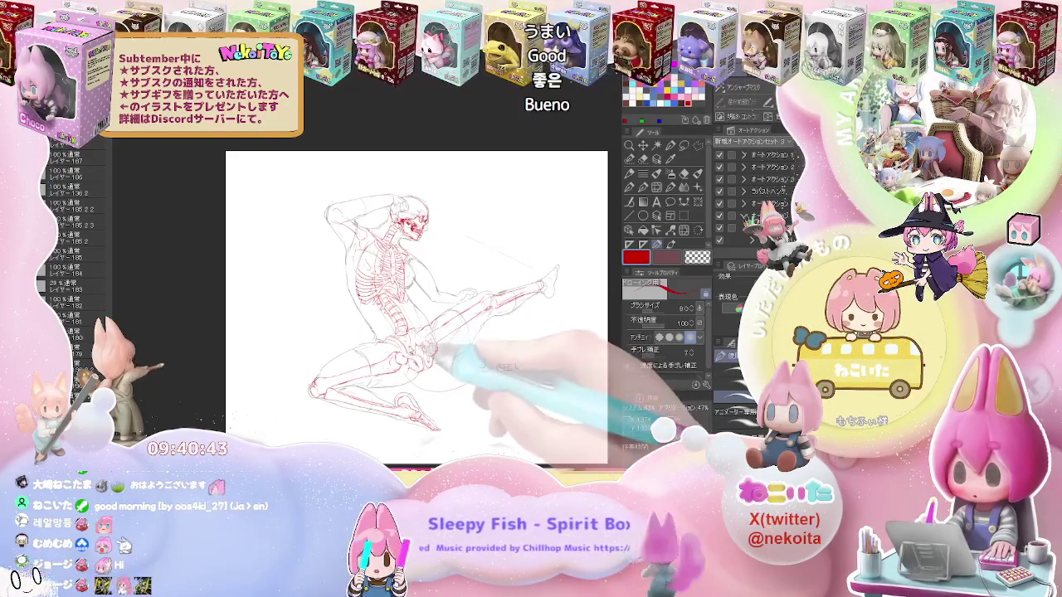
key("e")
key("p")
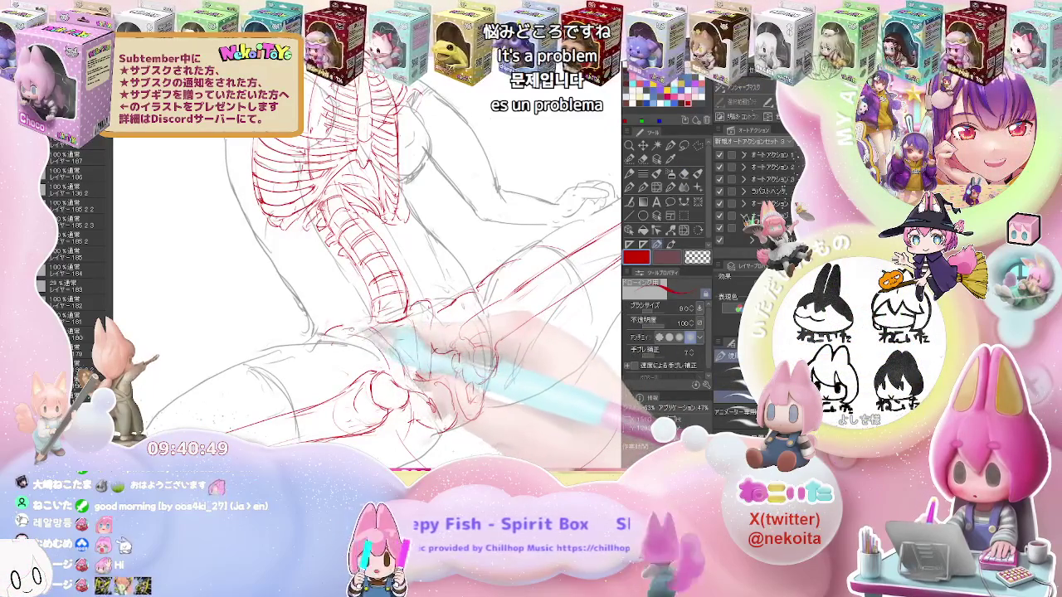
Draw the red pelvis, erasing stray lines and zooming out to check its shape
key("e")
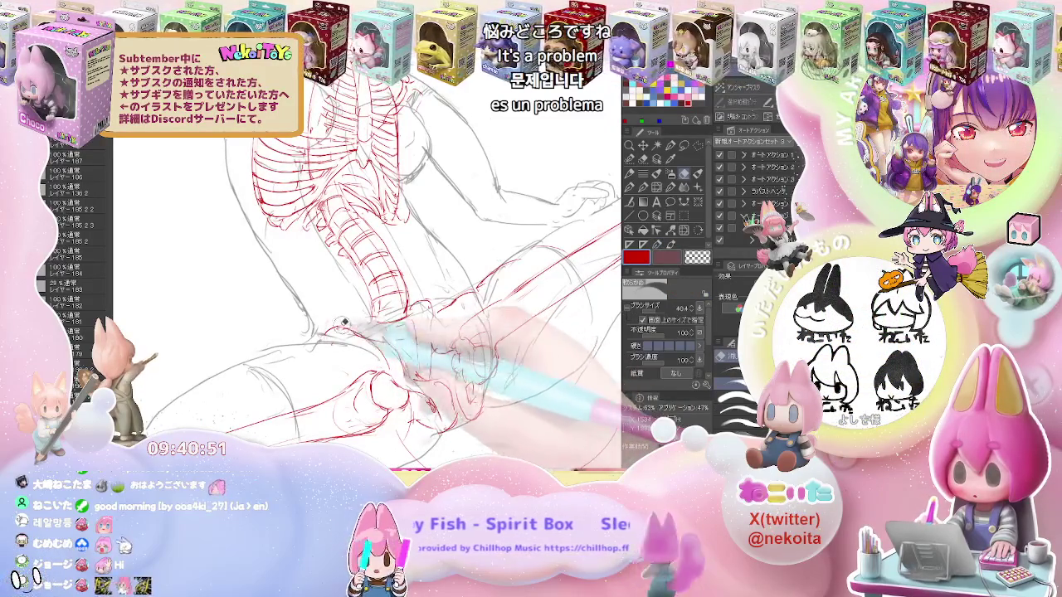
key("p")
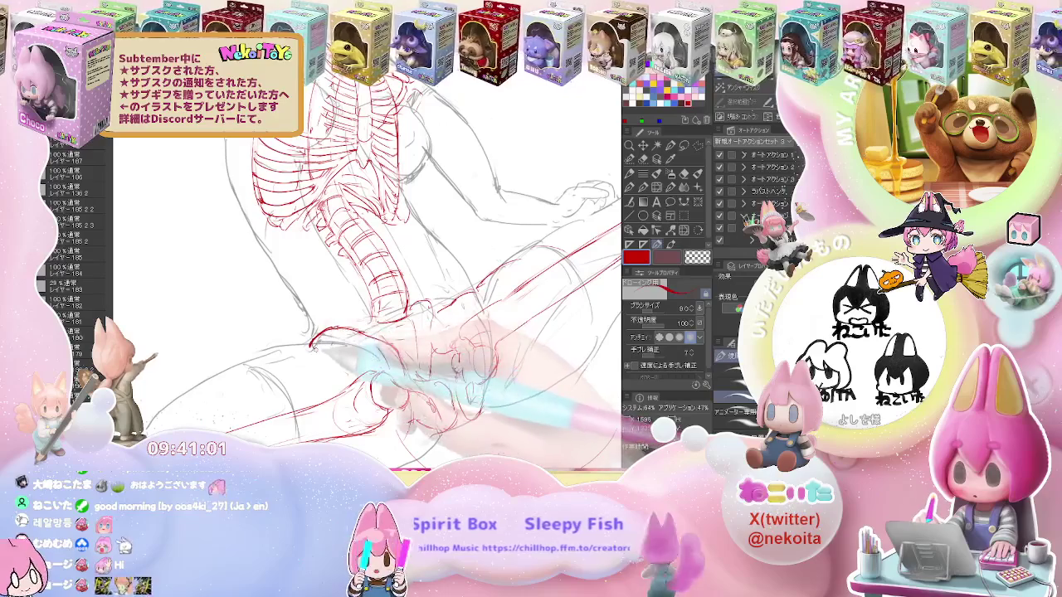
key("e")
key("p")
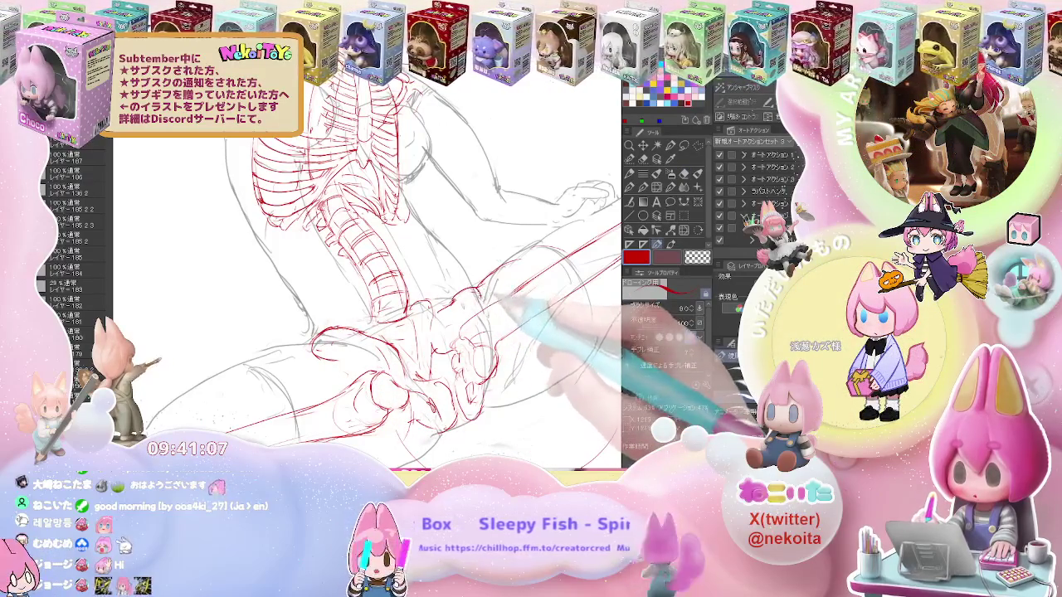
key("ctrl+minus")
left_click_drag(514, 348, 465, 336)
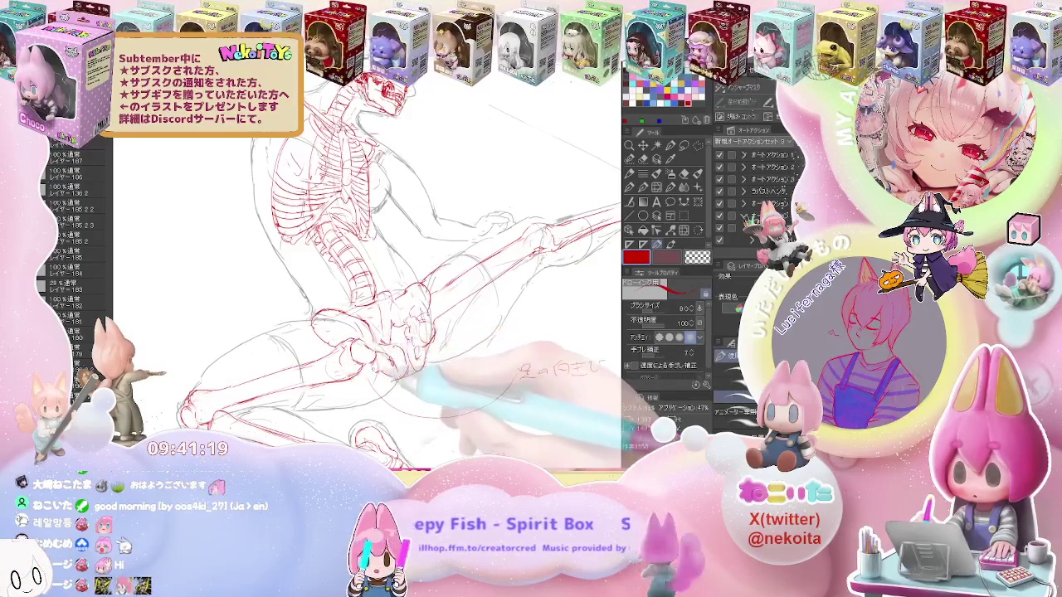
key("e")
key("p")
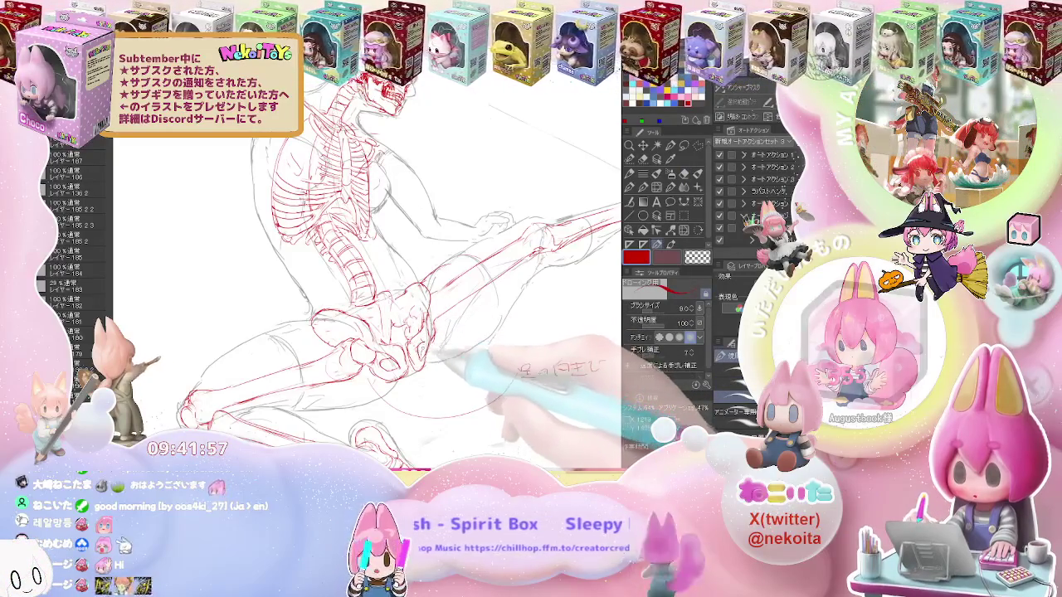
key("e")
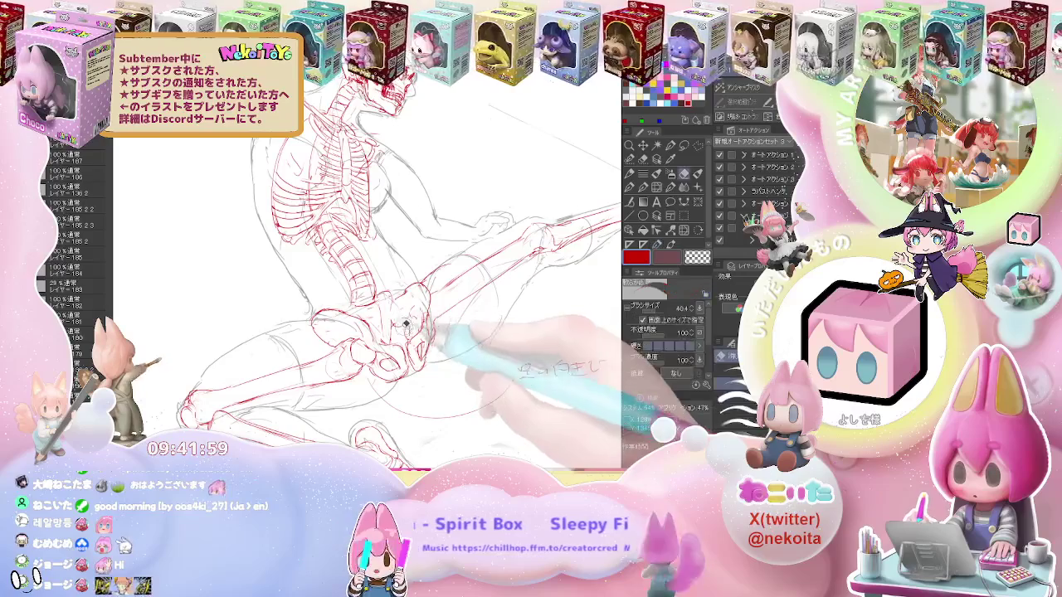
key("p")
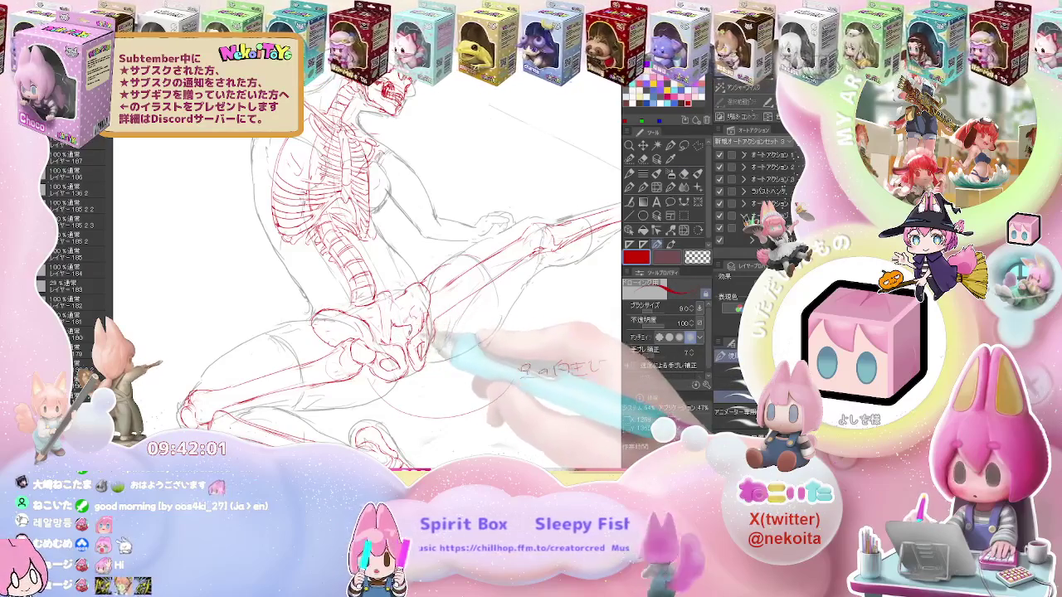
key("e")
key("p")
key("e")
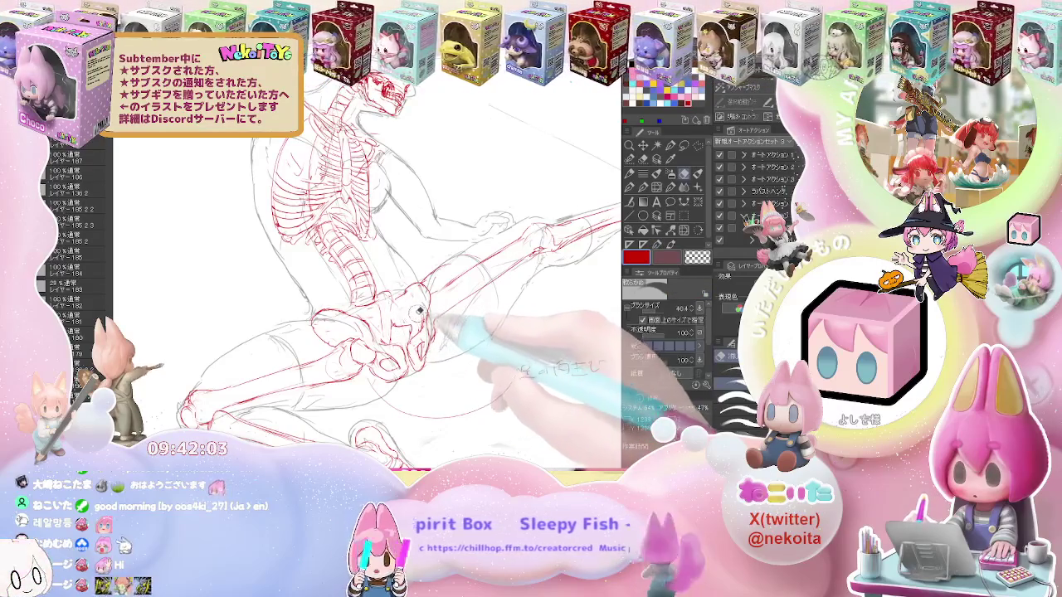
key("p")
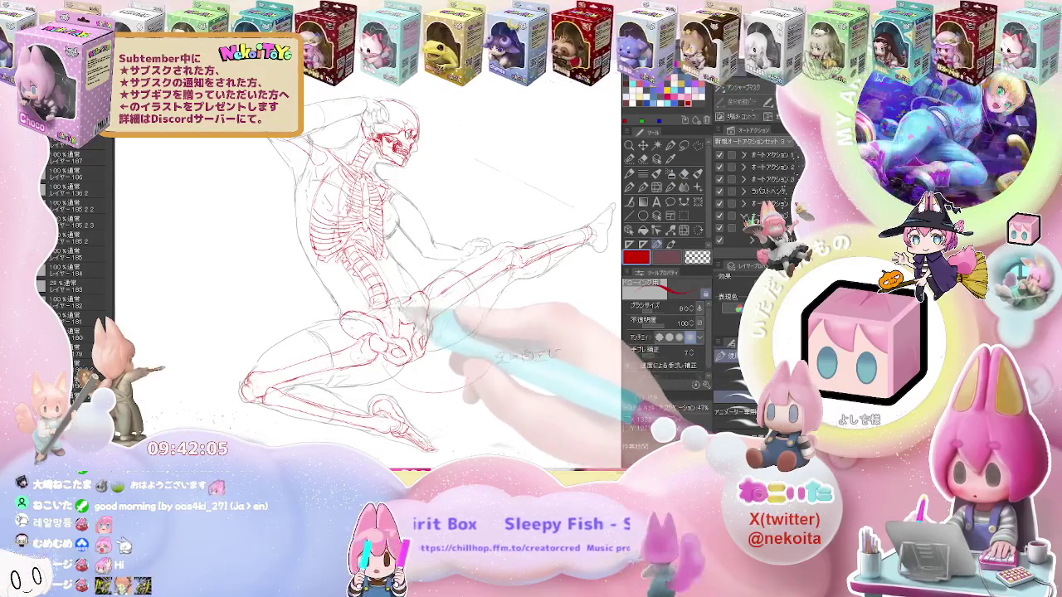
scroll(369, 282, "up", 3)
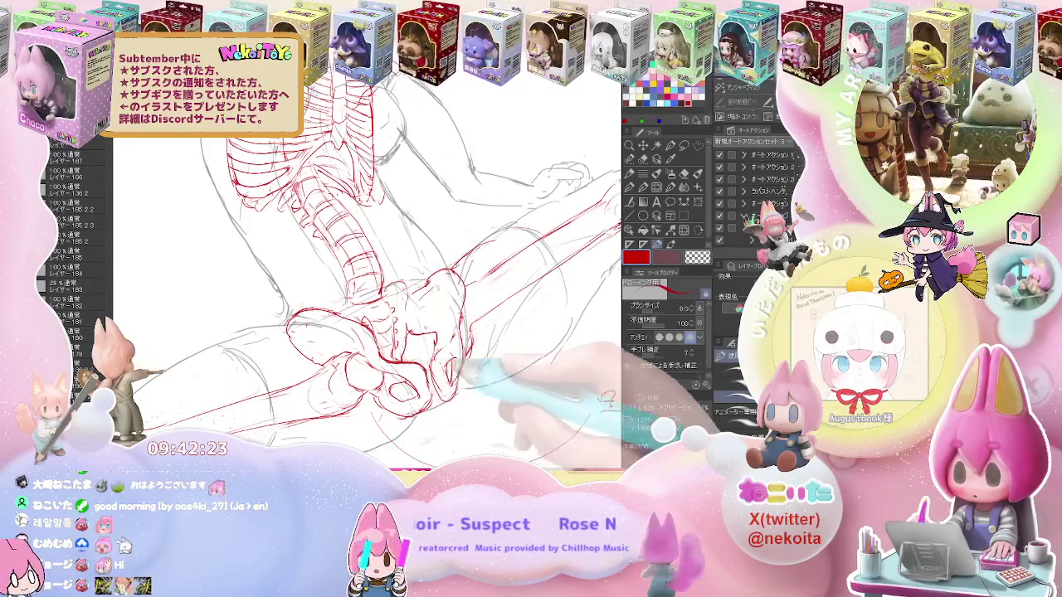
Refine the hip sockets and thigh-bone heads in red, then reset the view to the whole figure
key("e")
key("p")
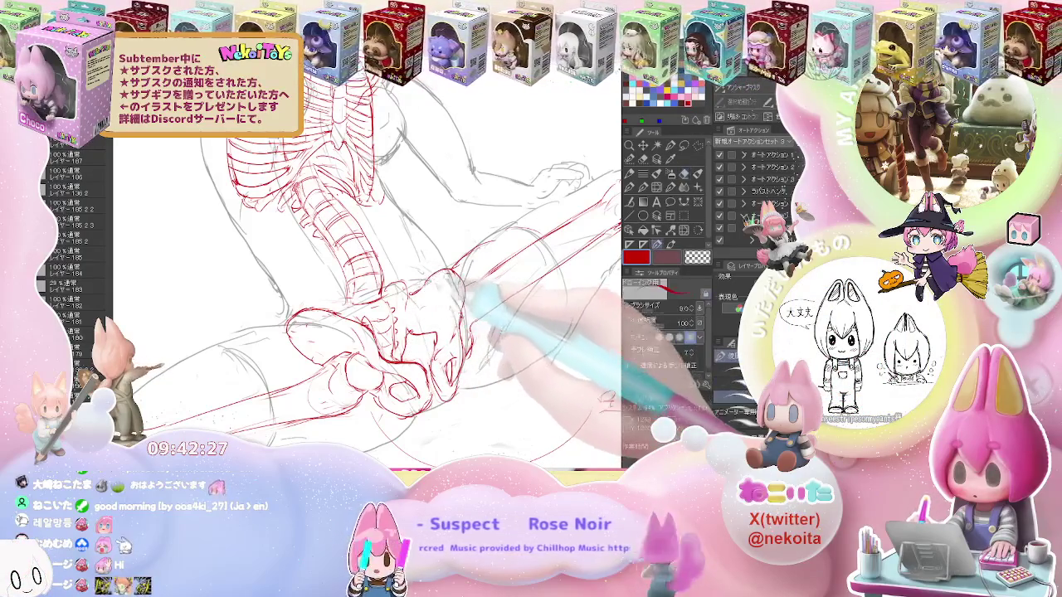
key("ctrl+minus")
key("ctrl+minus")
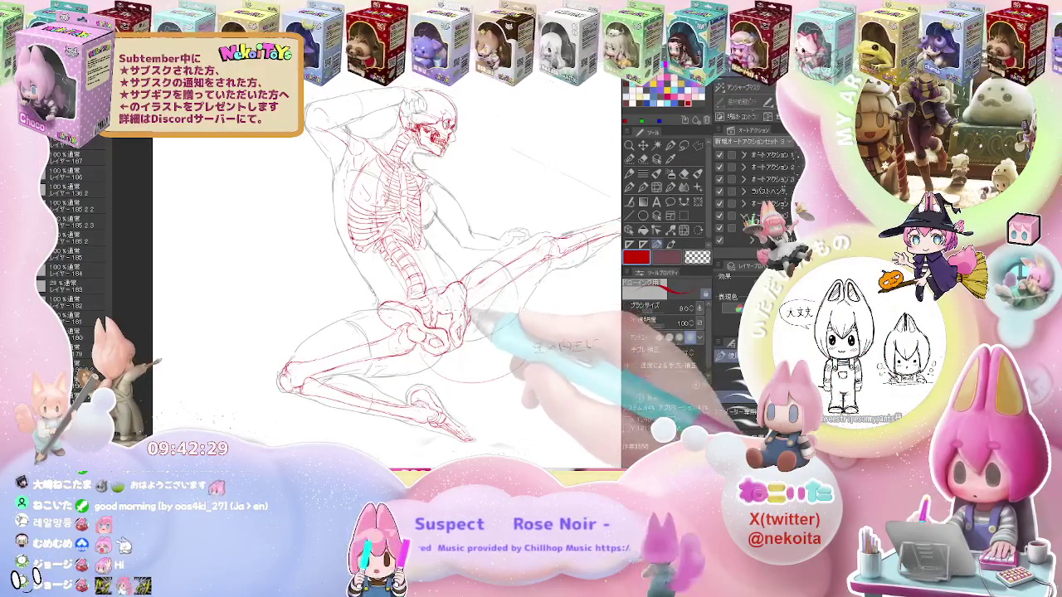
key("ctrl+minus")
key("ctrl+plus")
key("ctrl+plus")
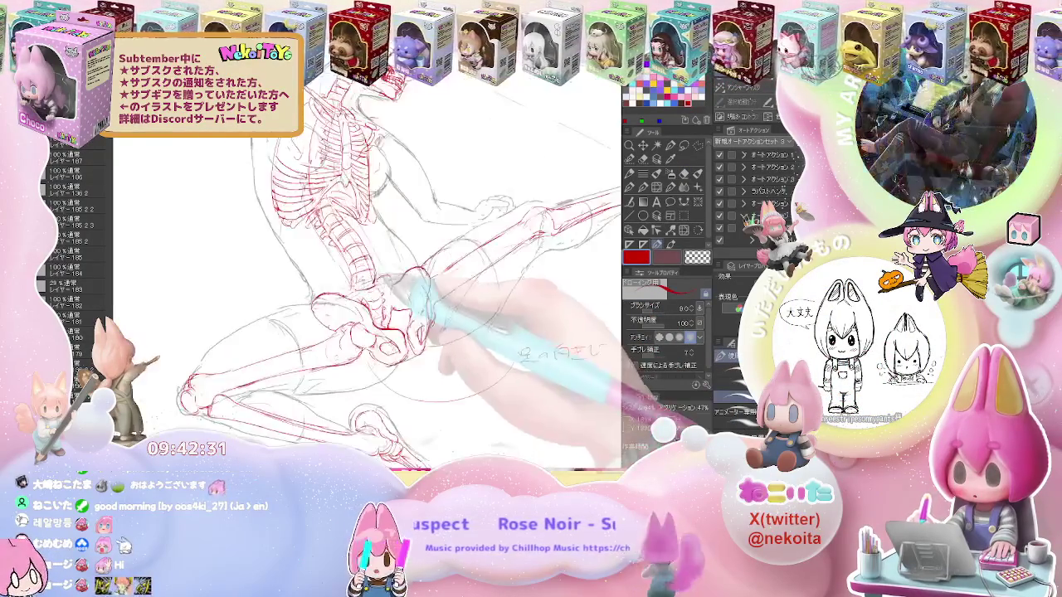
key("ctrl+plus")
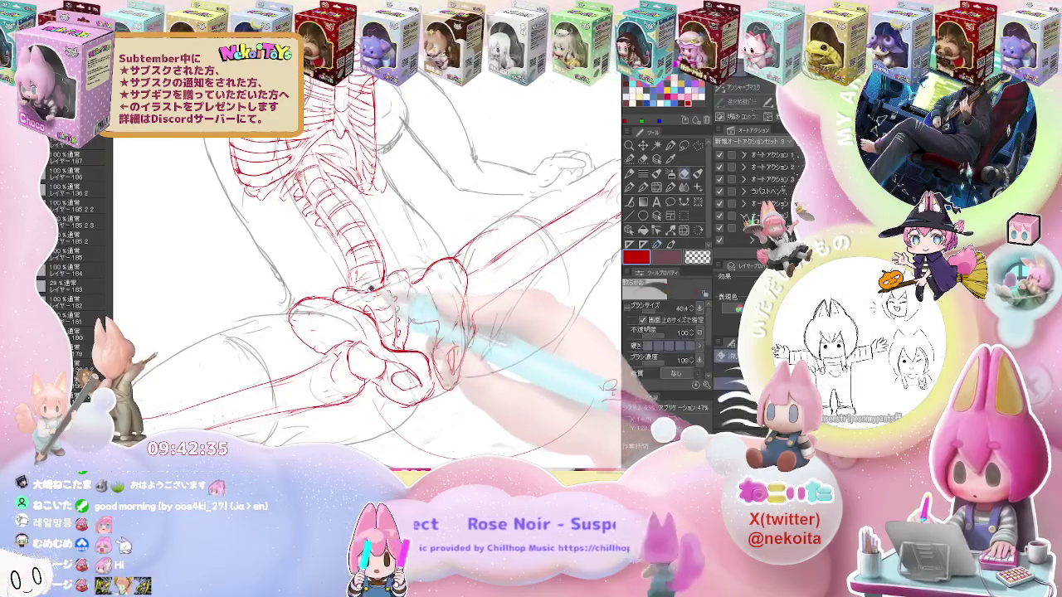
key("e")
key("p")
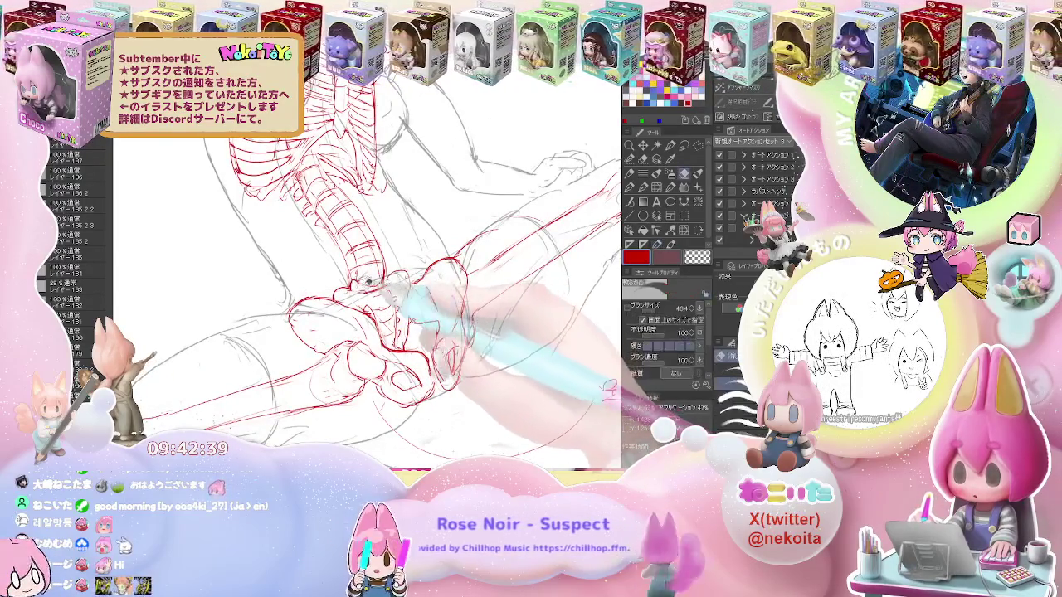
key("e")
key("p")
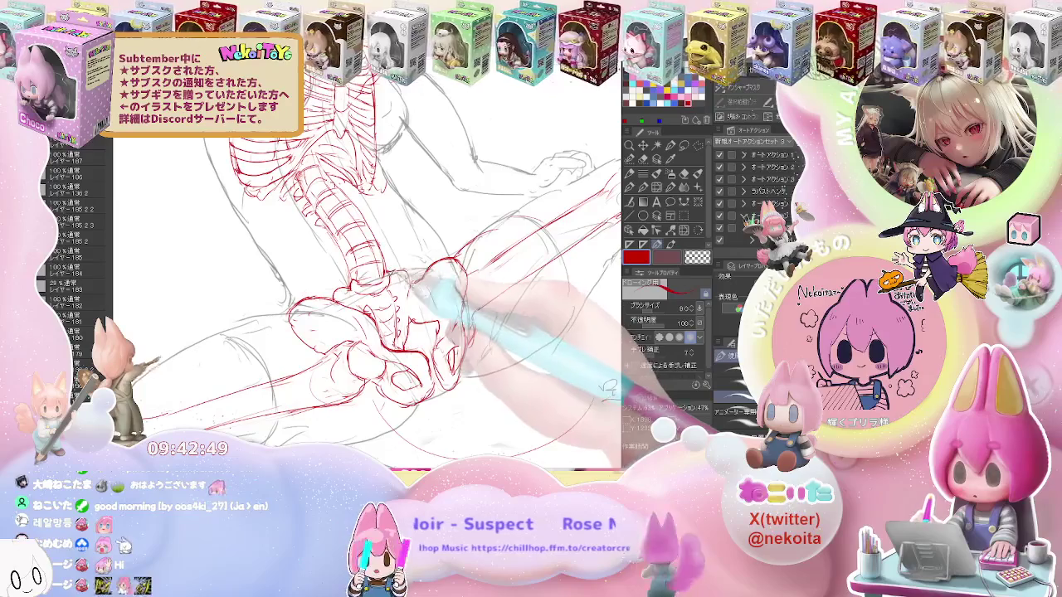
key("e")
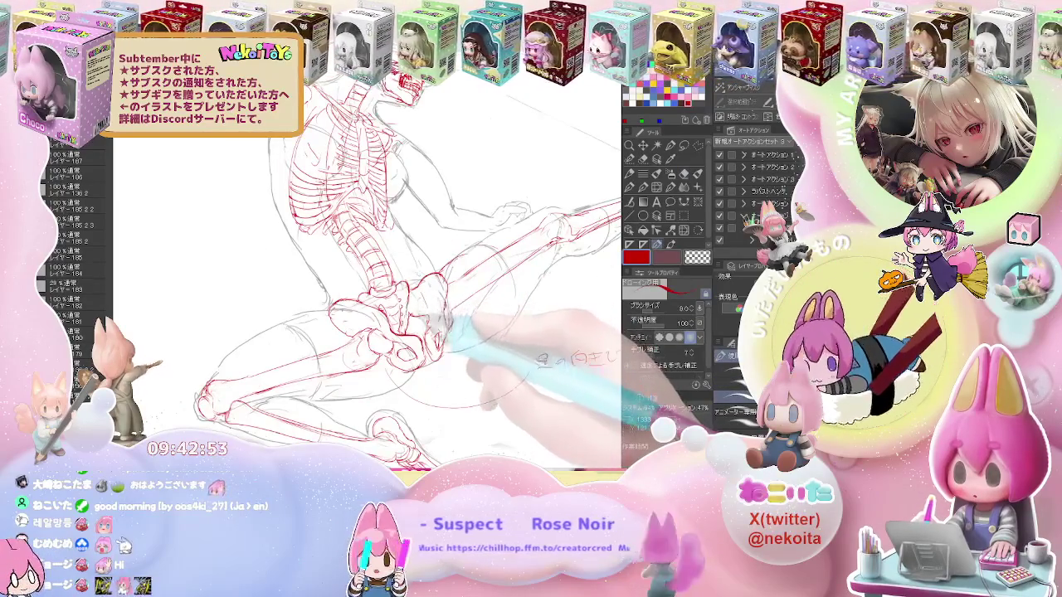
key("ctrl+0")
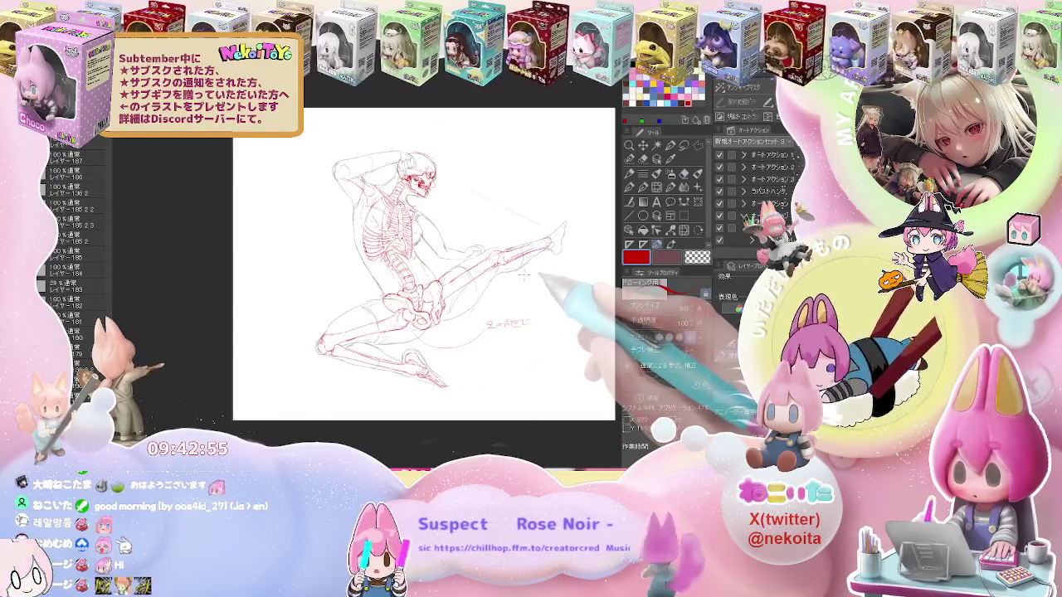
Zoom onto the kicking leg and draw its red thigh and knee bone lines
scroll(523, 277, "up", 2)
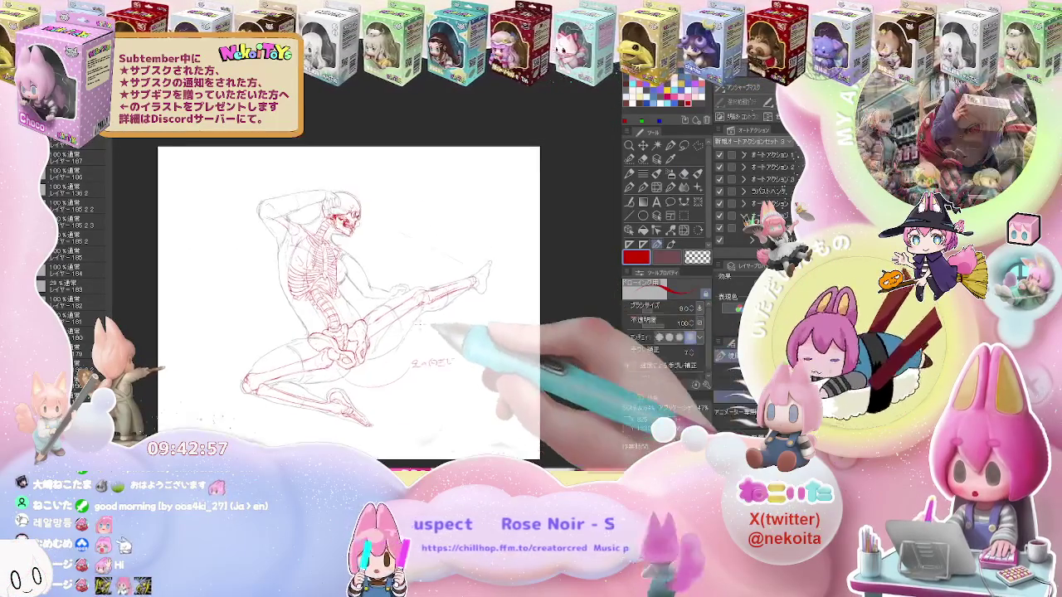
scroll(523, 277, "up", 2)
scroll(523, 277, "up", 2)
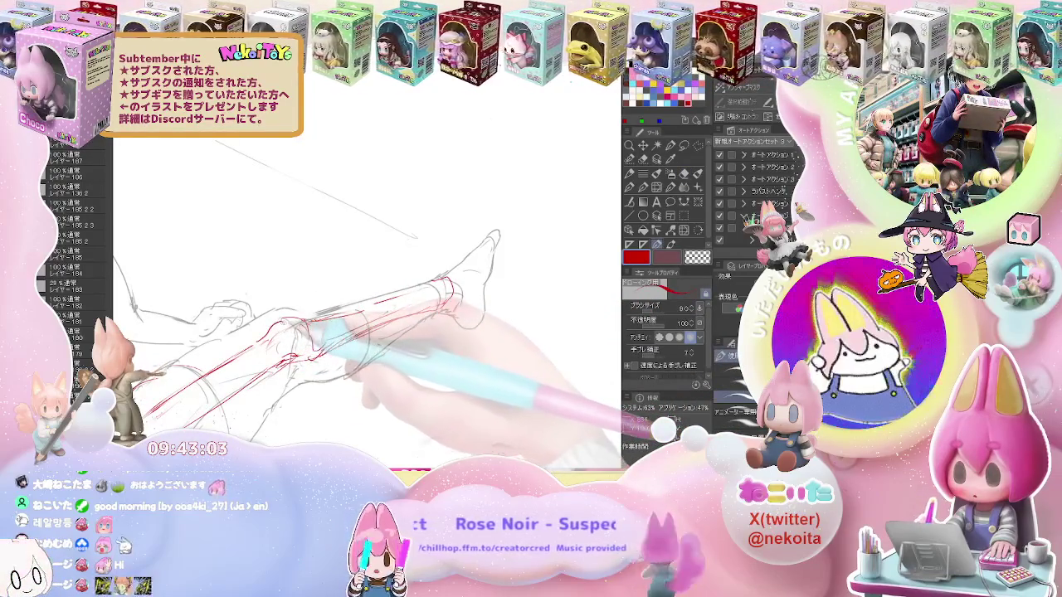
key("e")
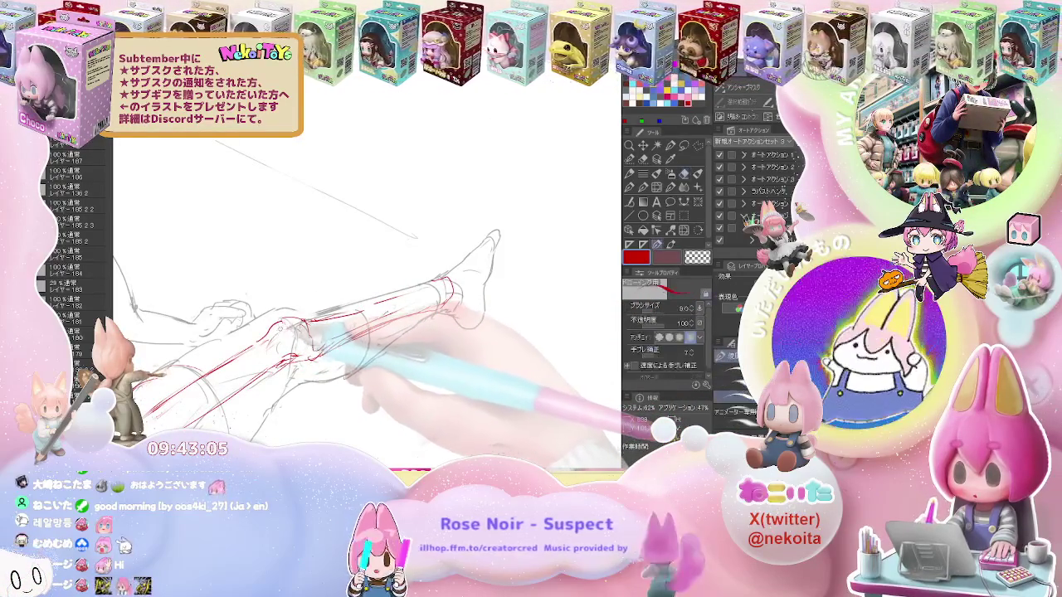
key("p")
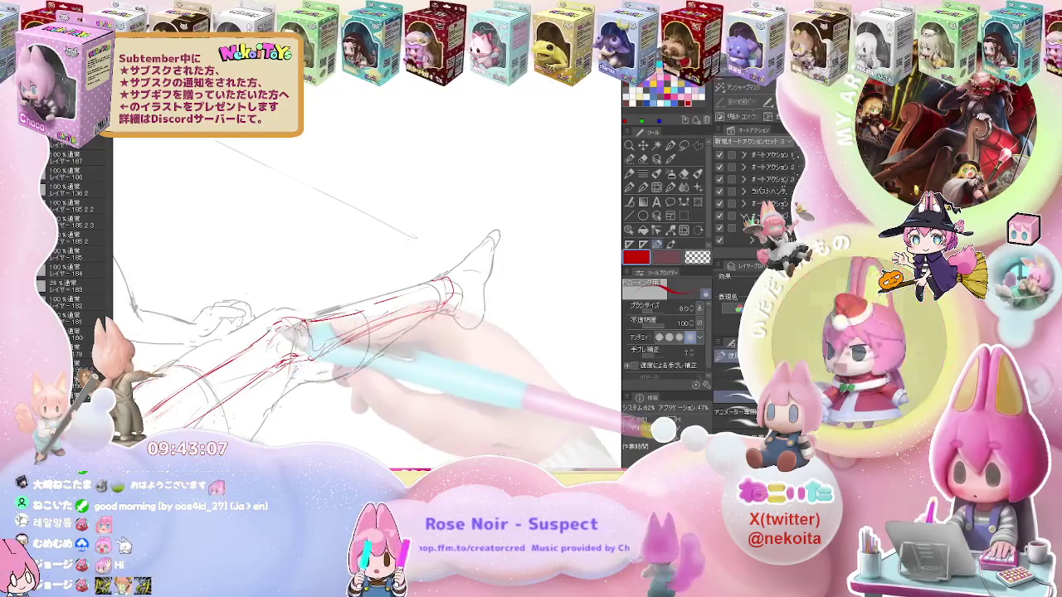
left_click_drag(332, 332, 415, 278)
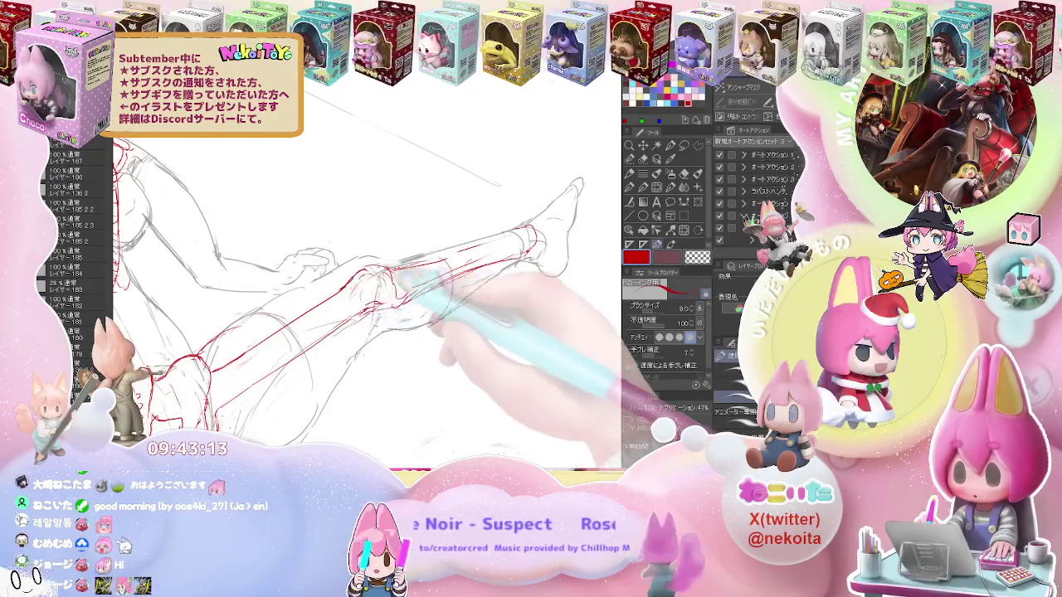
key("ctrl+minus")
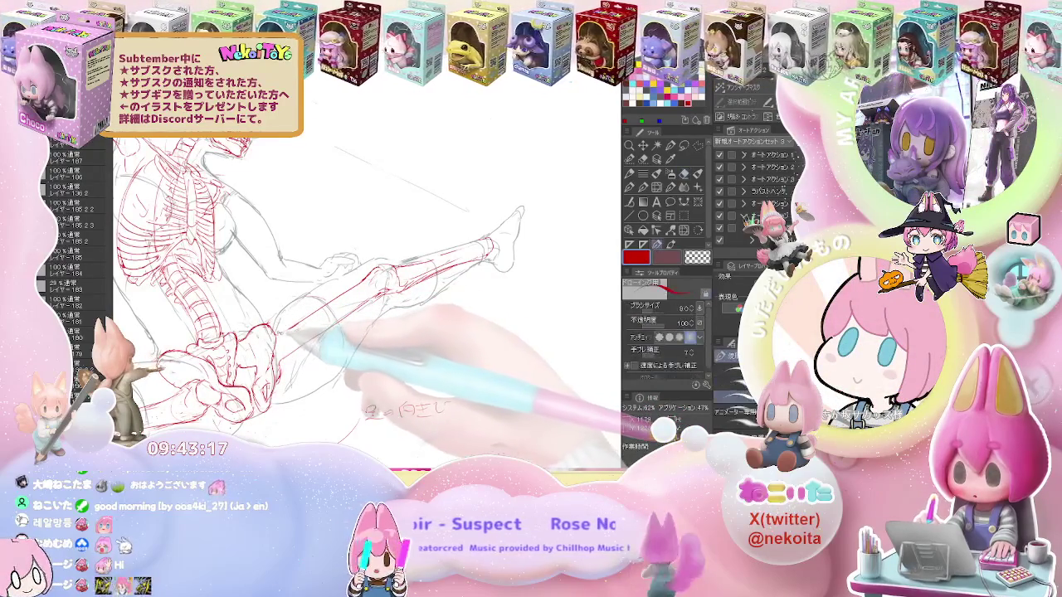
key("e")
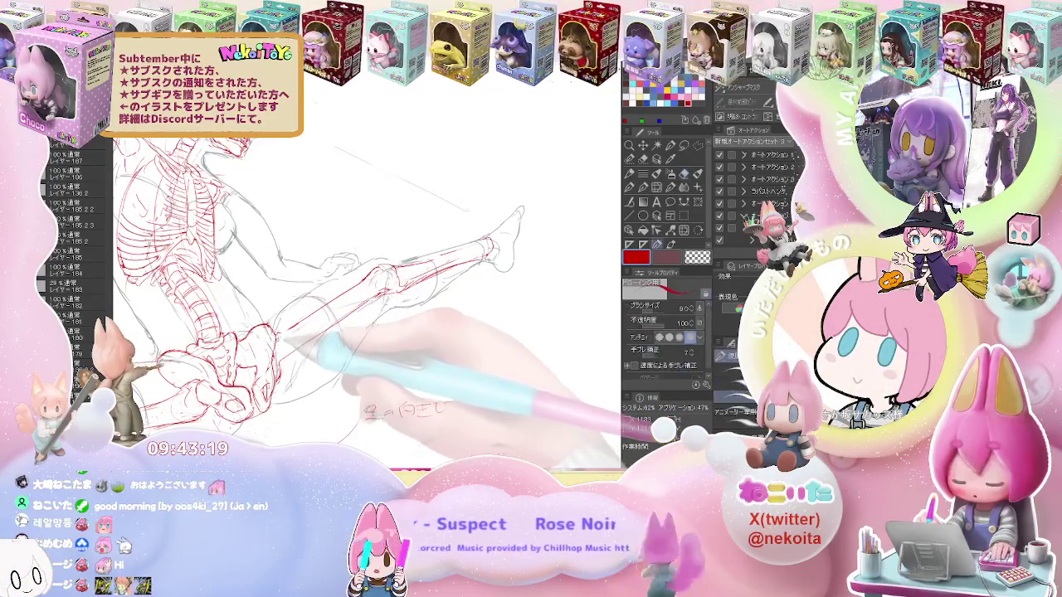
key("p")
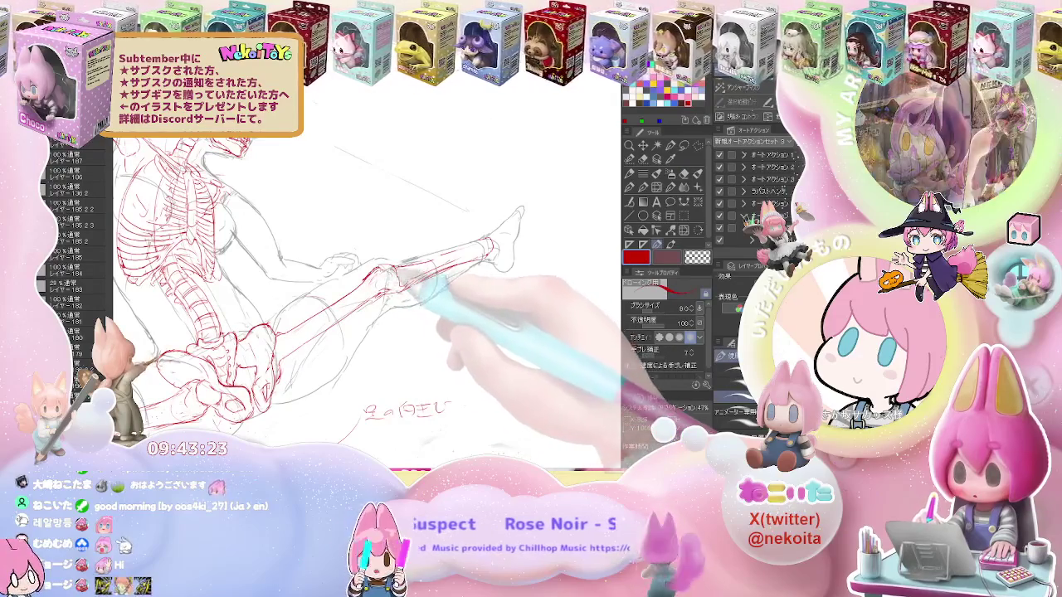
Redraw the shin as finer paired red lines down to the ankle, then zoom out
key("e")
key("p")
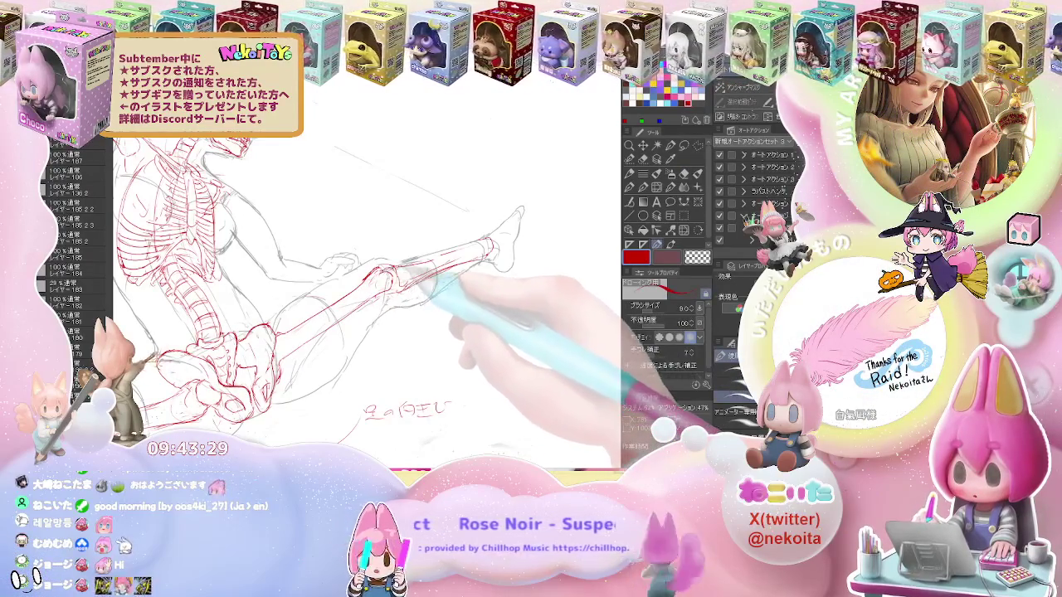
key("e")
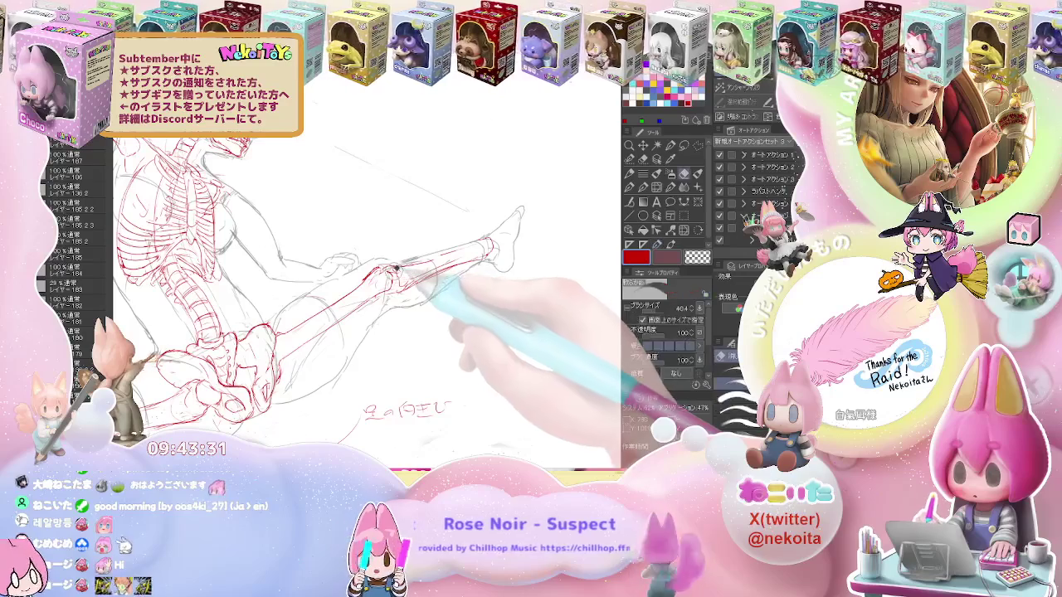
key("p")
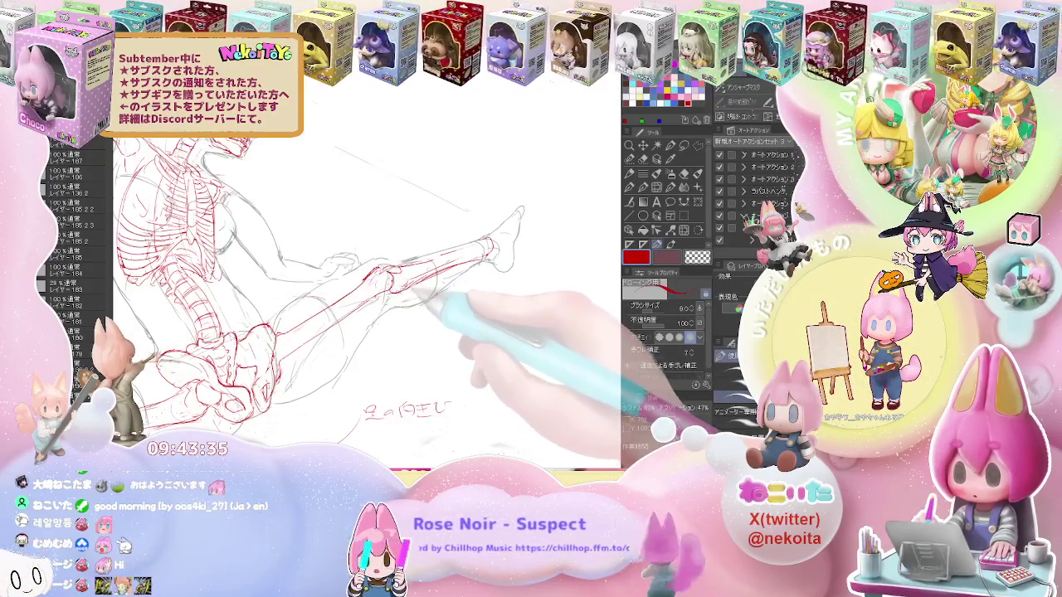
key("e")
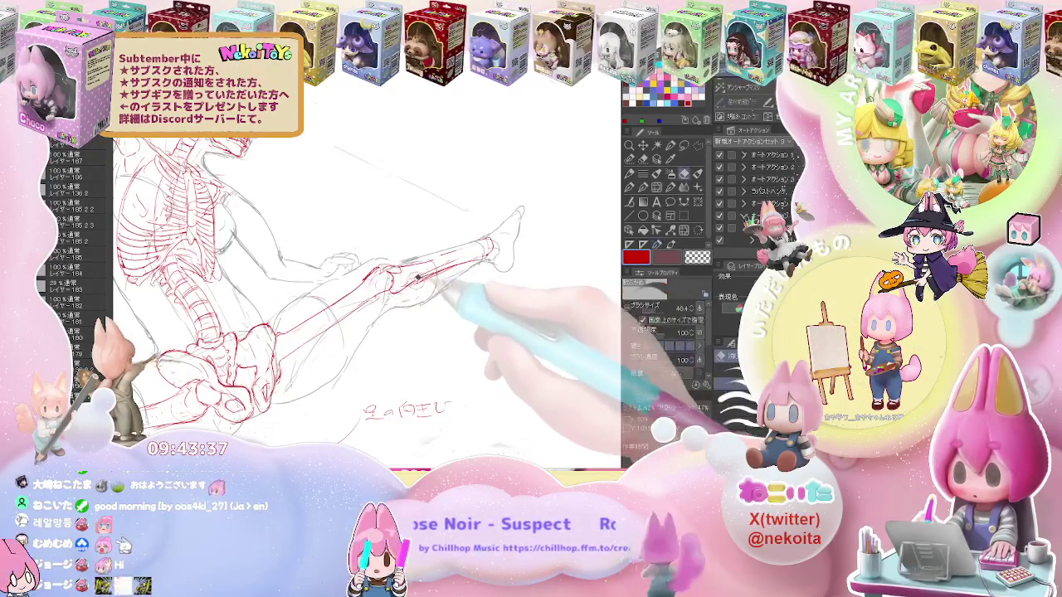
key("p")
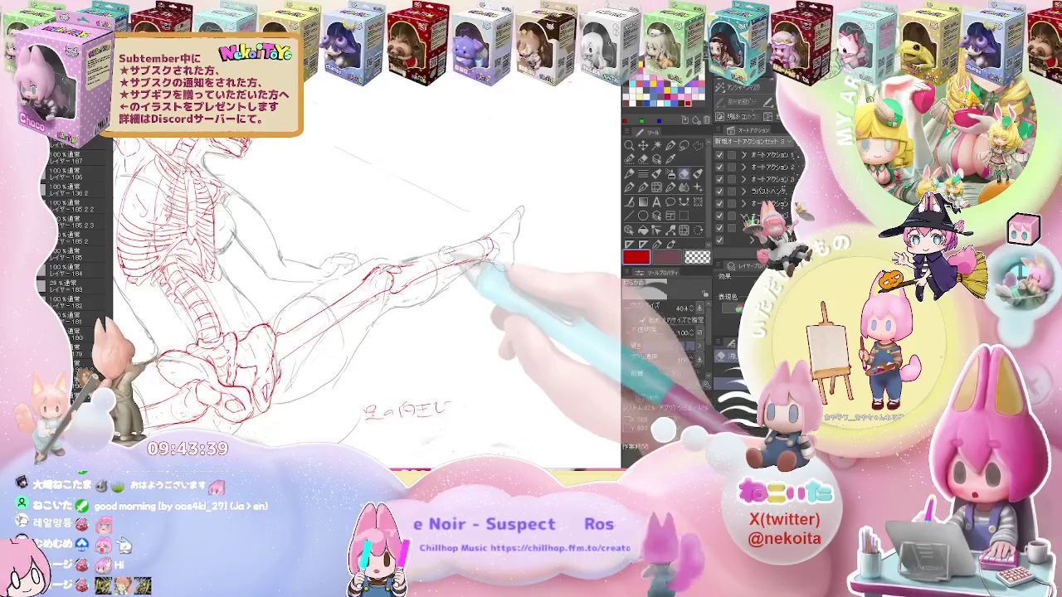
key("ctrl+minus")
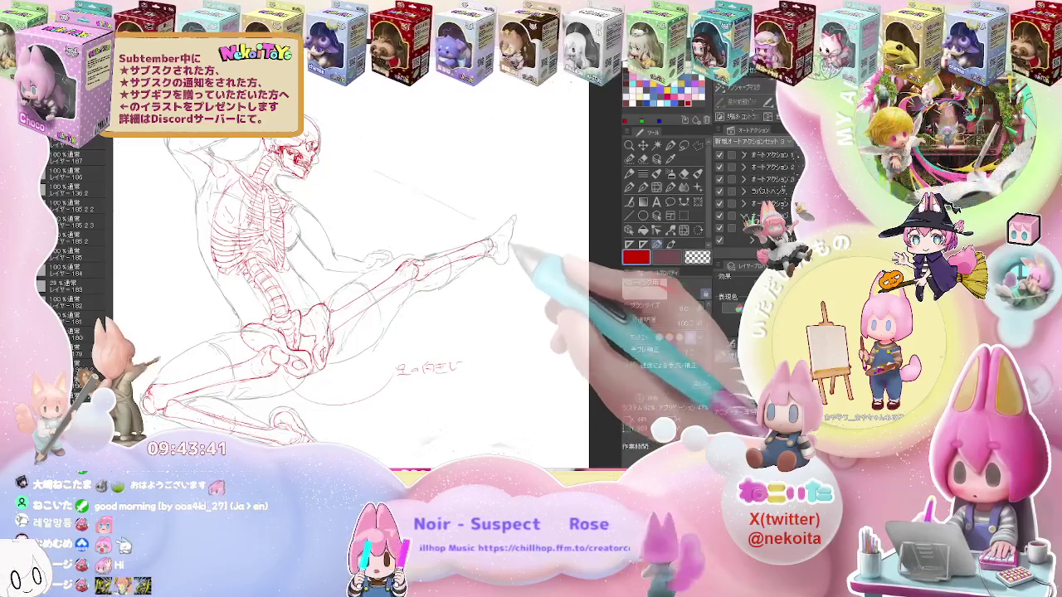
Mirror, rotate and zoom onto the lower leg, then draw red ankle and heel bones
key("ctrl+minus")
key("h")
left_click_drag(501, 257, 478, 298)
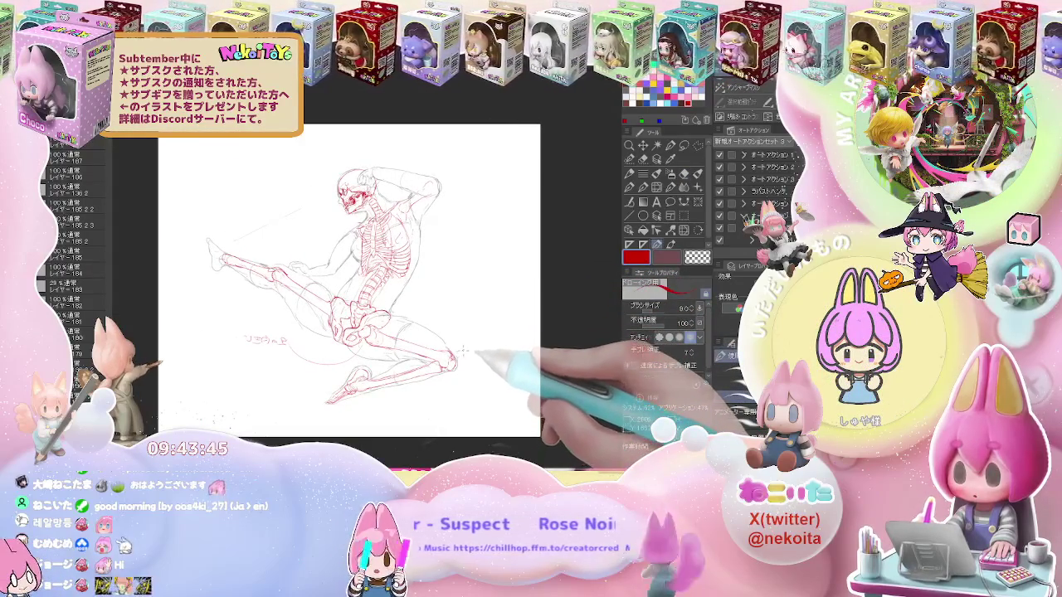
key("minus")
key("minus")
key("minus")
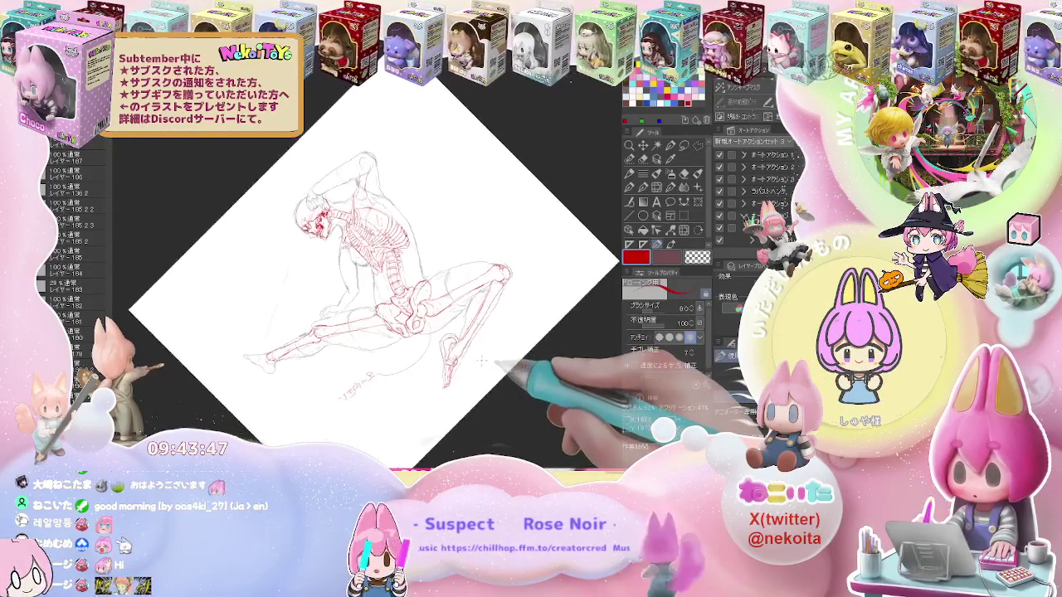
key("minus")
key("asciicircum")
key("asciicircum")
key("asciicircum")
key("asciicircum")
key("ctrl+plus")
key("ctrl+plus")
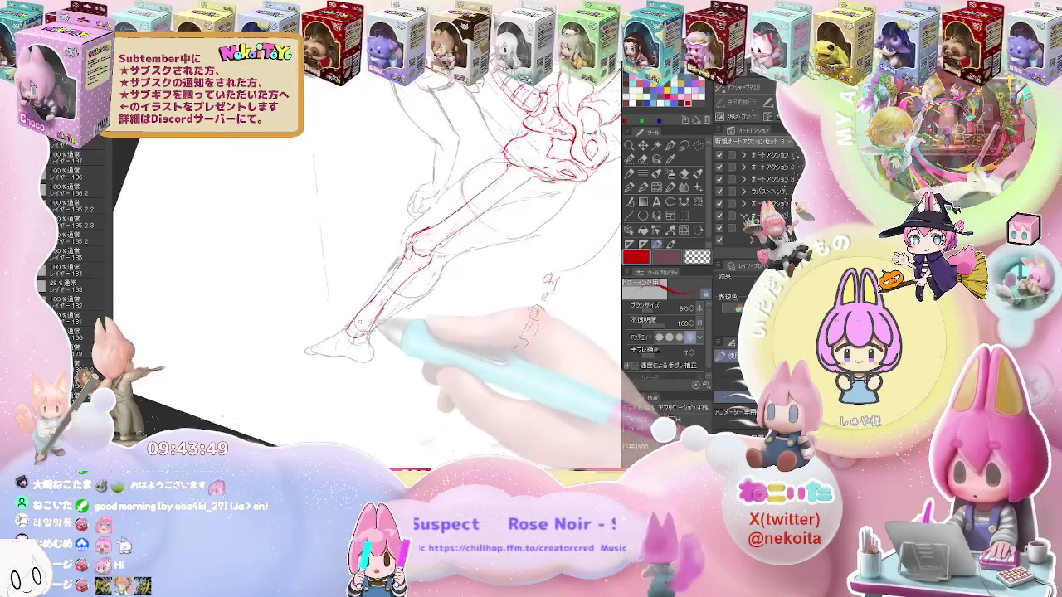
key("e")
key("p")
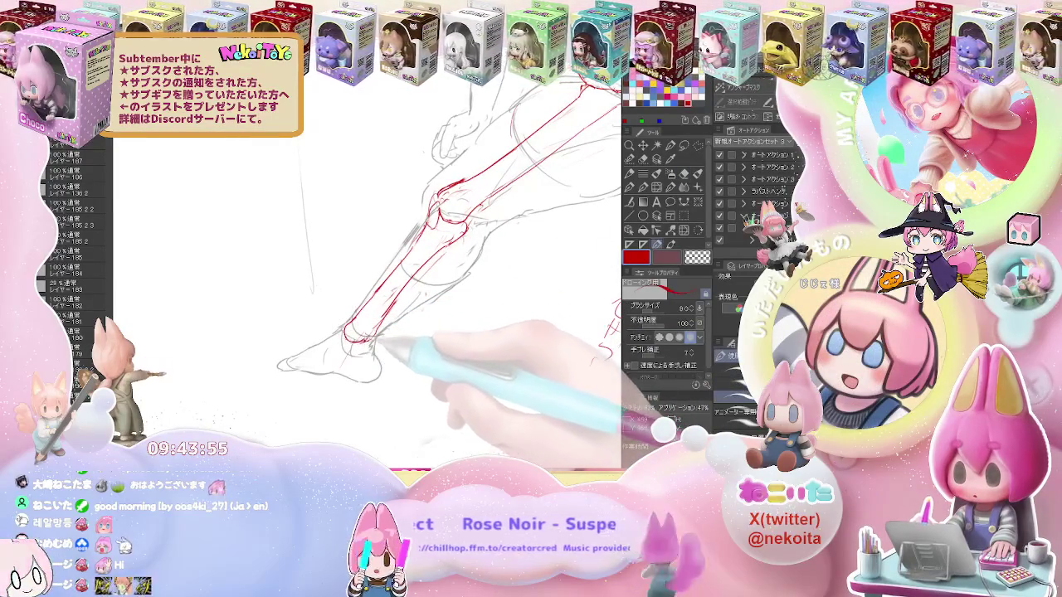
key("e")
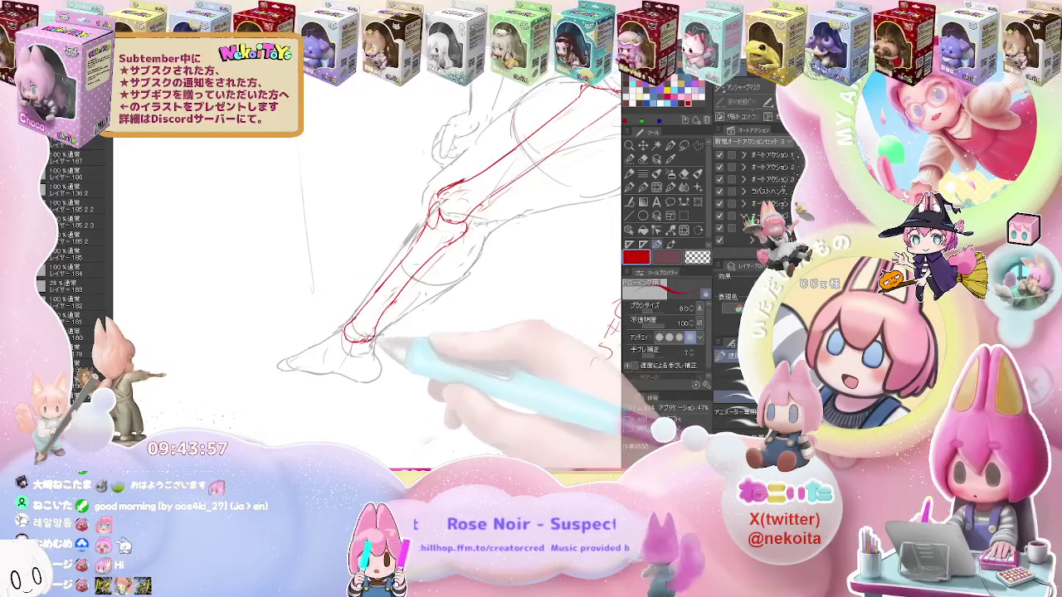
key("minus")
key("p")
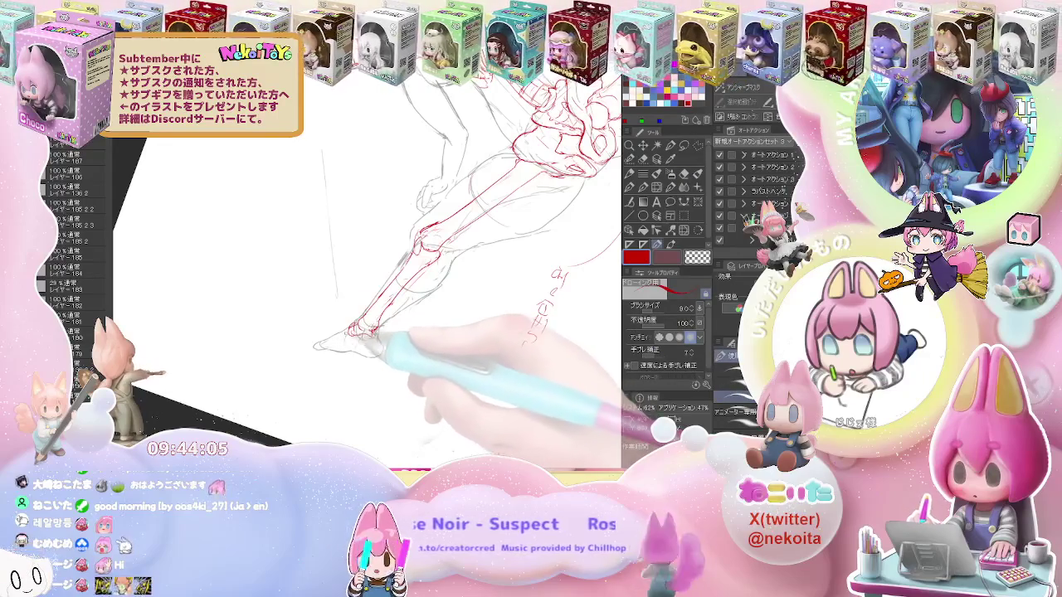
key("ctrl+minus")
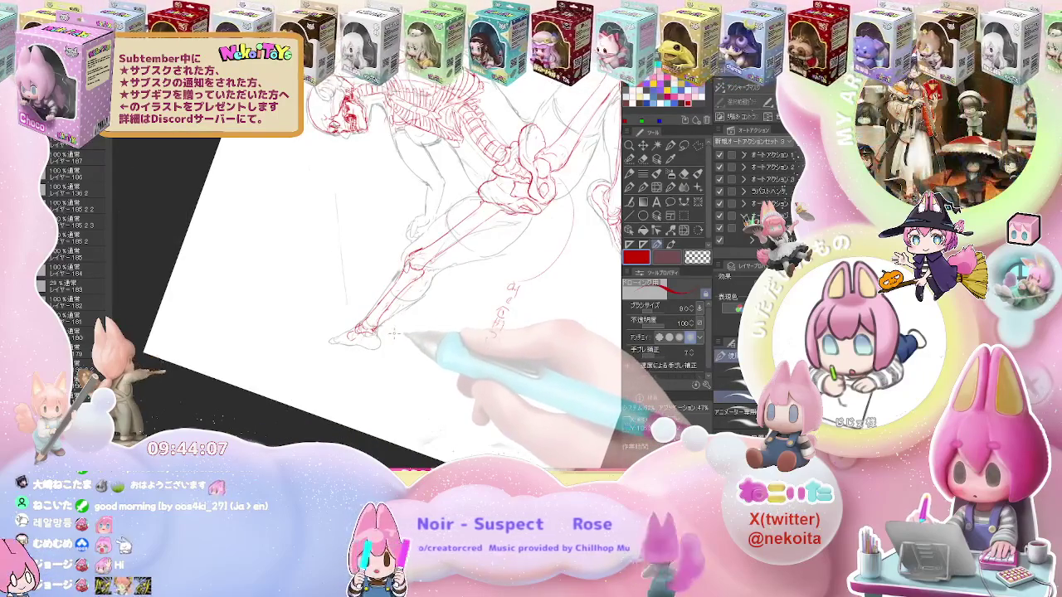
Zoom in on the upright upper body and draw the first curved red ribs around the spine
key("minus")
key("ctrl+plus")
key("ctrl+plus")
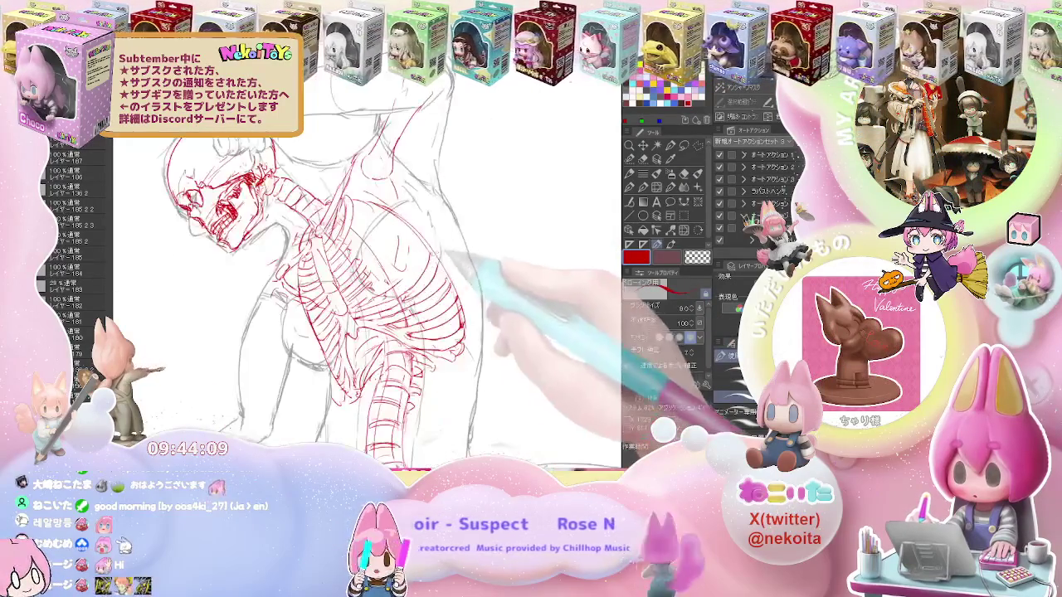
key("ctrl+minus")
key("asciicircum")
key("asciicircum")
key("asciicircum")
key("asciicircum")
key("asciicircum")
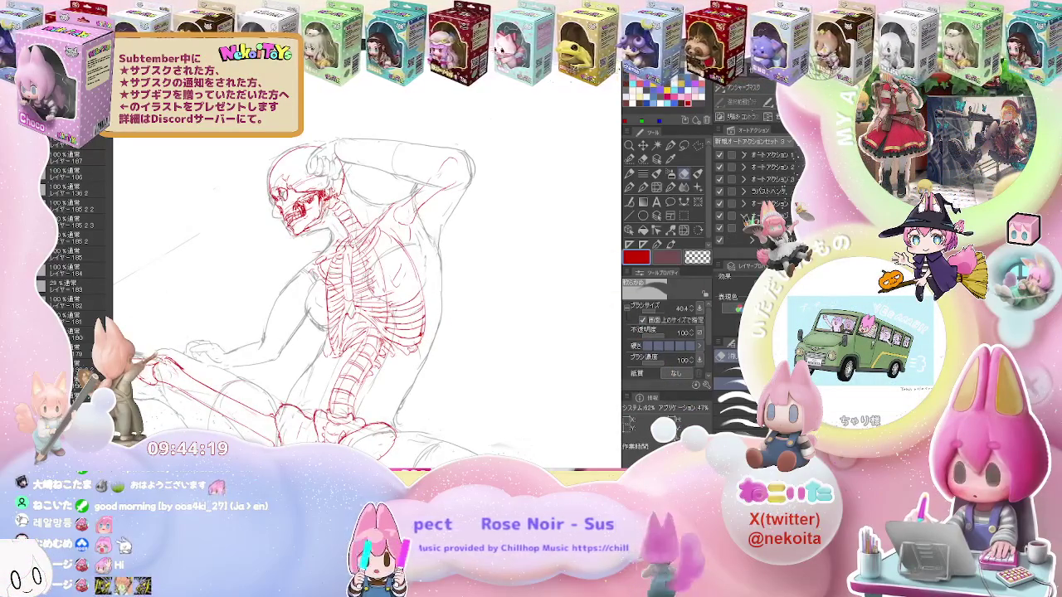
scroll(365, 290, "up", 3)
scroll(365, 290, "up", 2)
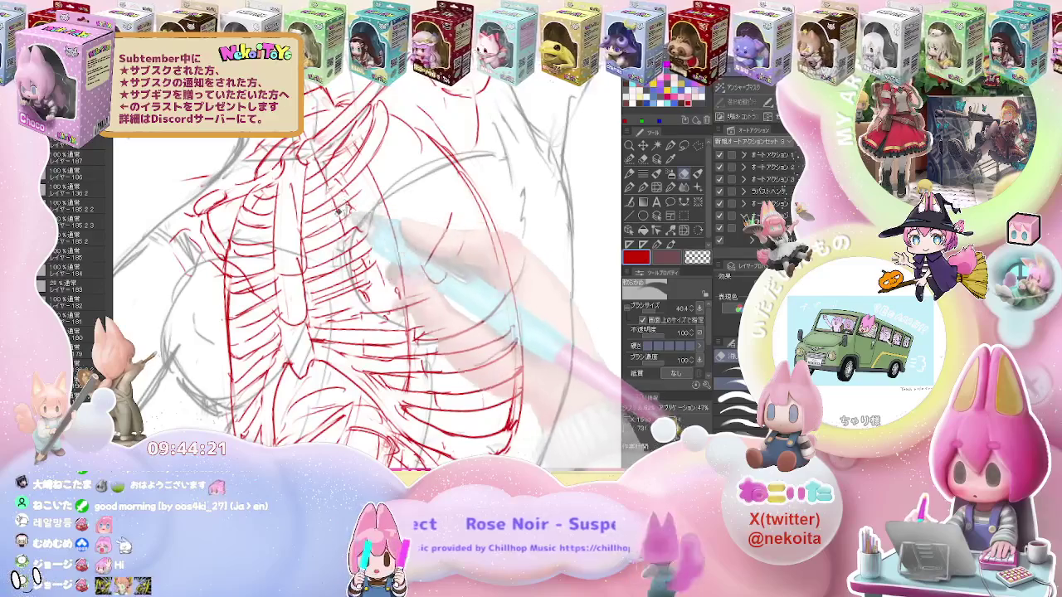
key("u")
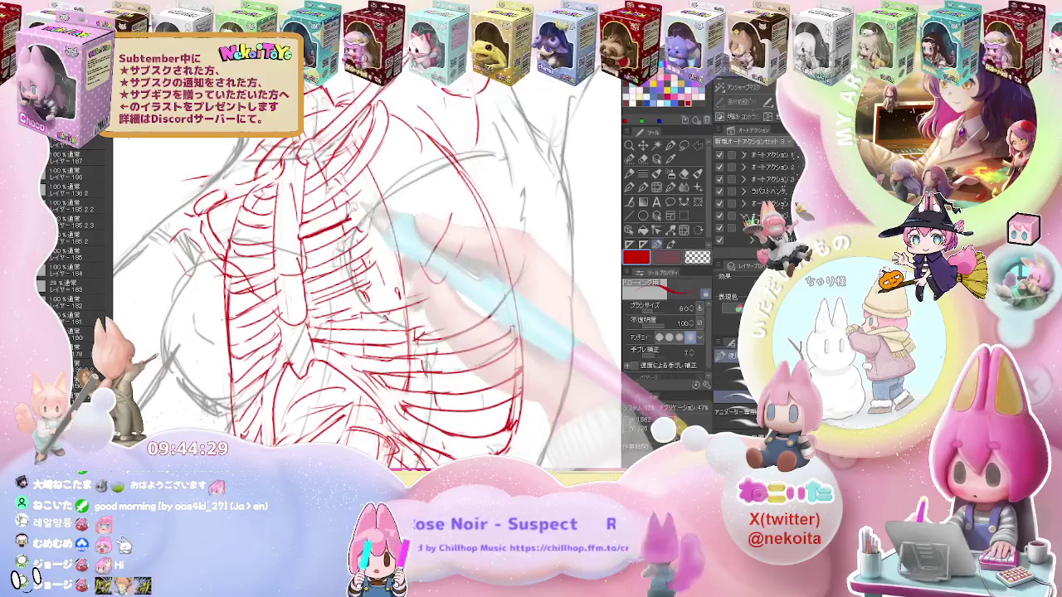
key("e")
key("p")
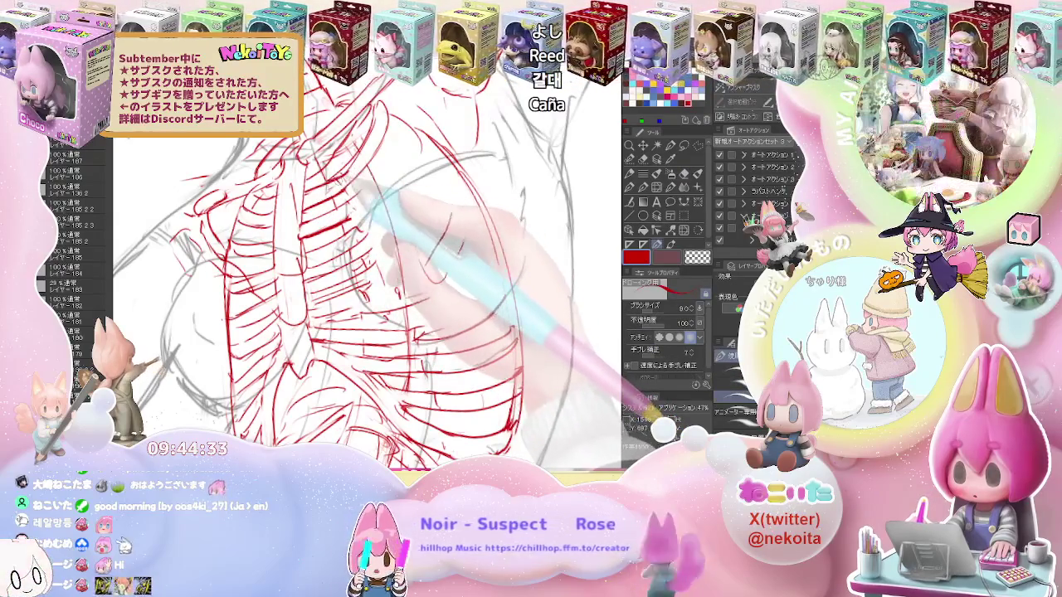
key("e")
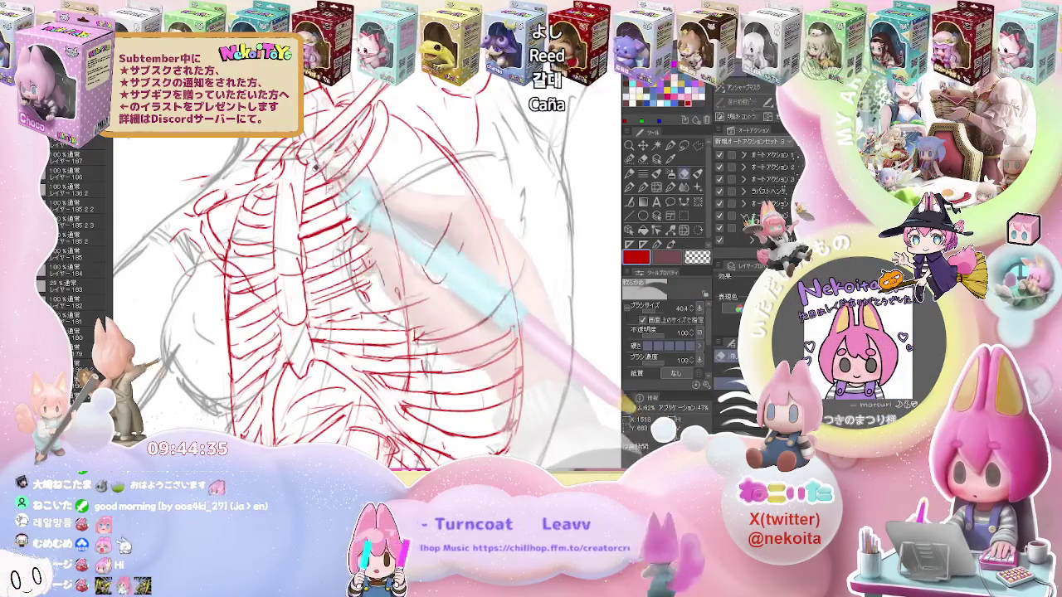
key("p")
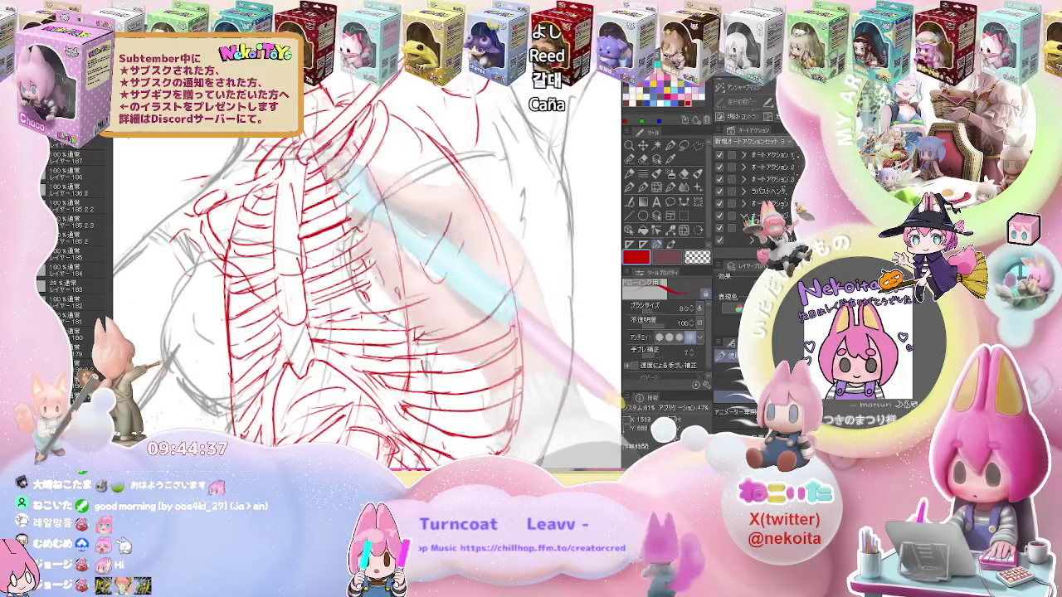
Pack the ribcage's side with more red ribs, then zoom out to the whole skeleton
key("ctrl+minus")
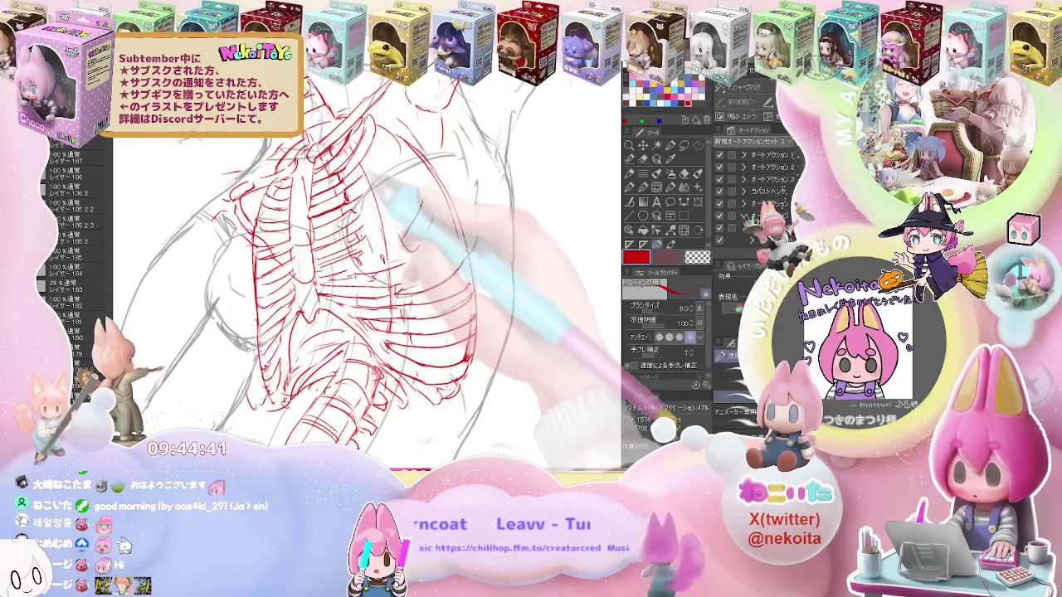
key("e")
key("p")
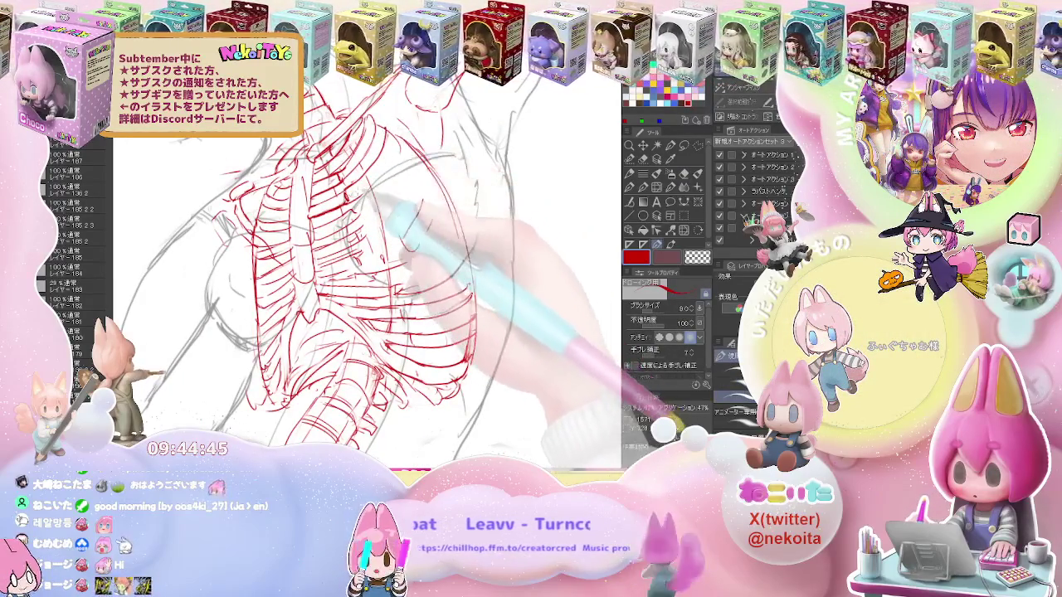
key("e")
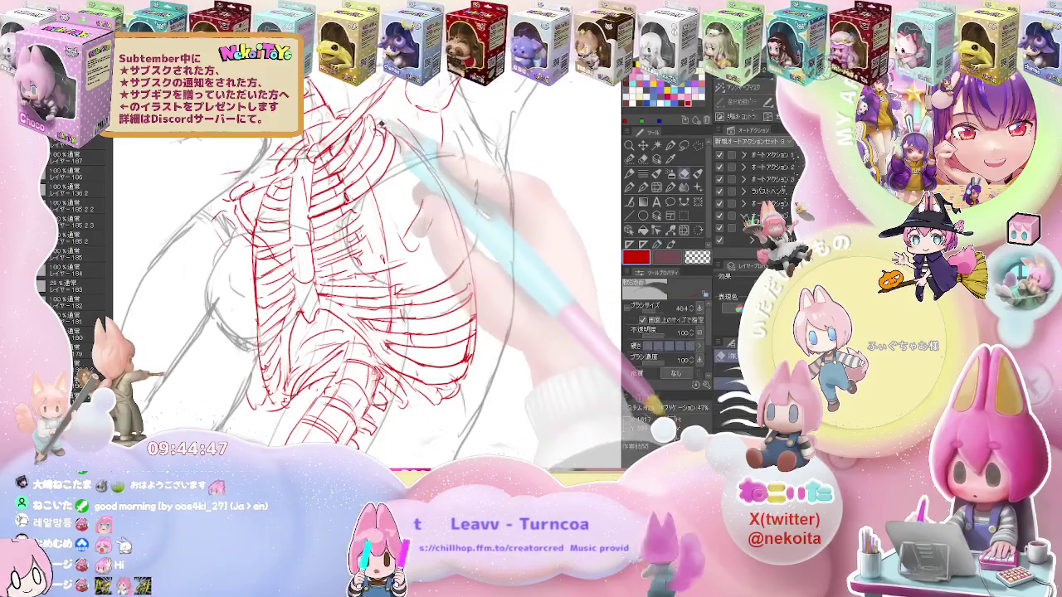
key("p")
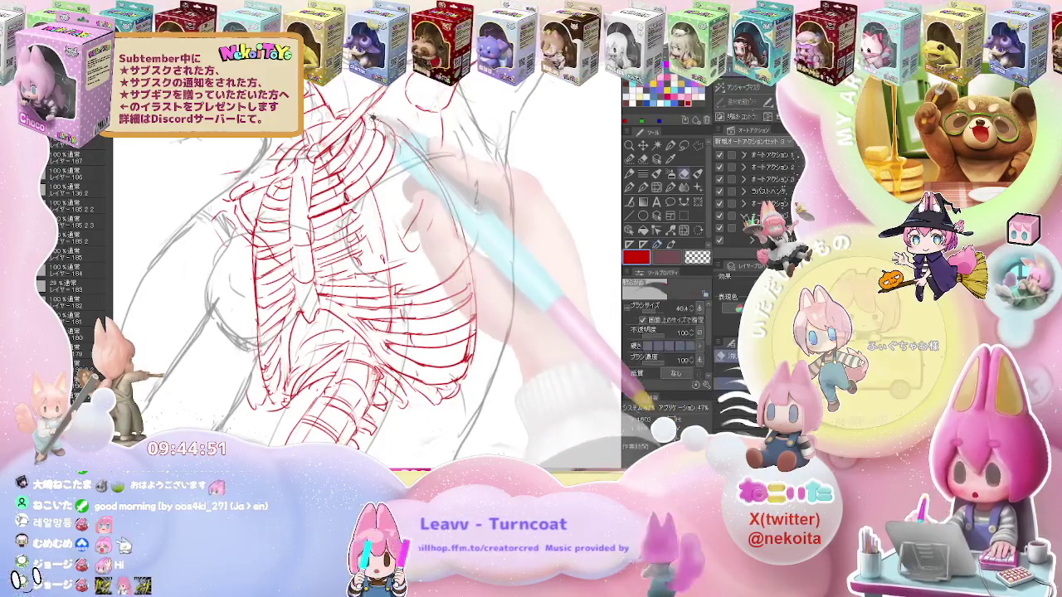
key("e")
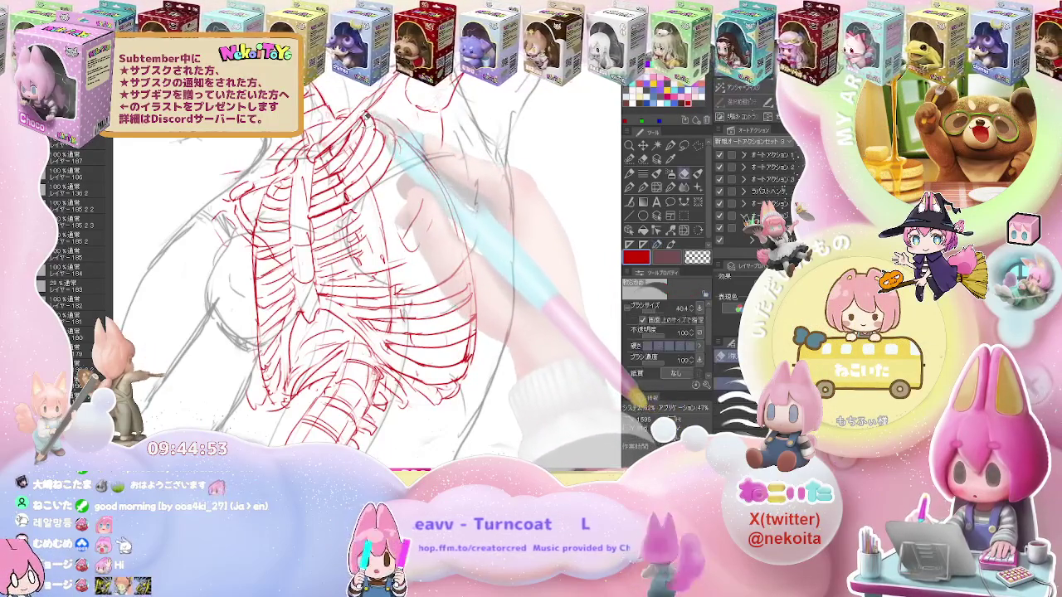
key("p")
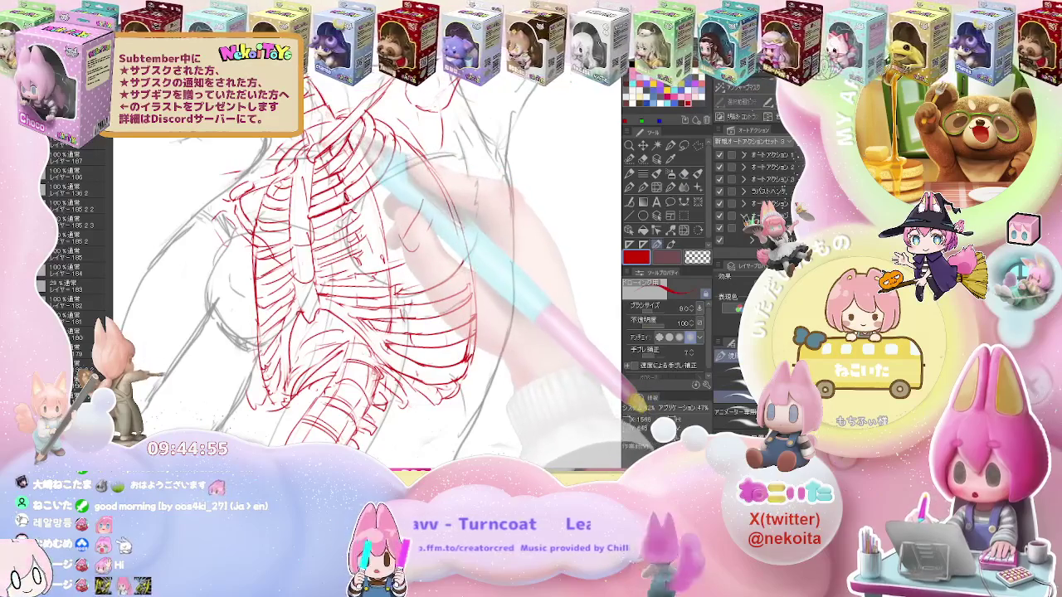
key("e")
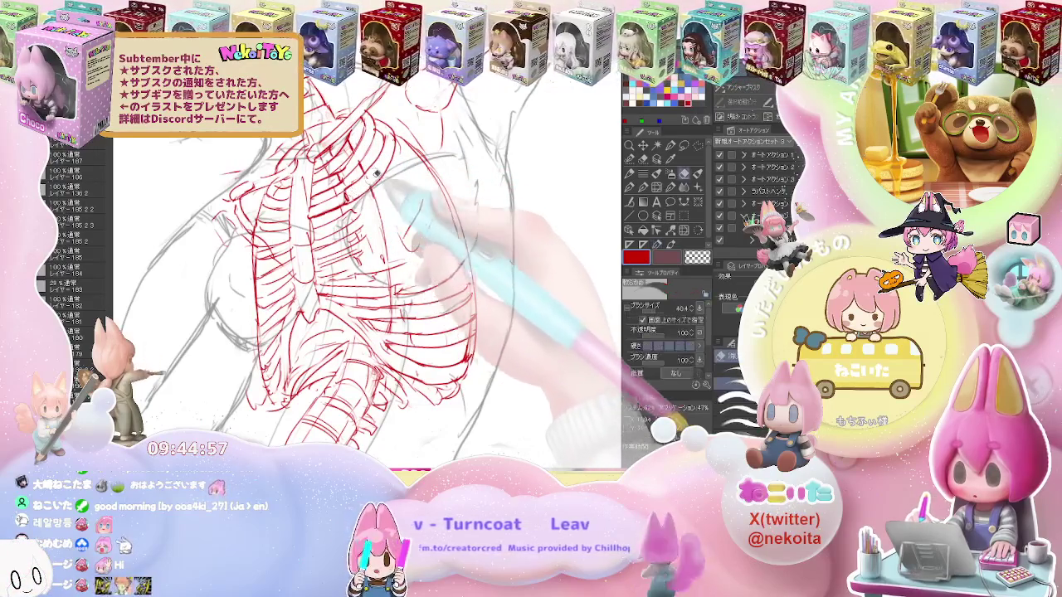
key("p")
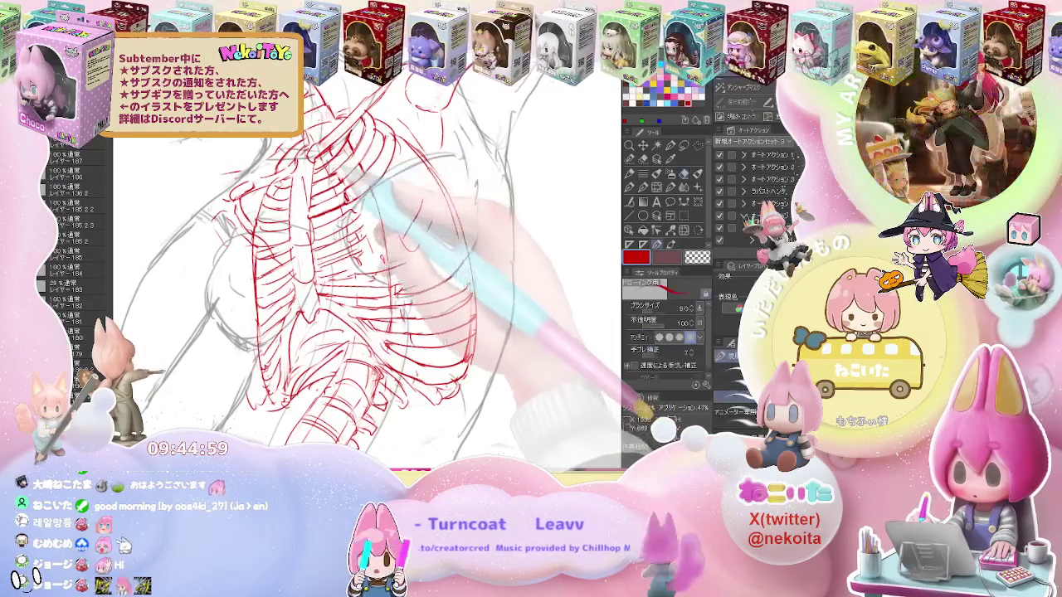
key("ctrl+minus")
left_click_drag(423, 154, 464, 199)
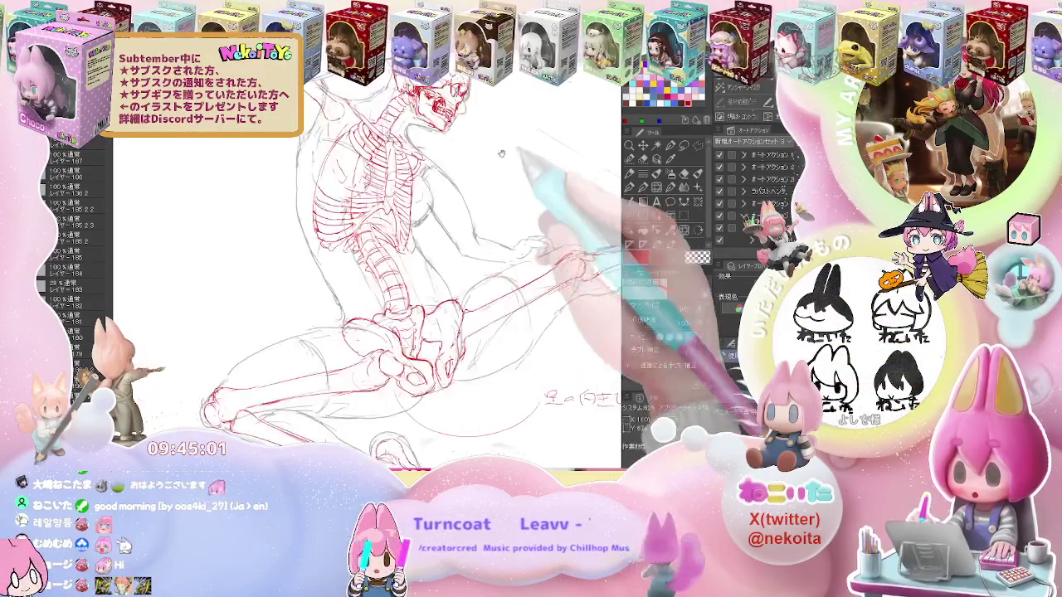
Zoom into the rib cage and add red rib lines across the chest, erasing stray strokes
key("ctrl+plus")
key("e")
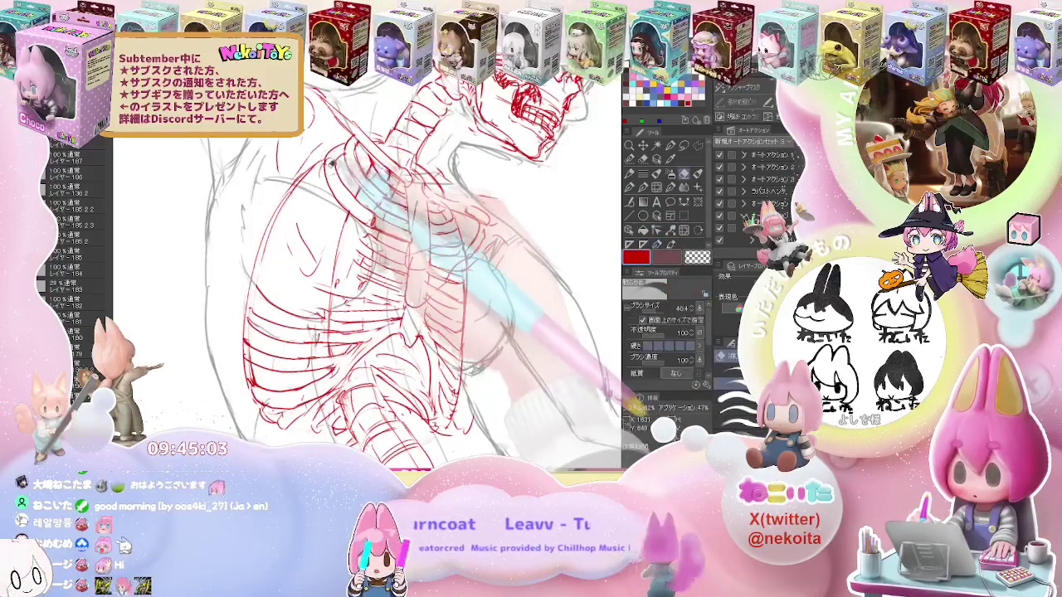
key("p")
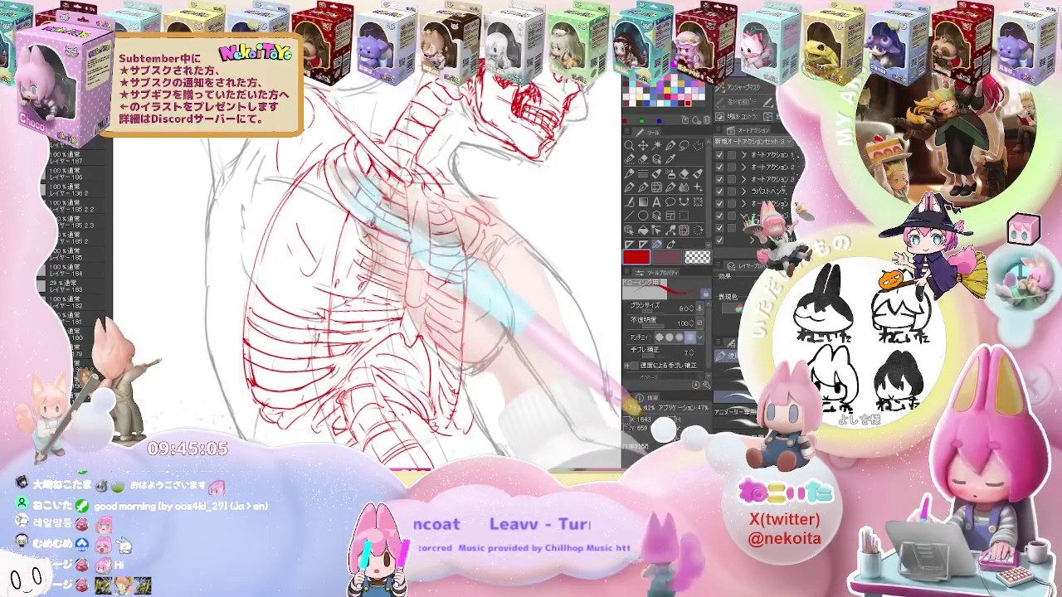
left_click_drag(353, 195, 361, 217)
key("ctrl+plus")
key("e")
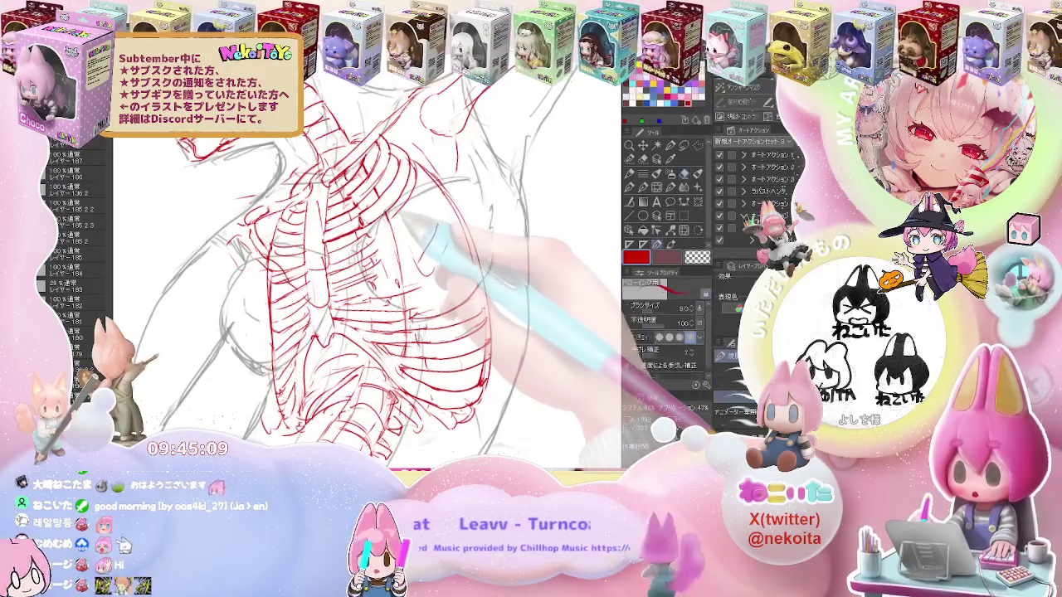
left_click_drag(372, 228, 361, 238)
Fill the ribcage's lower front with more red rib strokes, then zoom out to check
key("p")
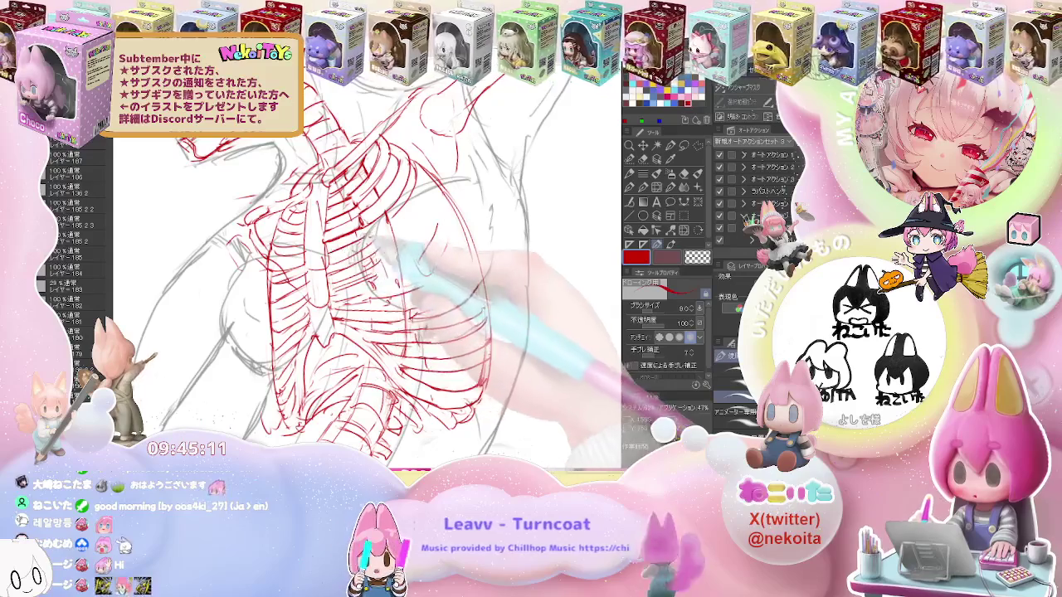
key("e")
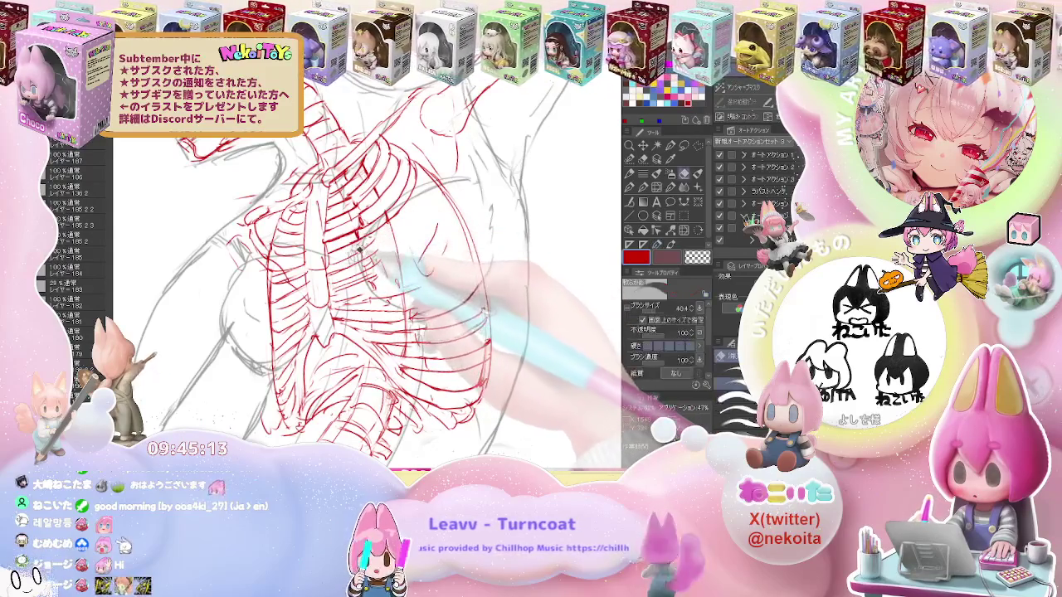
key("p")
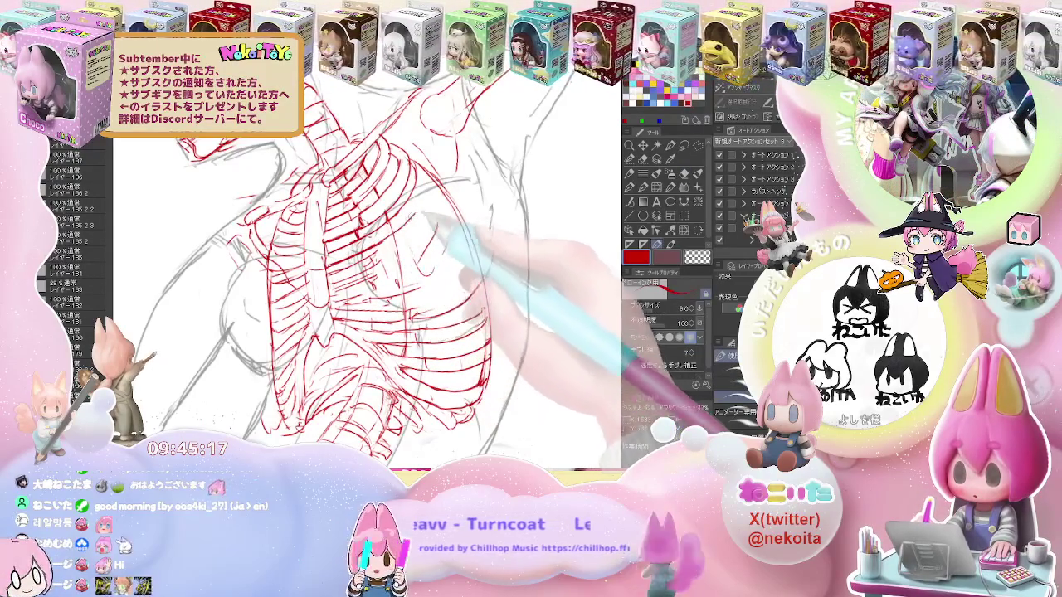
key("e")
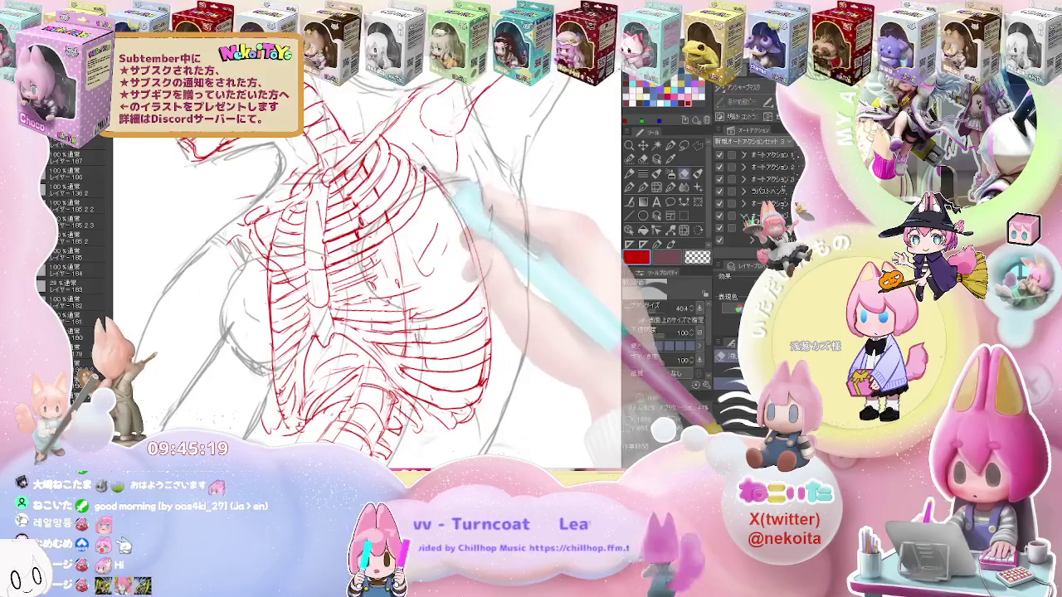
key("p")
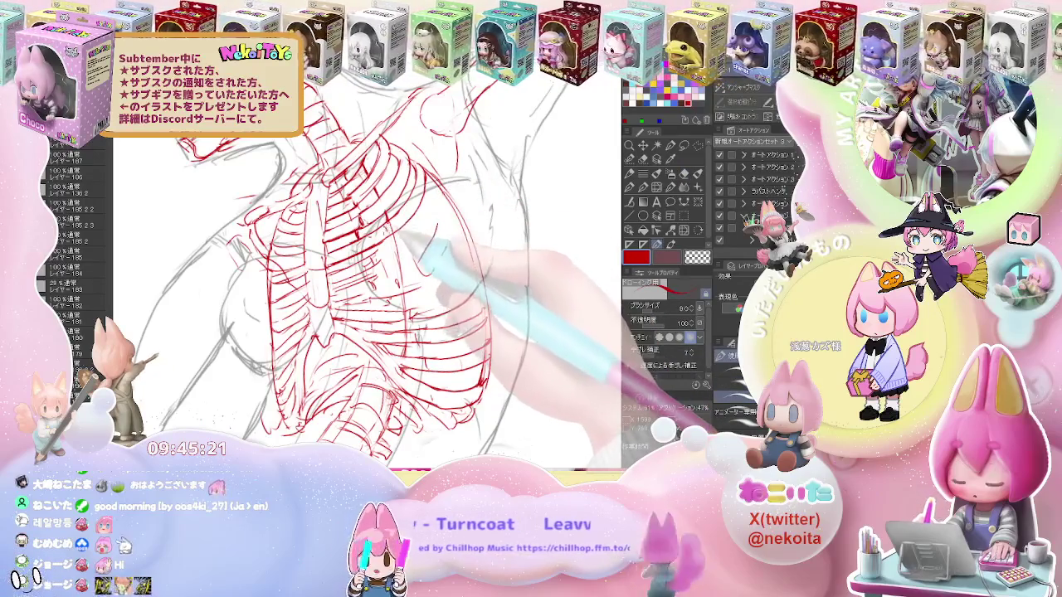
key("e")
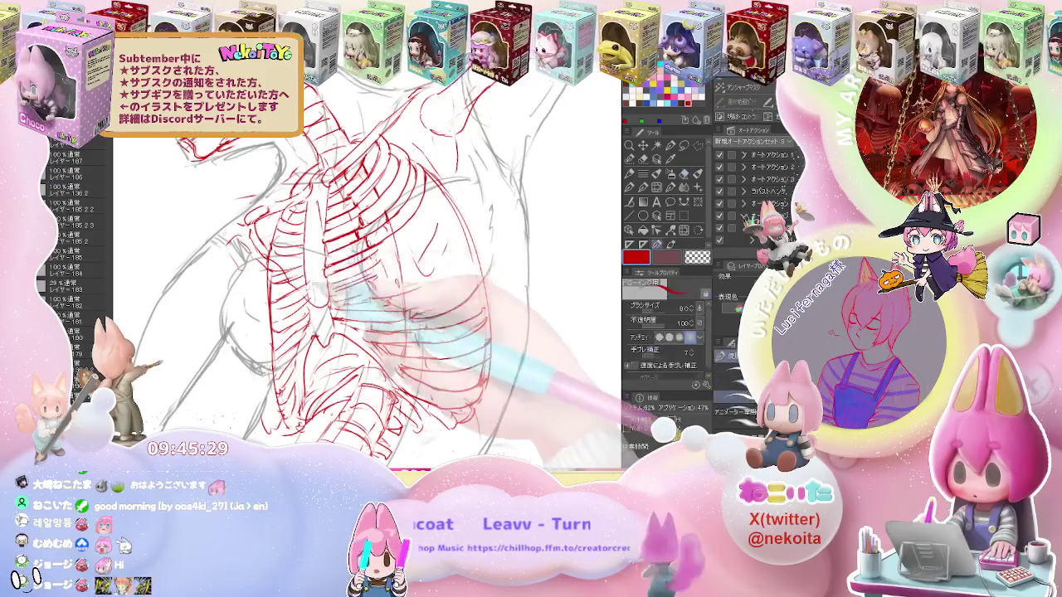
key("ctrl+minus")
key("ctrl+minus")
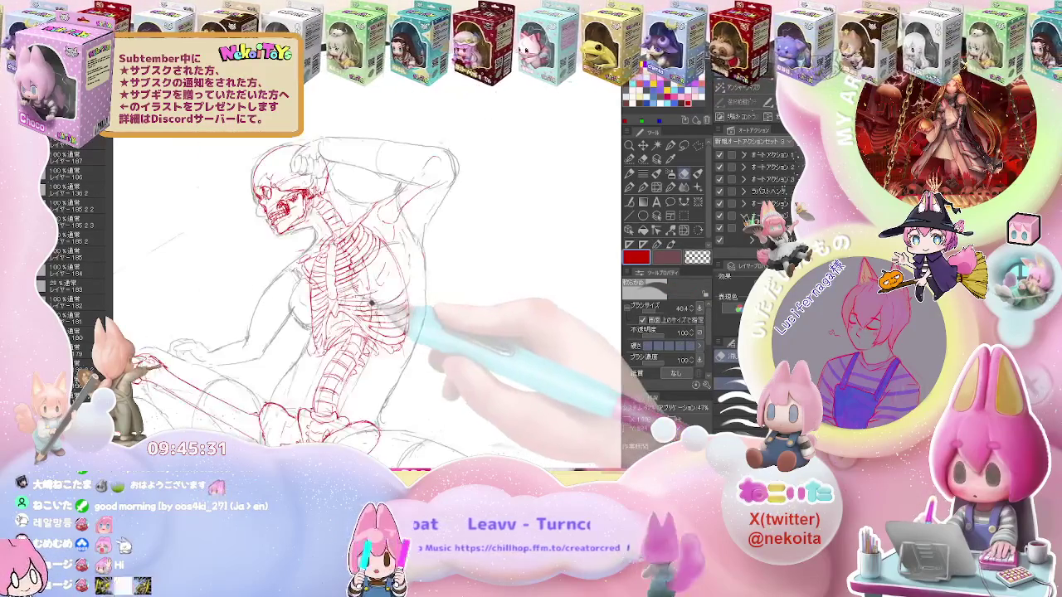
Draw a red outer contour curving down the ribcage's right side, closing off the ribs
key("ctrl+plus")
key("ctrl+plus")
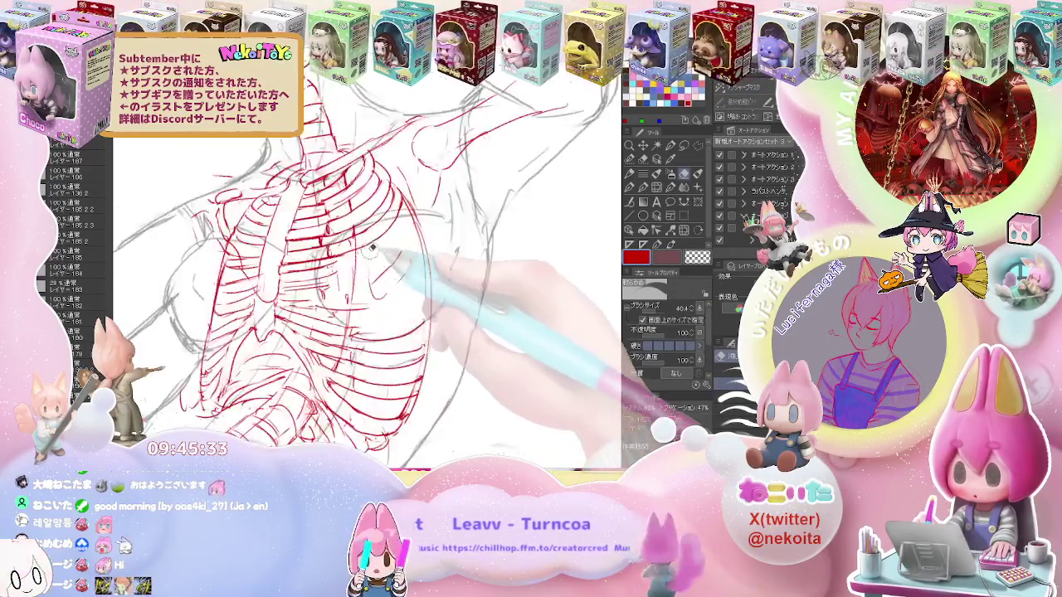
key("ctrl+plus")
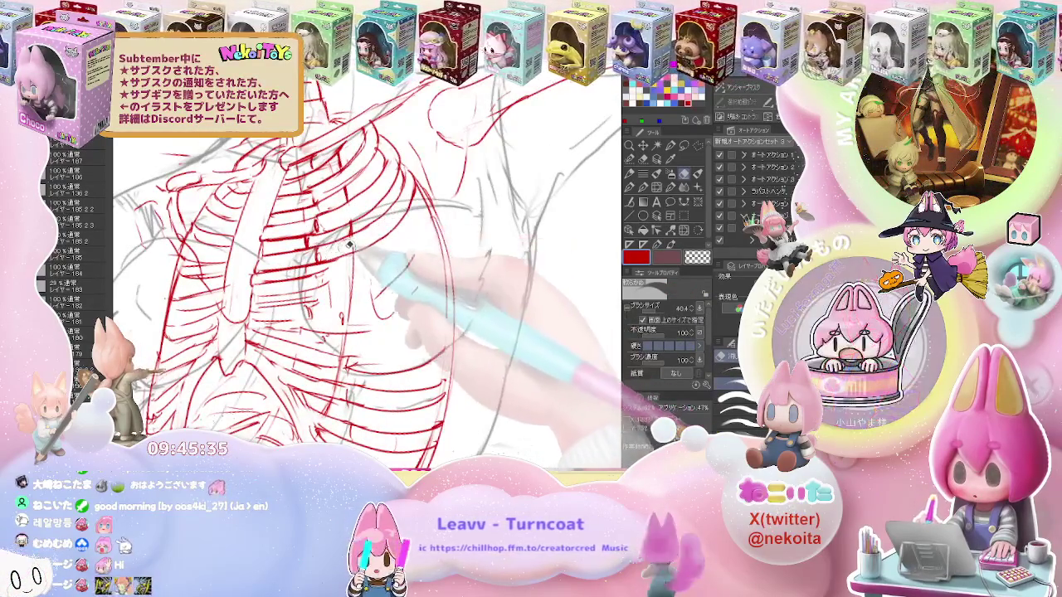
key("p")
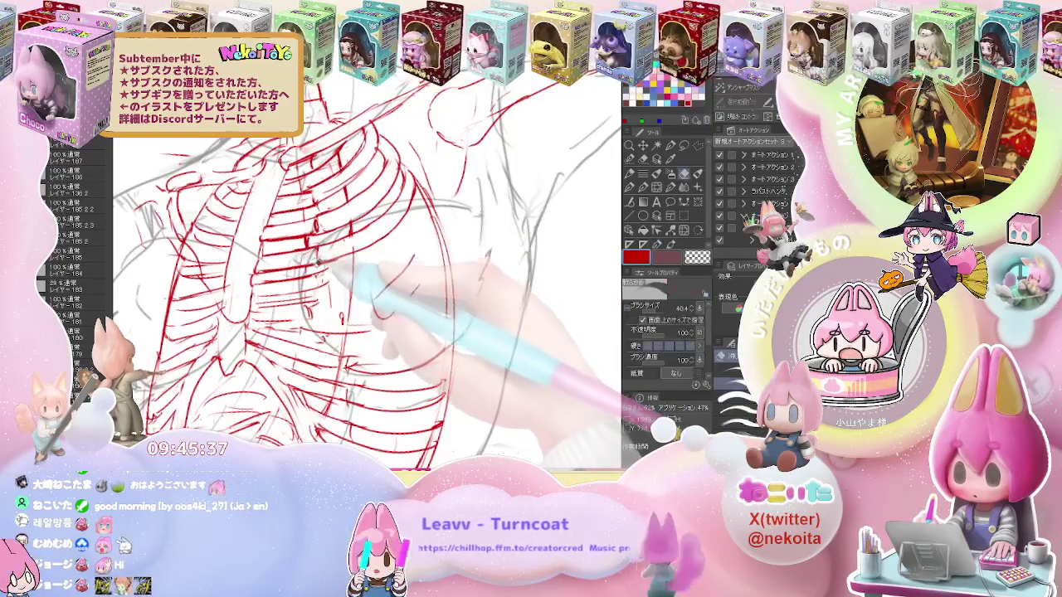
key("e")
key("p")
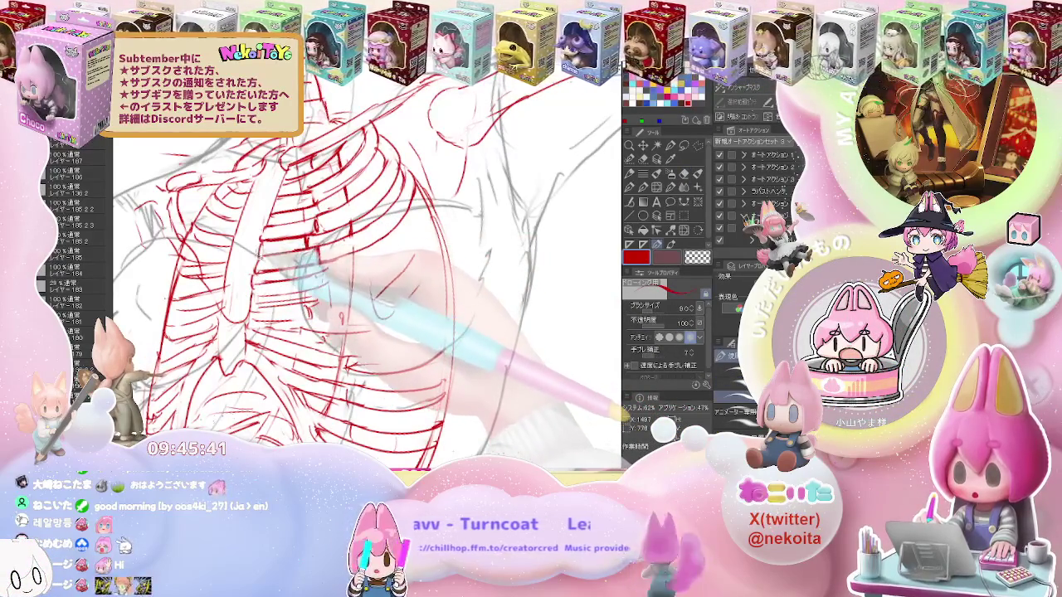
key("e")
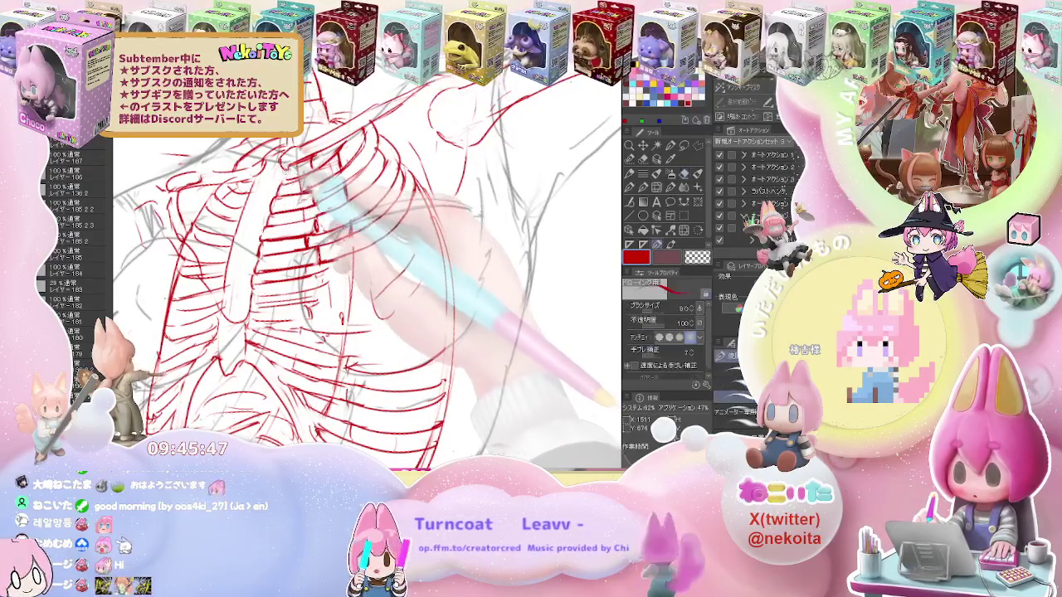
key("e")
key("ctrl+minus")
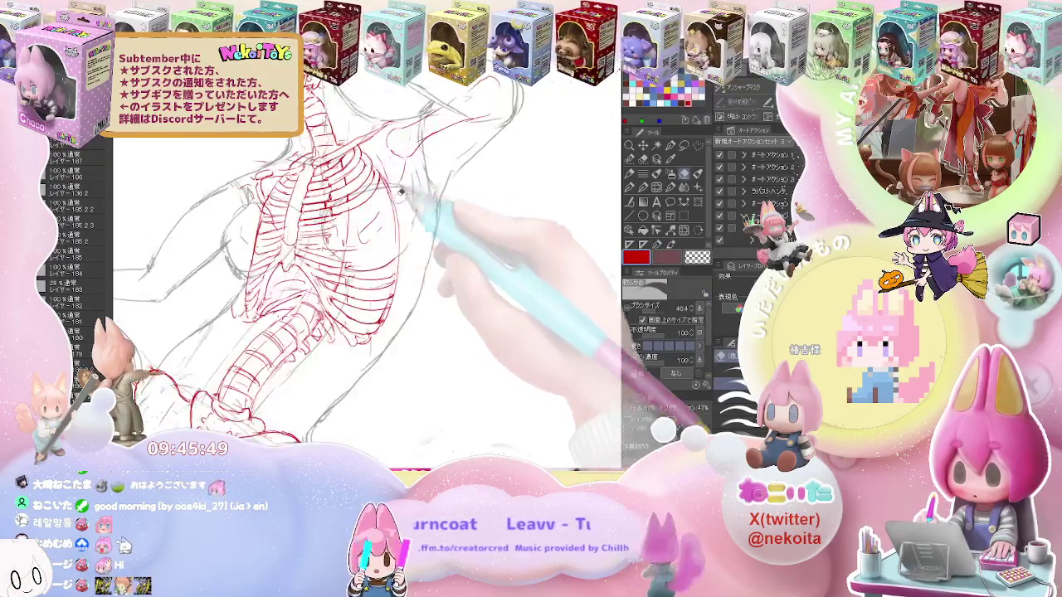
key("ctrl+plus")
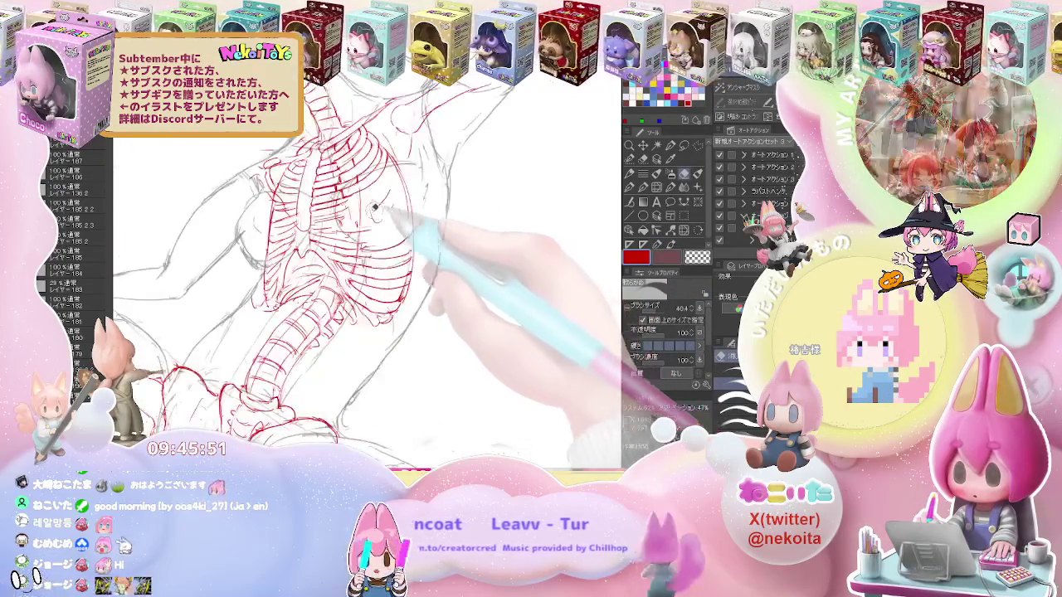
key("ctrl+plus")
key("p")
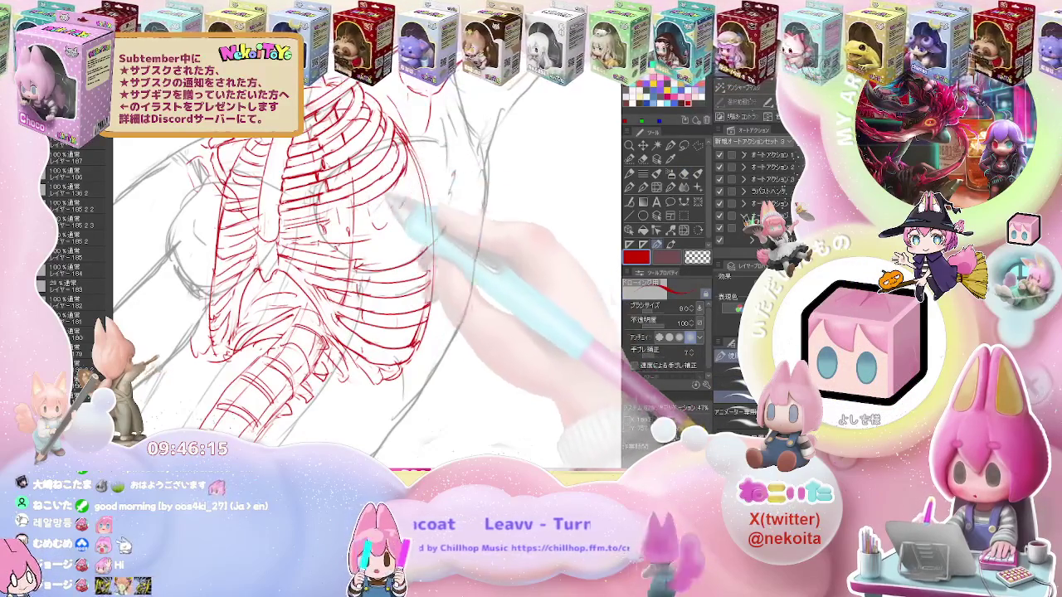
Refine the red rib ends and contour strokes along the ribcage's right edge
key("e")
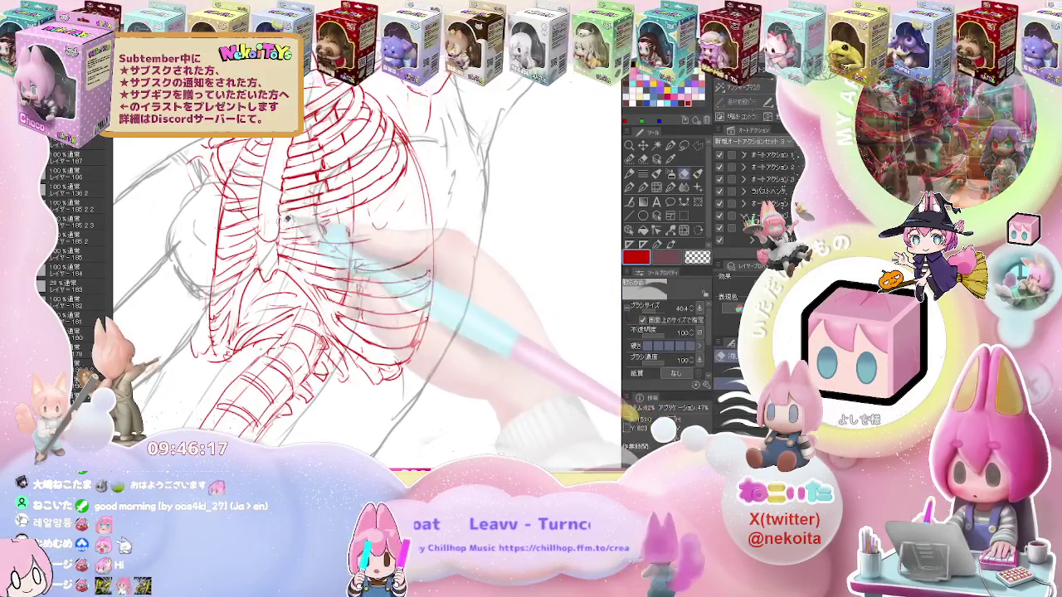
key("p")
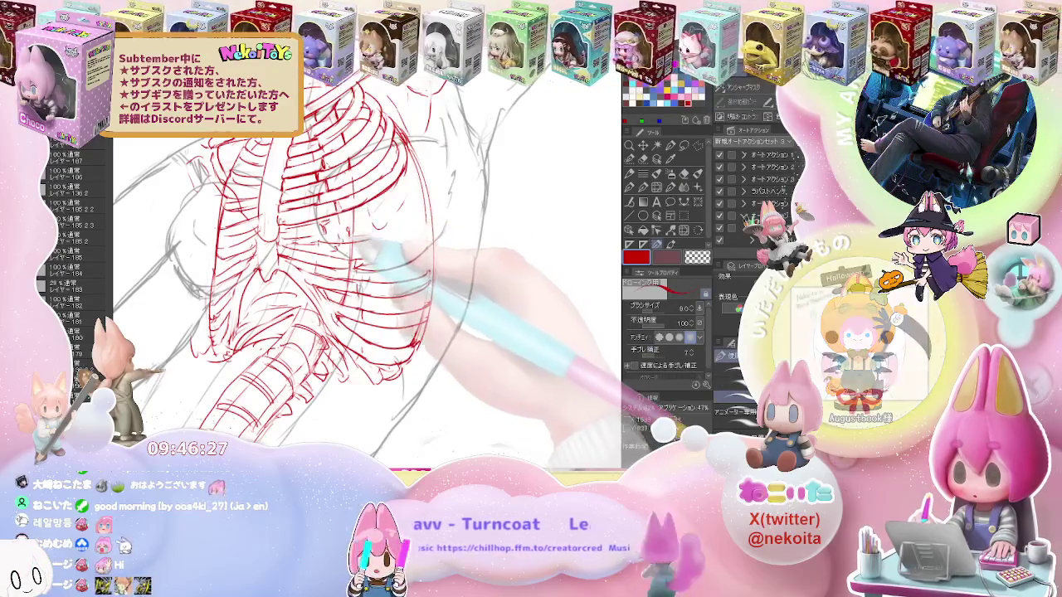
key("e")
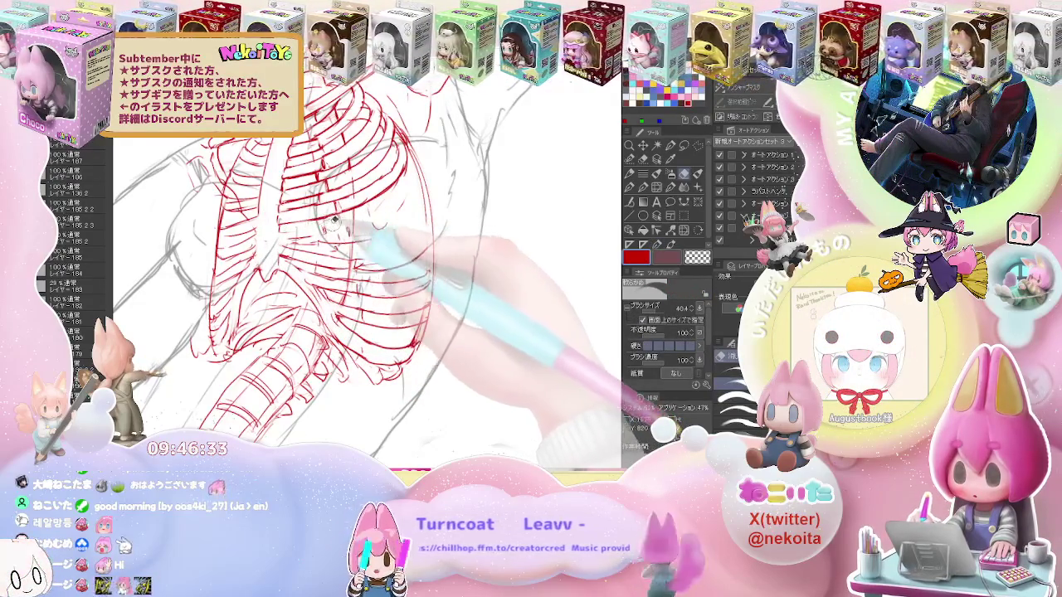
key("p")
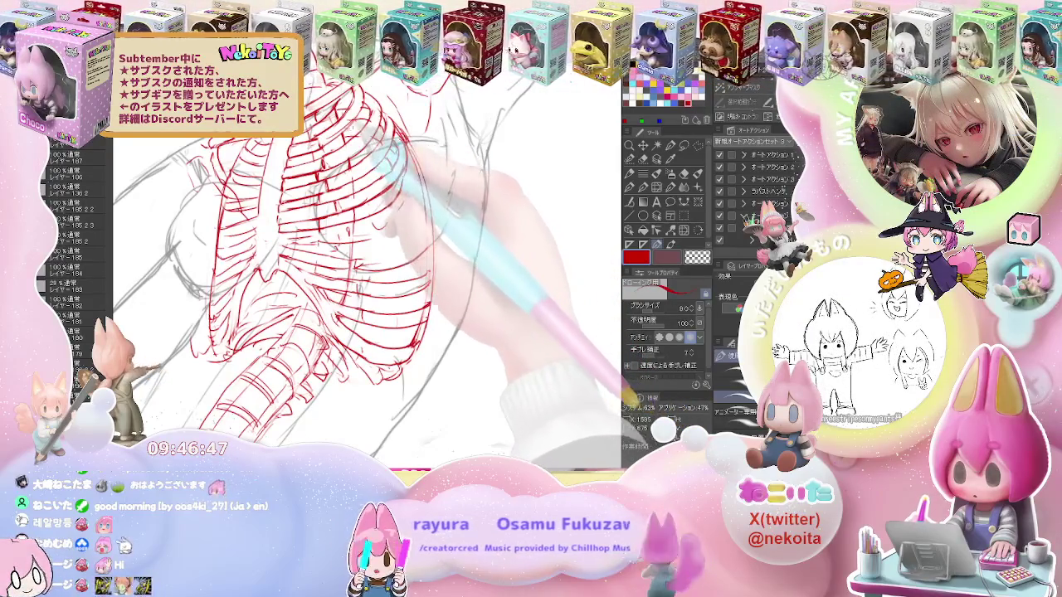
key("e")
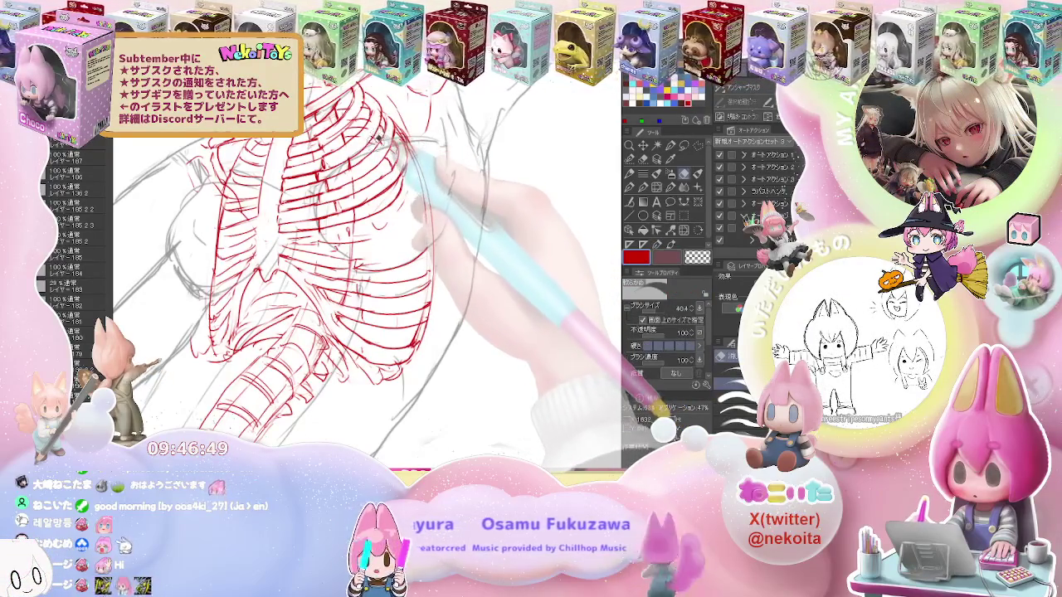
key("p")
key("ctrl+minus")
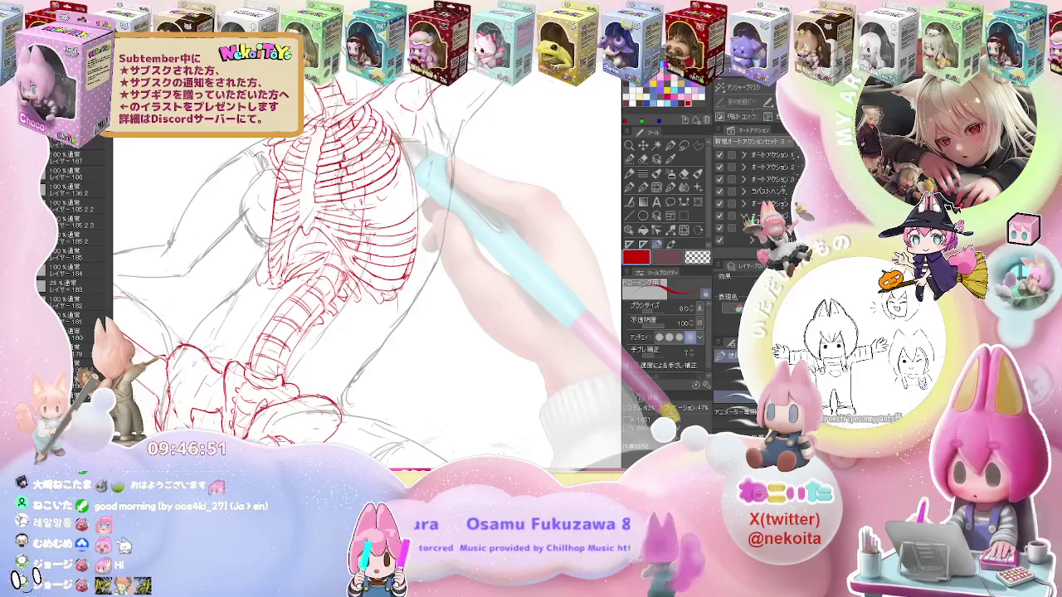
Draw red rib lines on the ribcage's right flank with the size 9 pen, erasing strays with the size 40.4 eraser
key("ctrl+plus")
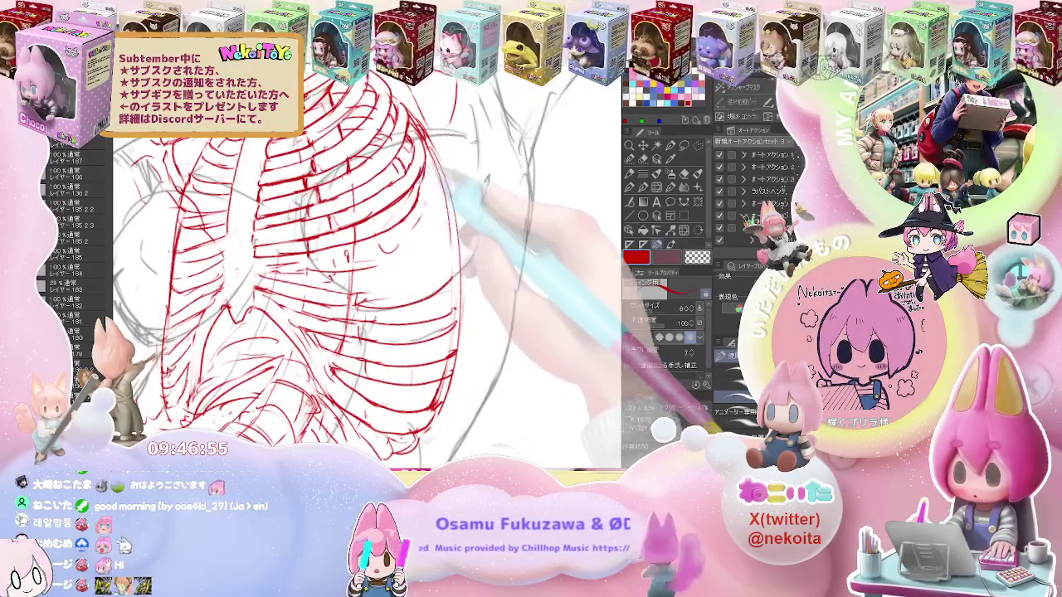
key("e")
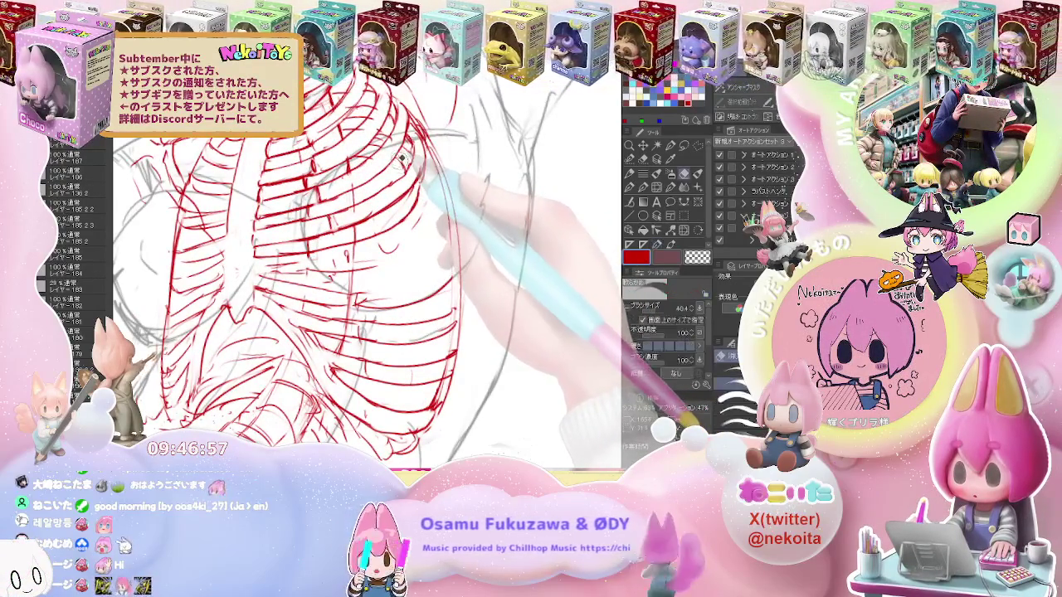
key("p")
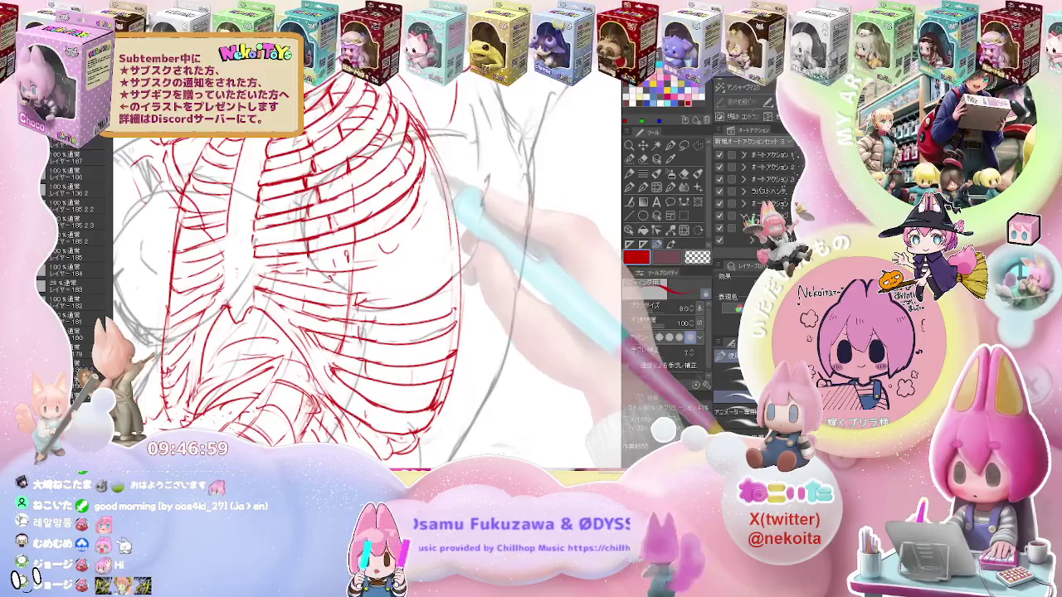
key("e")
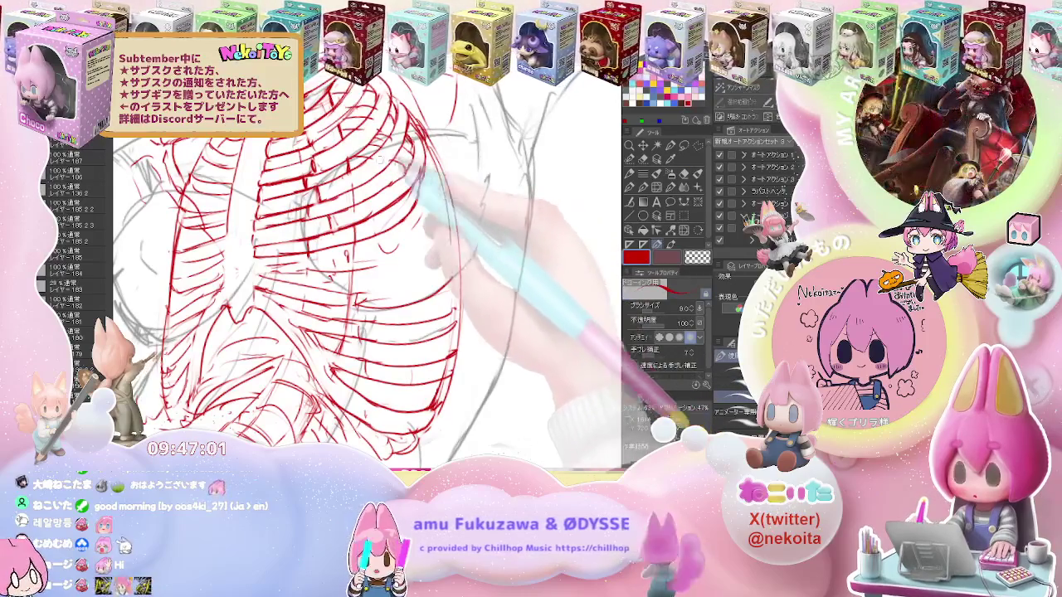
key("p")
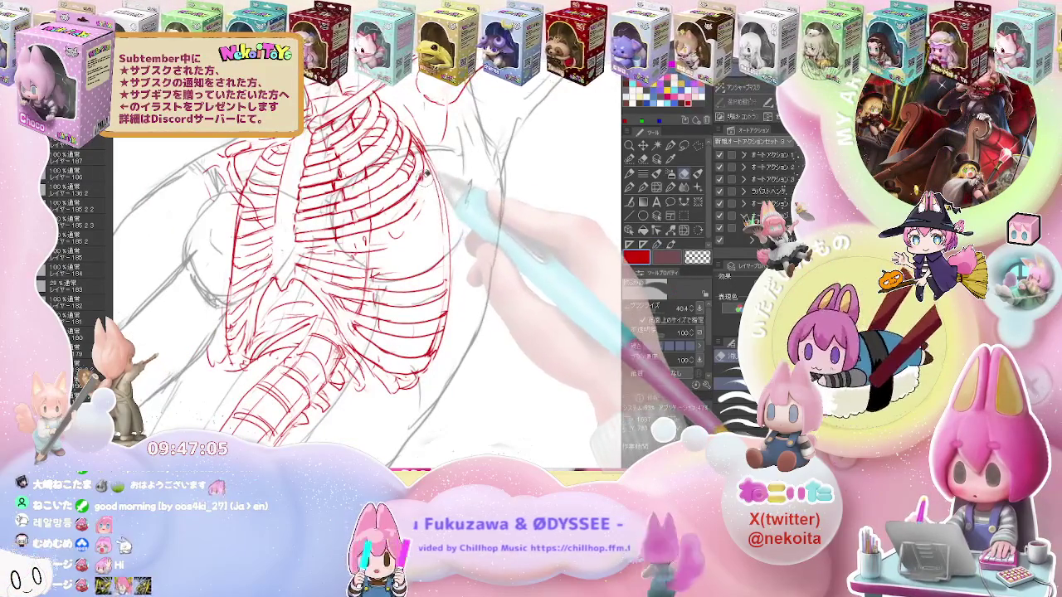
key("p")
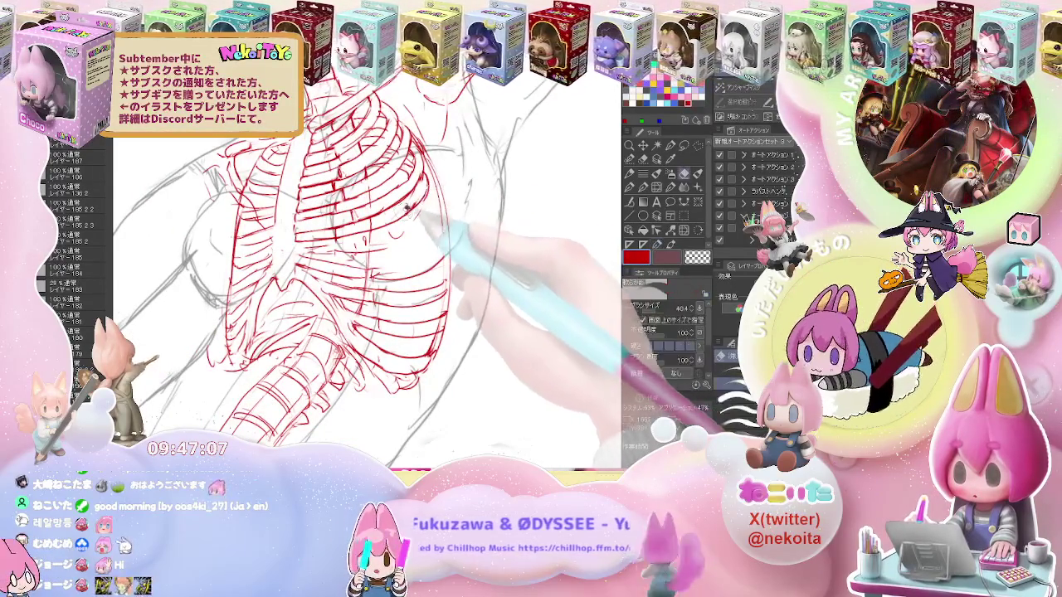
key("ctrl+minus")
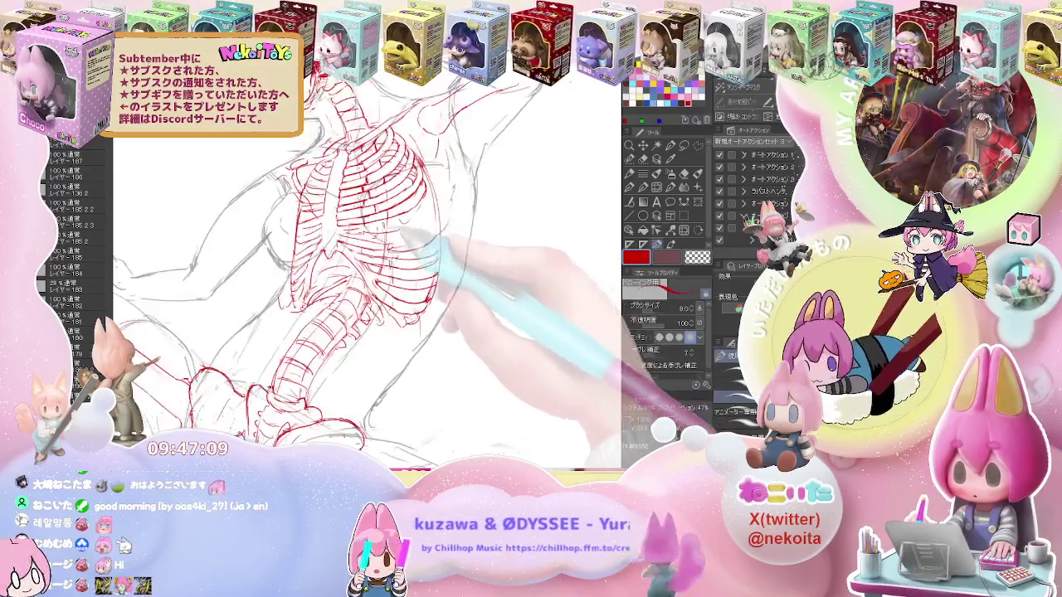
key("e")
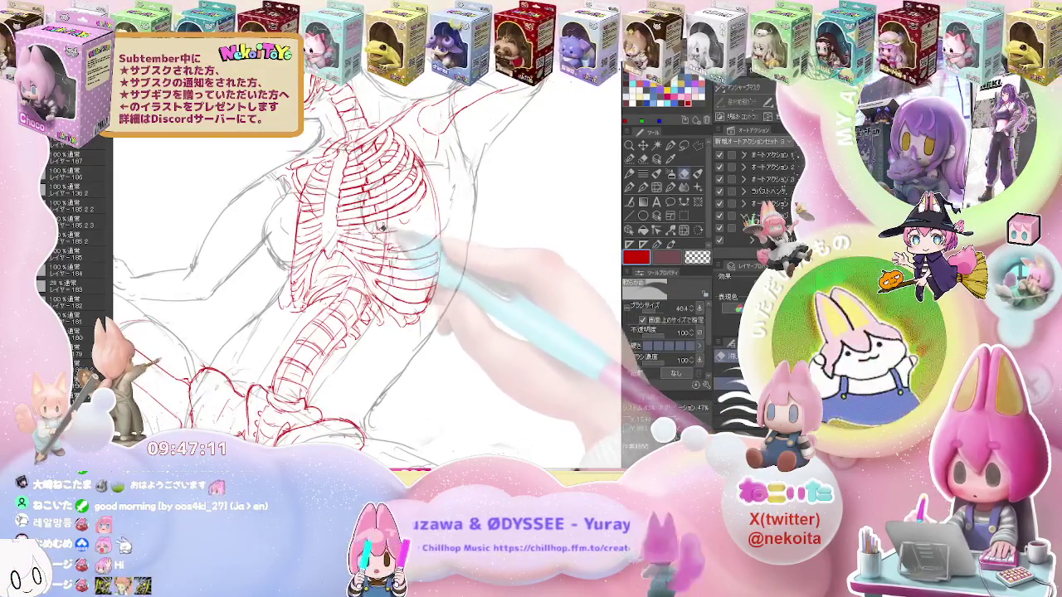
key("ctrl+plus")
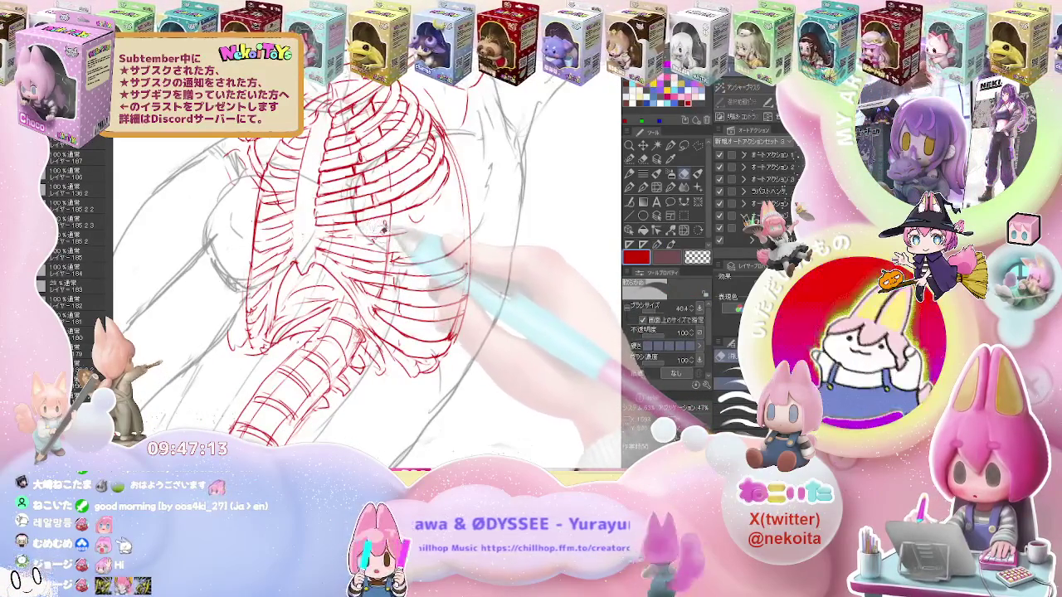
key("p")
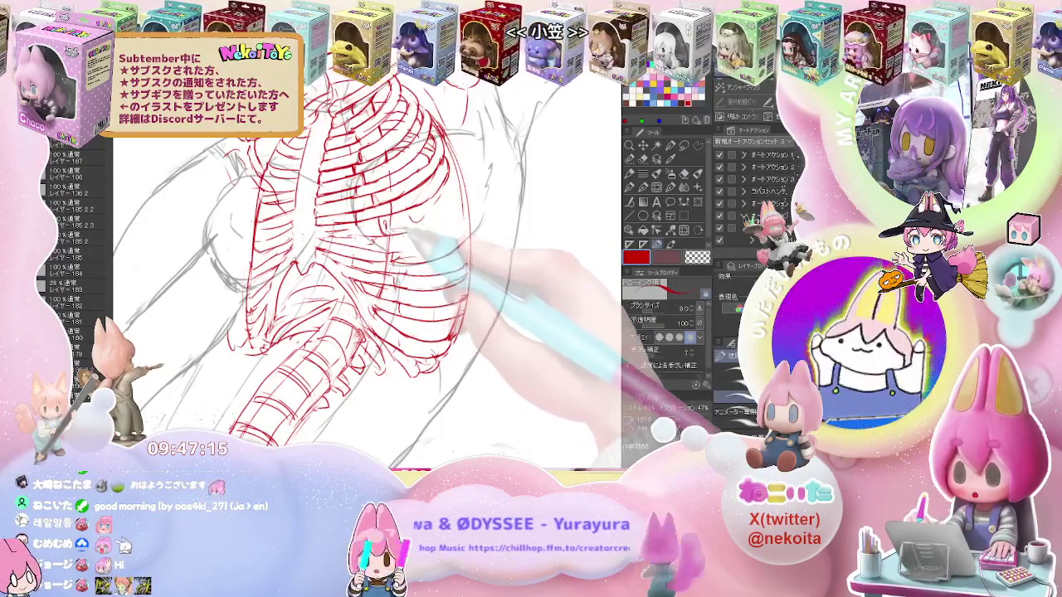
Add more dense curved red ribs to the right flank, erasing stray rib strokes between them
key("e")
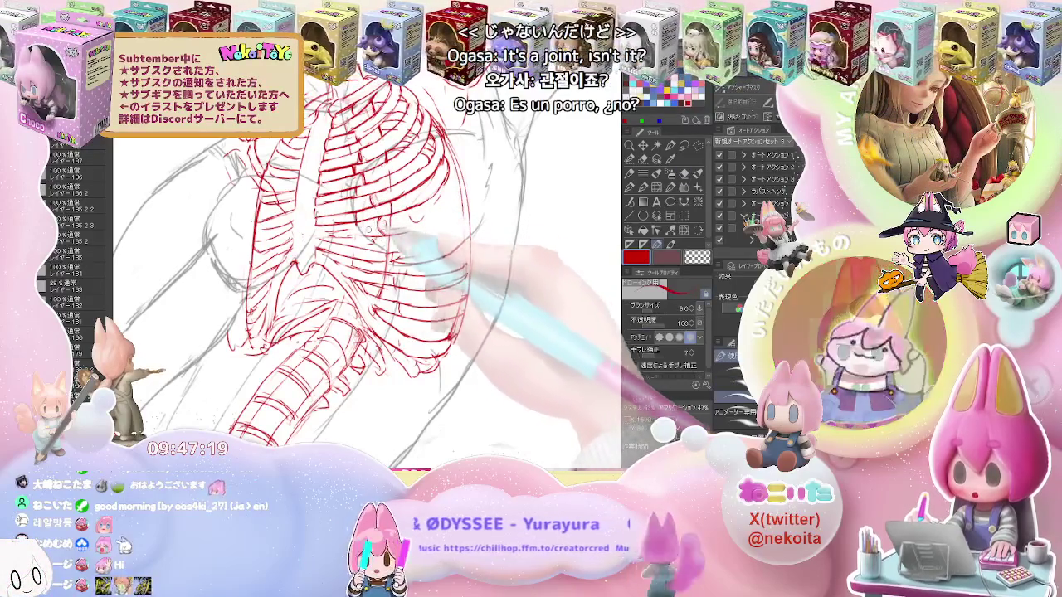
key("p")
key("e")
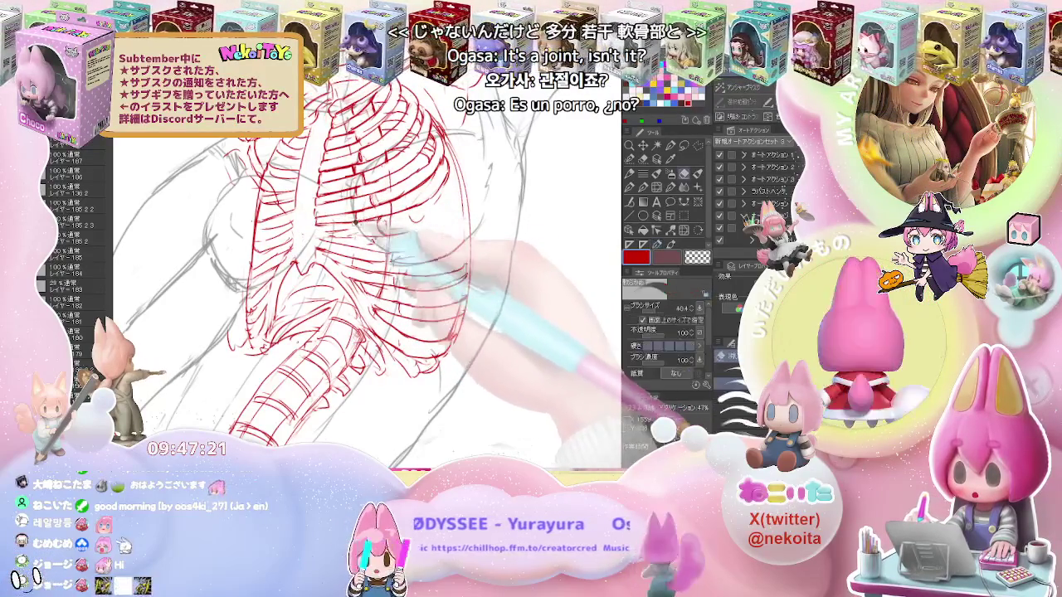
key("p")
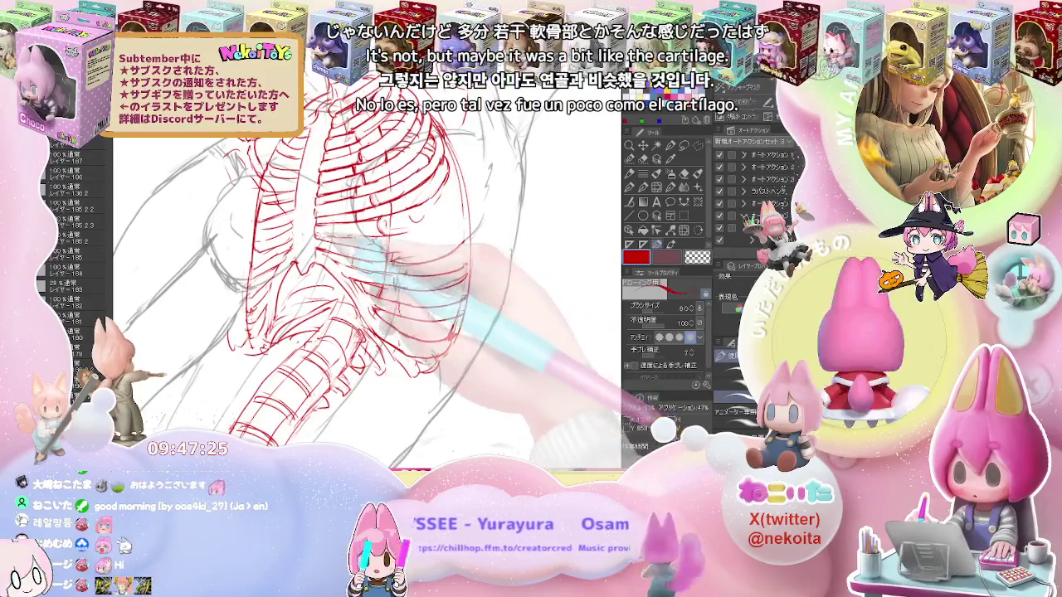
key("e")
key("p")
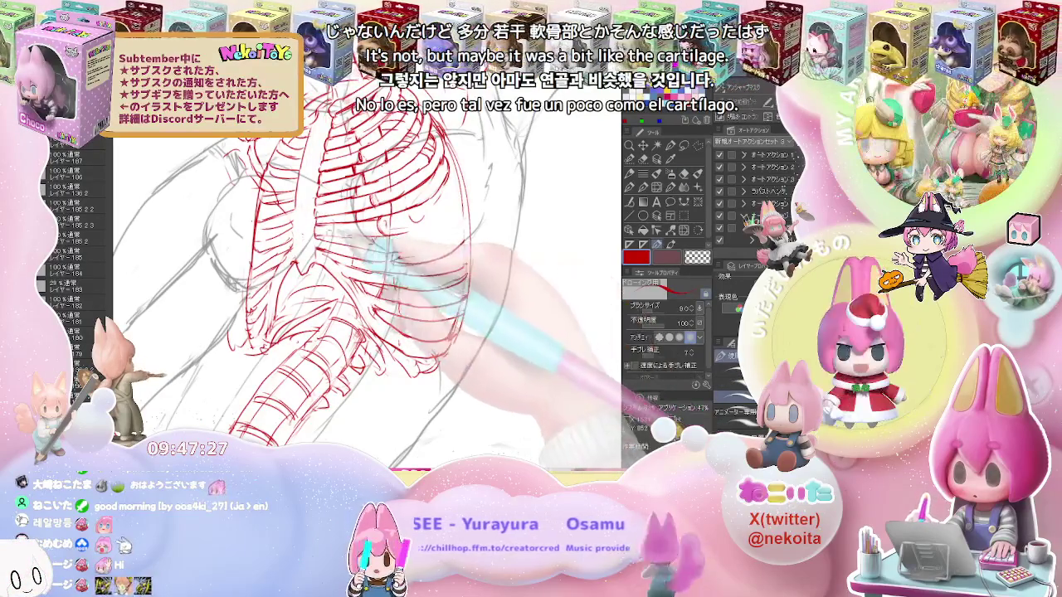
key("e")
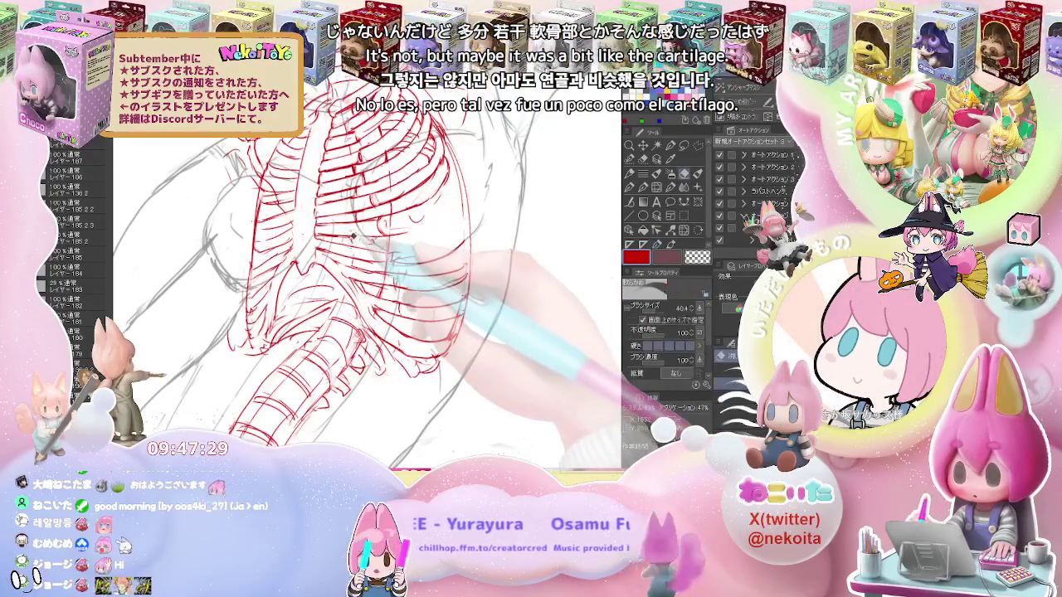
key("p")
key("e")
key("p")
key("e")
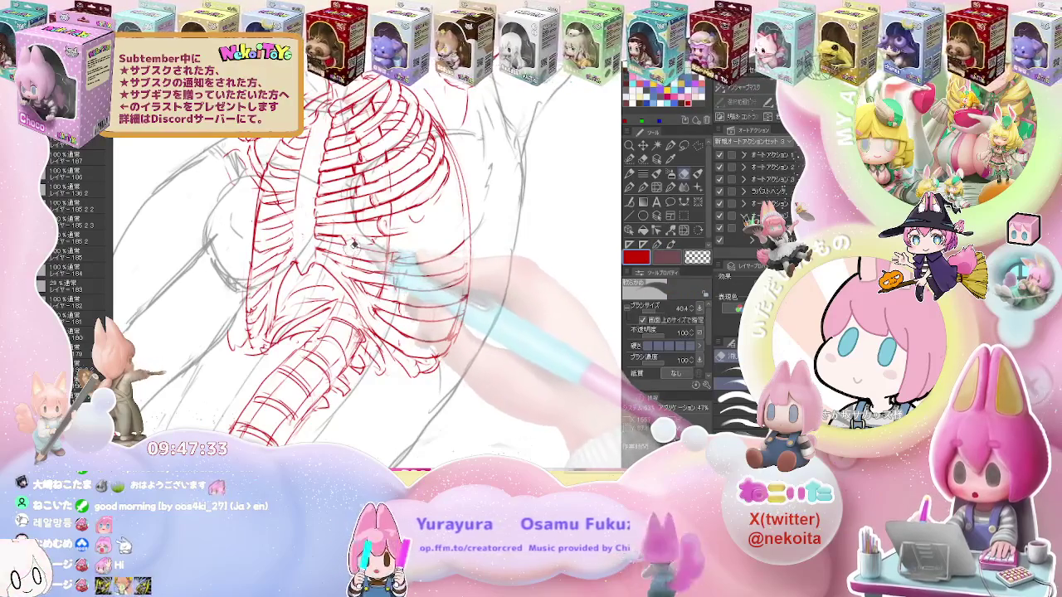
key("p")
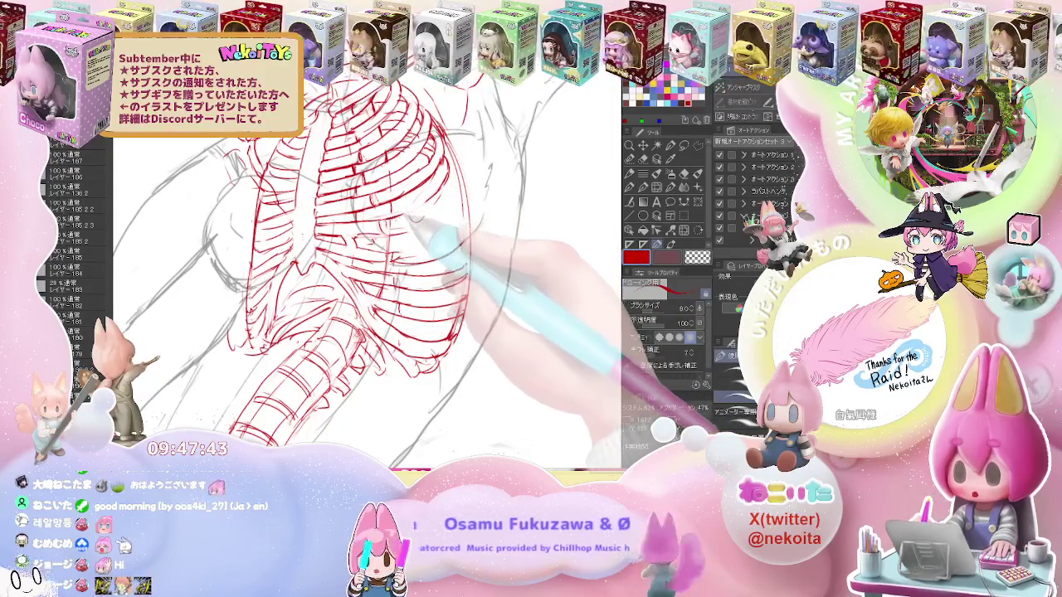
Redraw the ribcage's outer red contour around the new ribs and clean up stray strokes
key("e")
key("p")
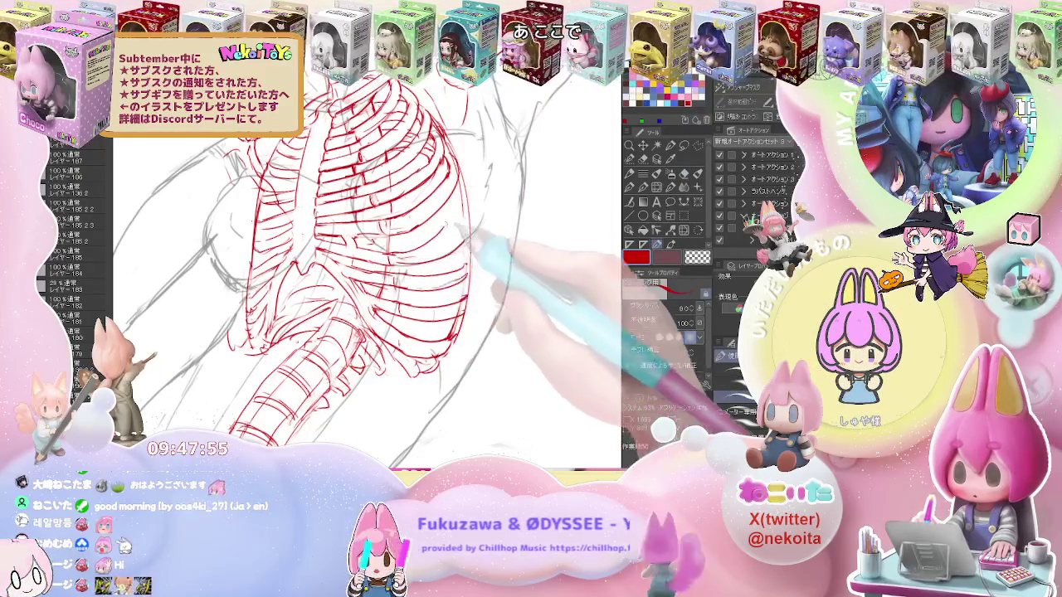
key("p")
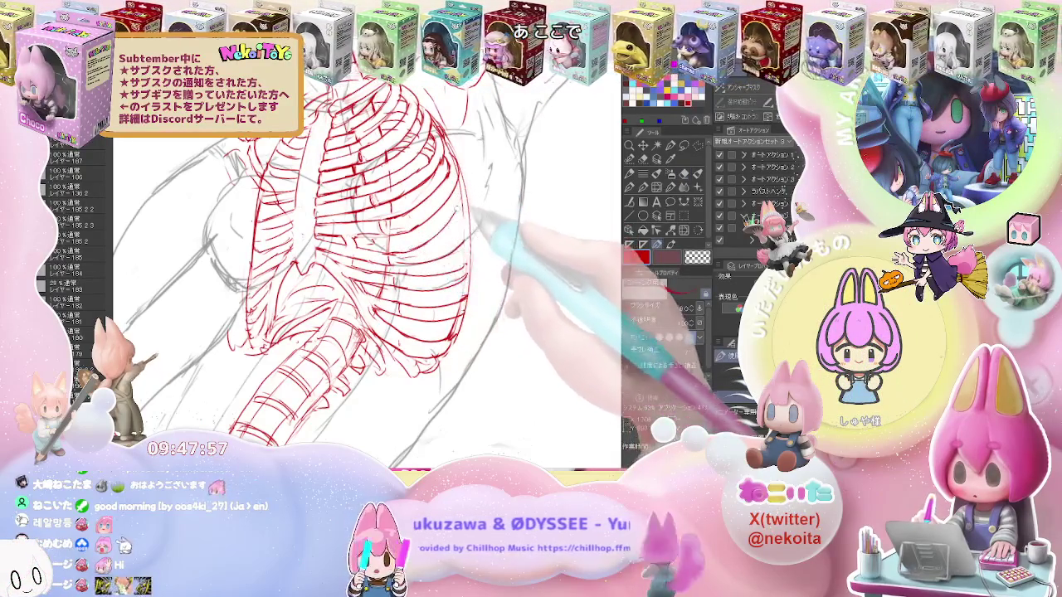
key("ctrl+minus")
key("ctrl+plus")
key("e")
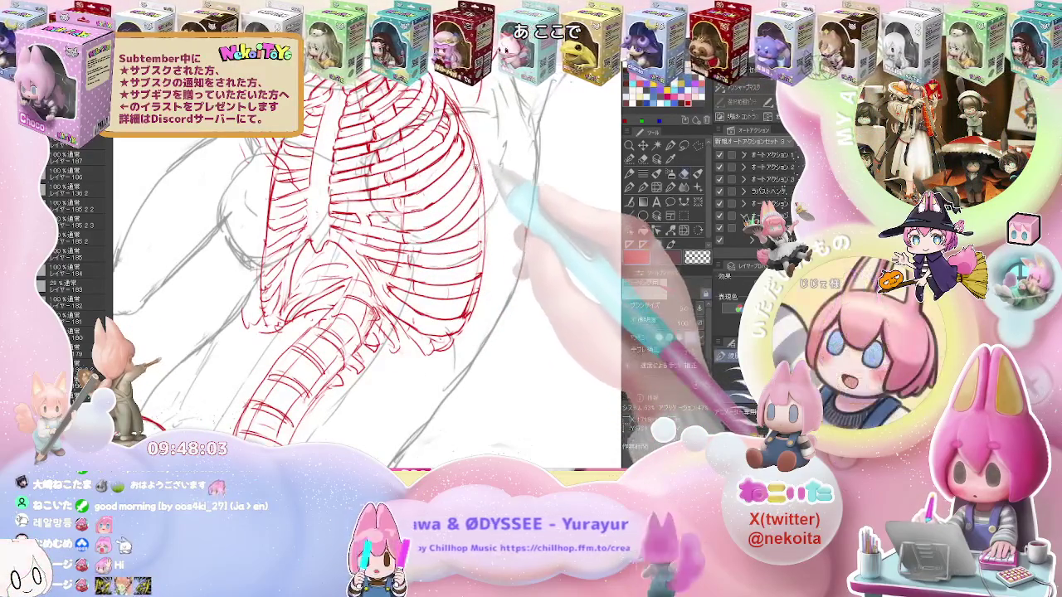
key("p")
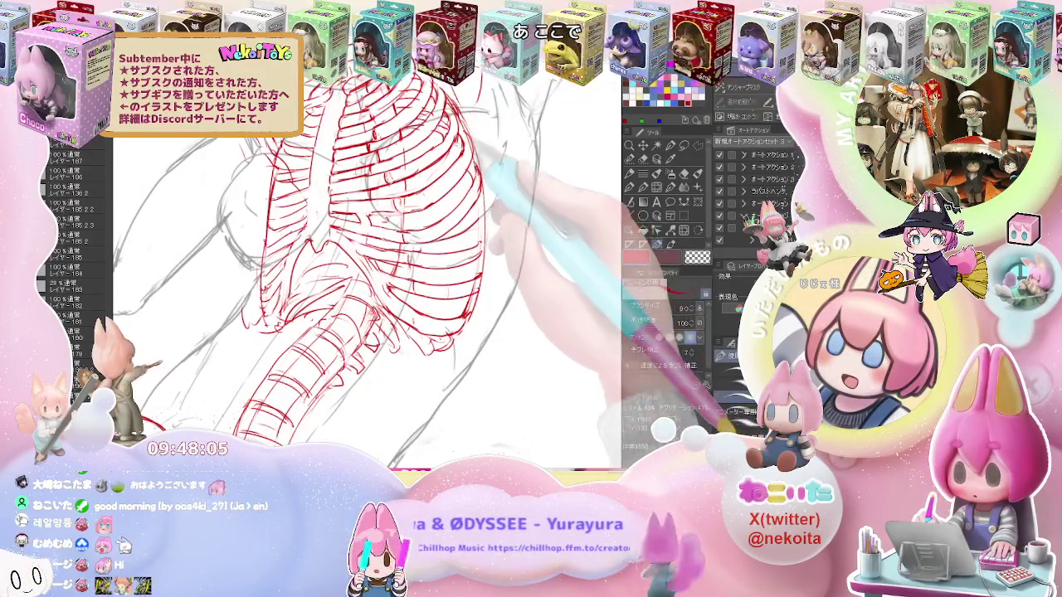
key("e")
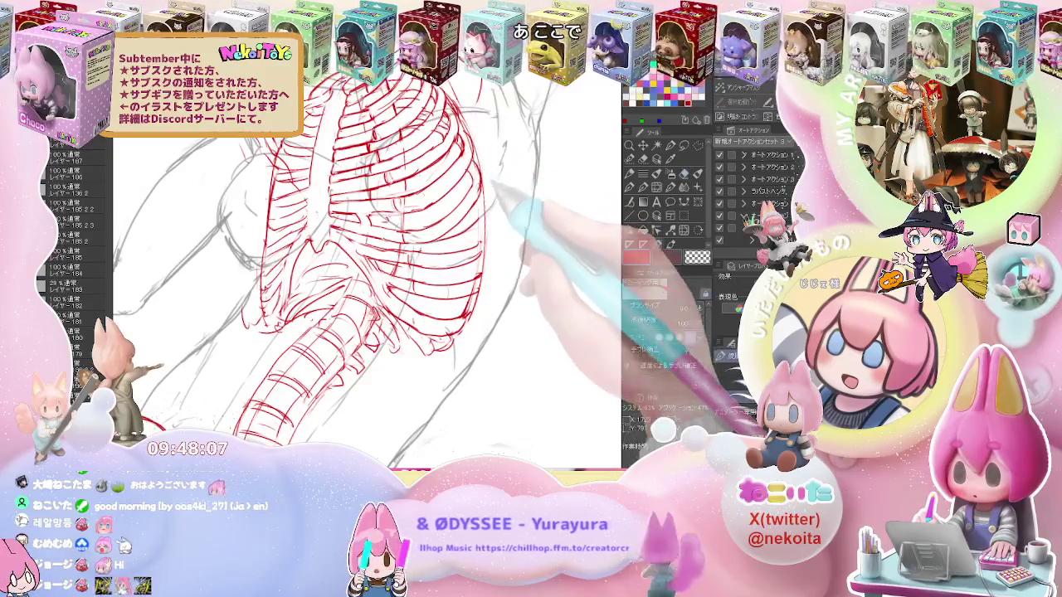
key("ctrl+minus")
left_click_drag(464, 223, 373, 249)
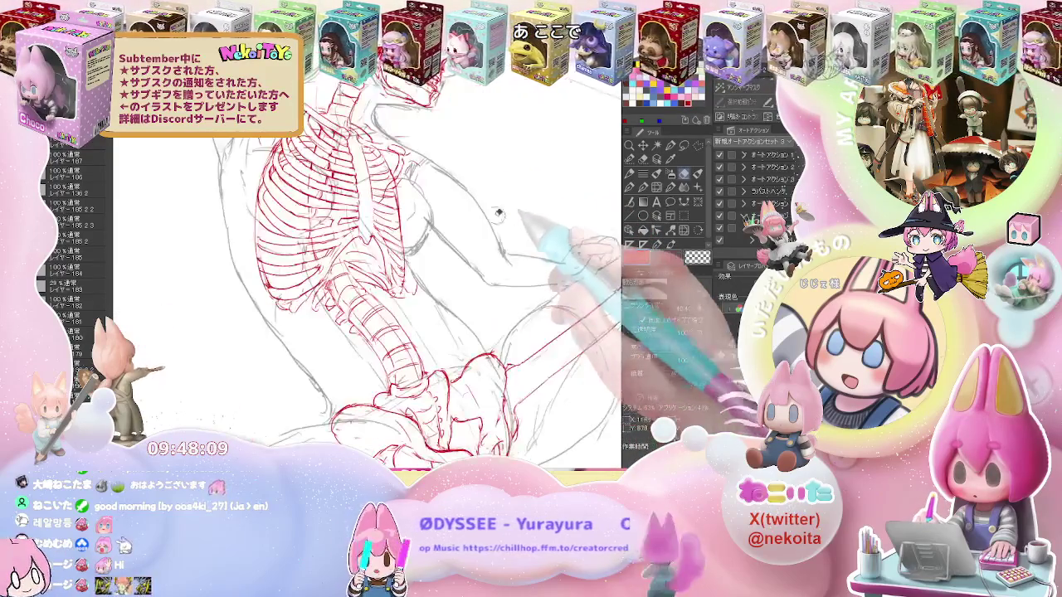
With the ribcage rotated horizontal, draw additional red ribs along its lower edge
key("p")
mouse_move(489, 348)
left_mouse_down()
mouse_move(464, 249)
mouse_move(374, 274)
left_mouse_up()
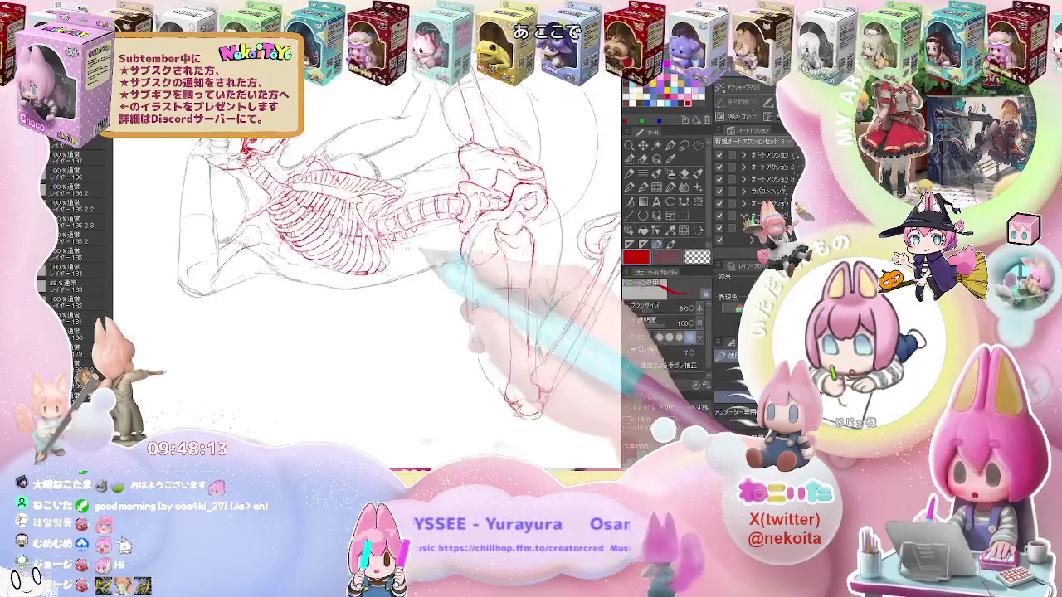
key("e")
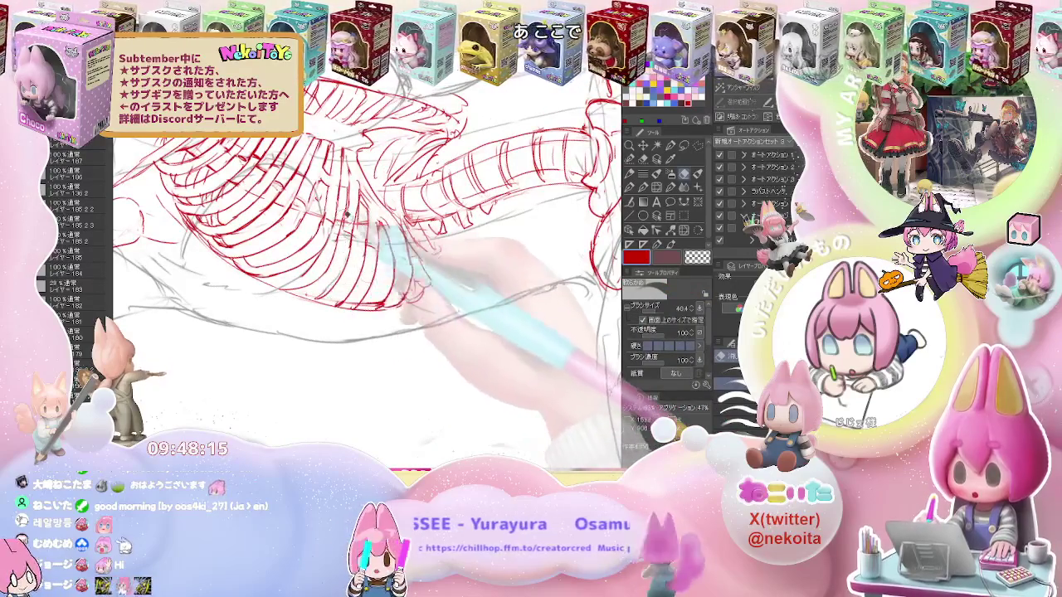
key("p")
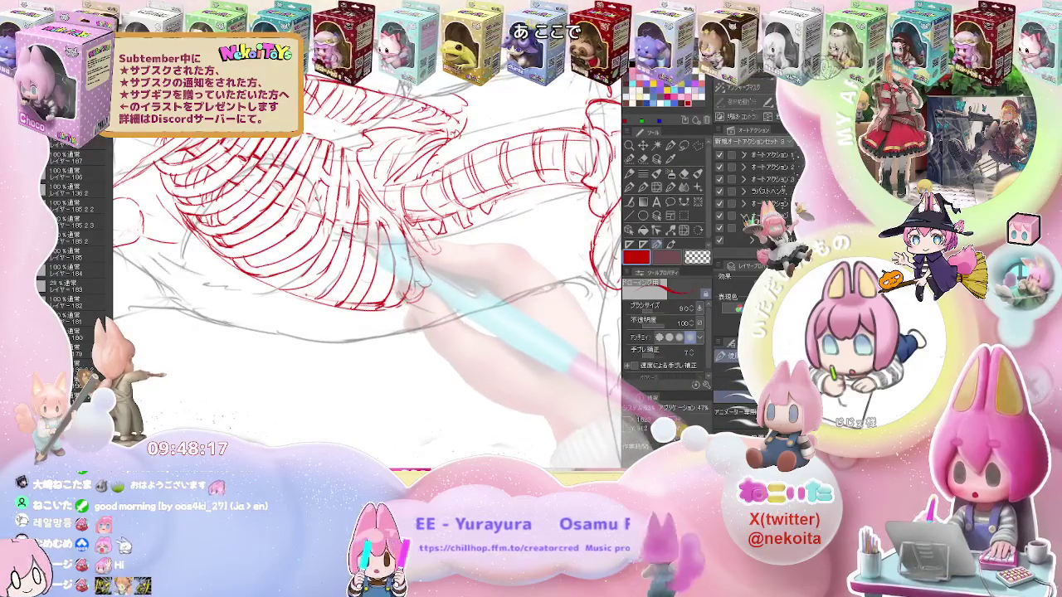
key("e")
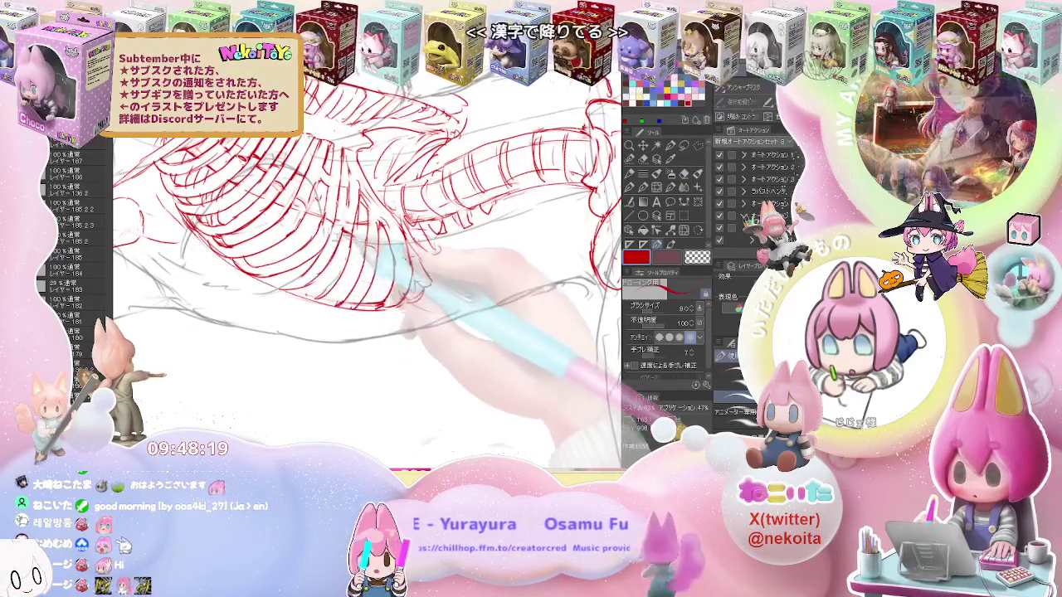
key("p")
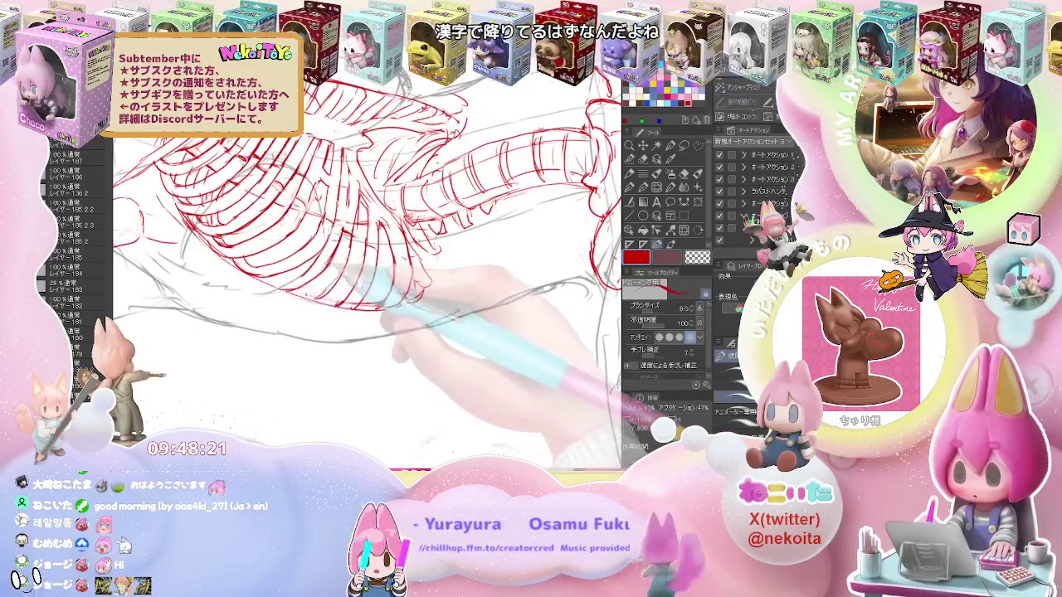
key("e")
key("p")
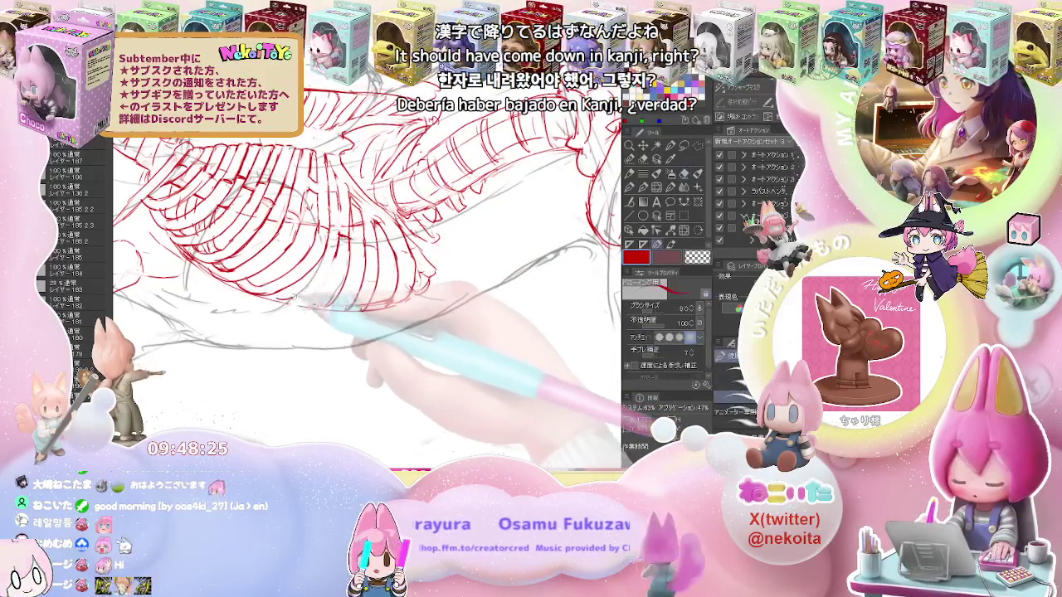
Pack more red ribs into the lower ribcage, cleaning strays, then turn the ribcage upright
key("e")
key("p")
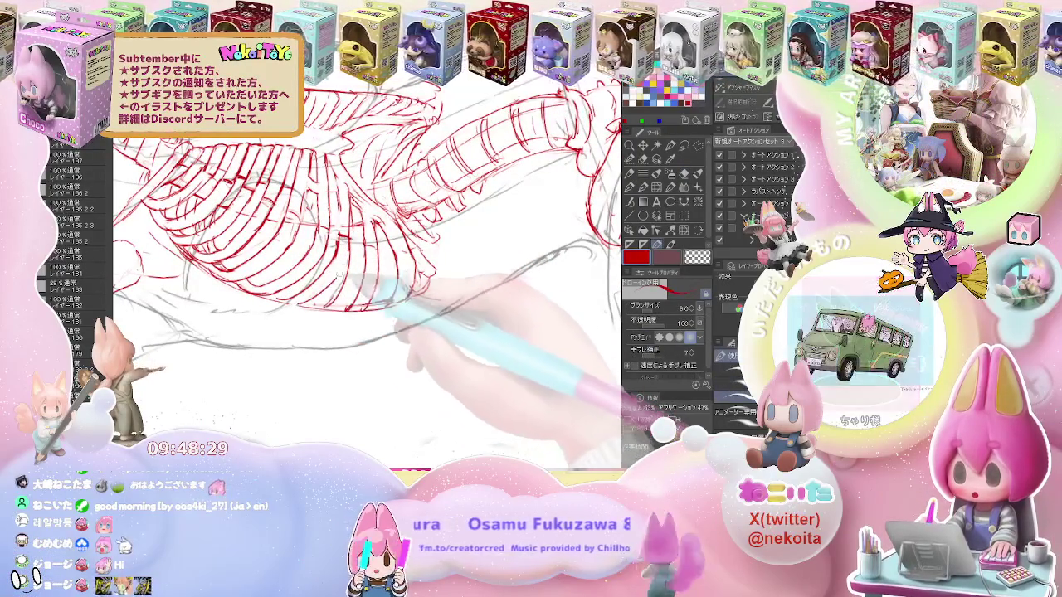
key("e")
key("p")
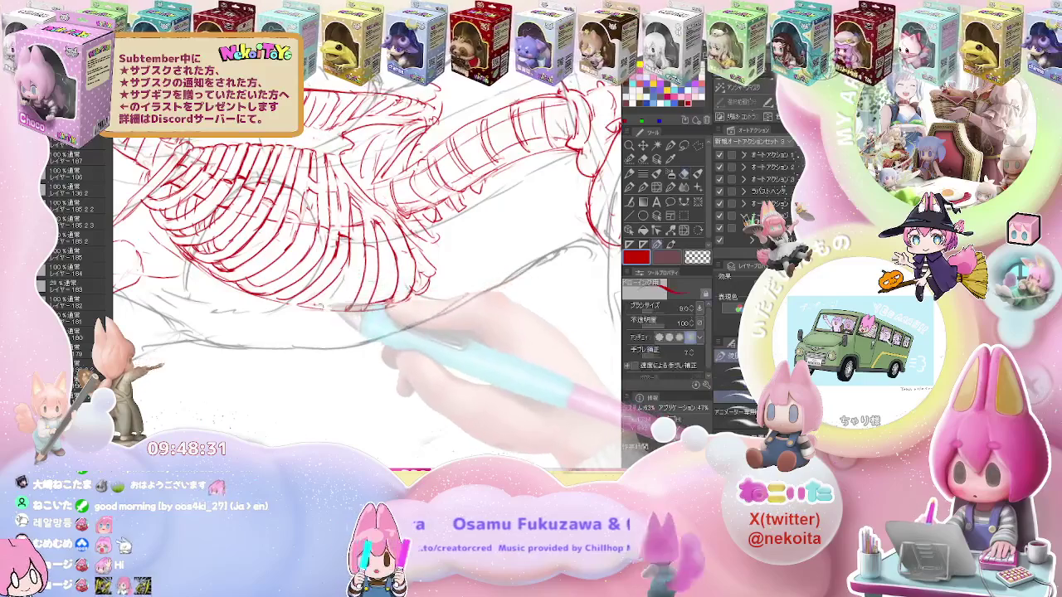
left_click_drag(415, 266, 390, 241)
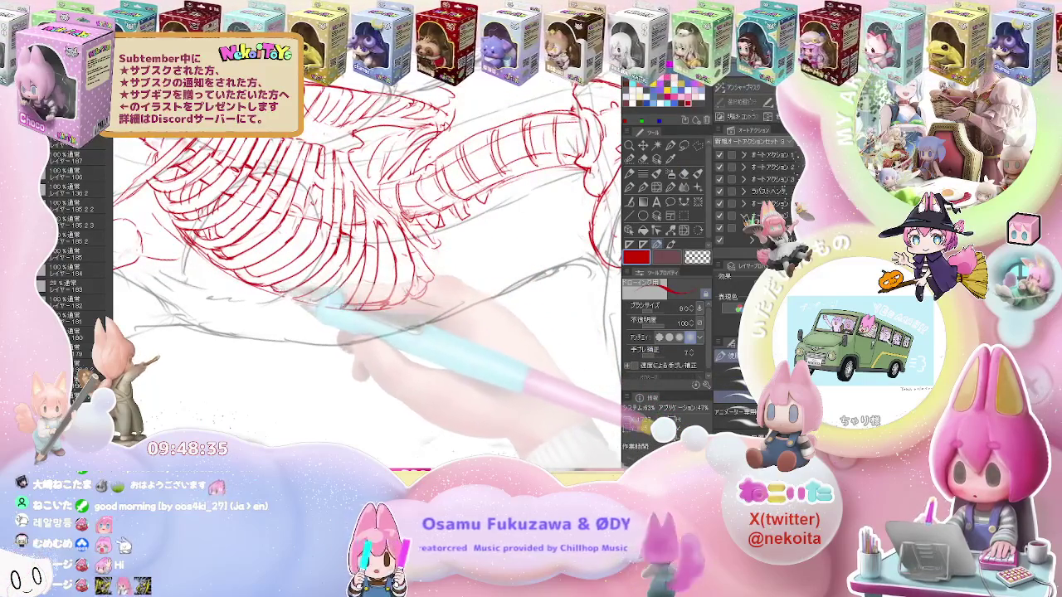
left_click_drag(332, 307, 389, 249)
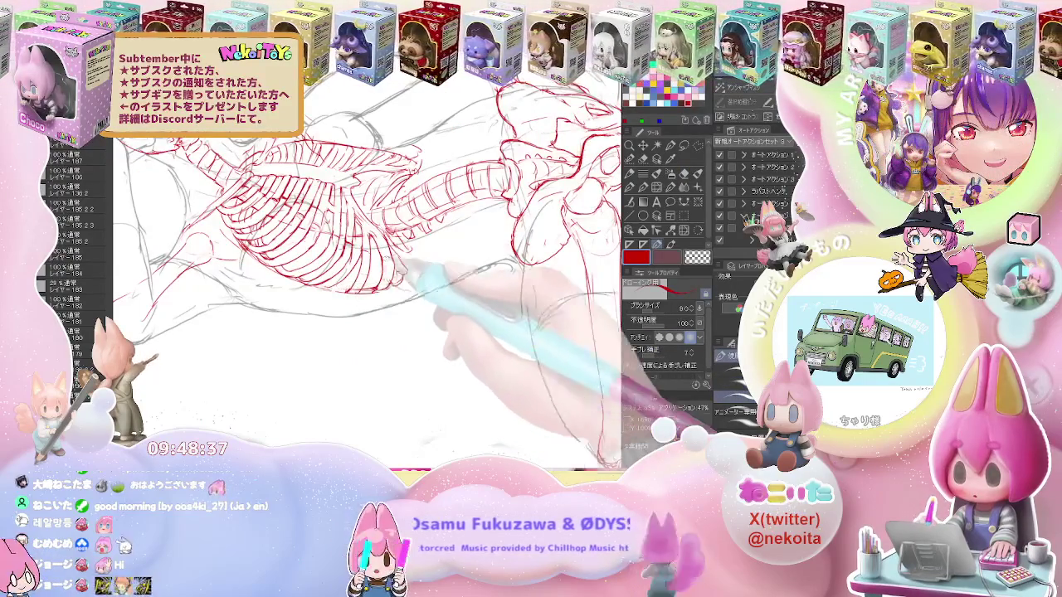
key("e")
left_click_drag(369, 240, 362, 249)
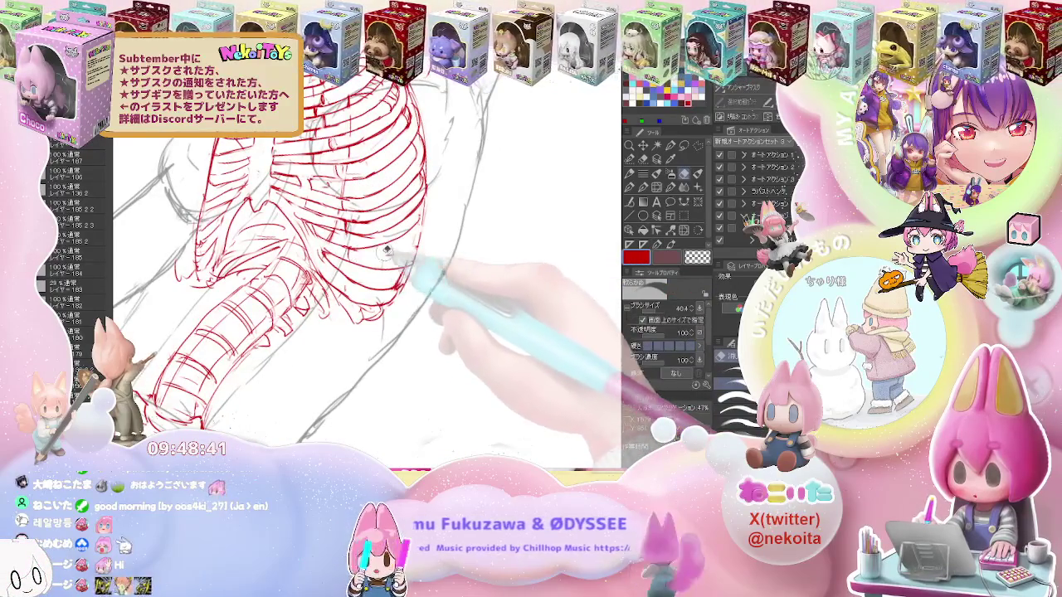
Draw more dense red ribs on the ribcage with the size 8 pen
key("p")
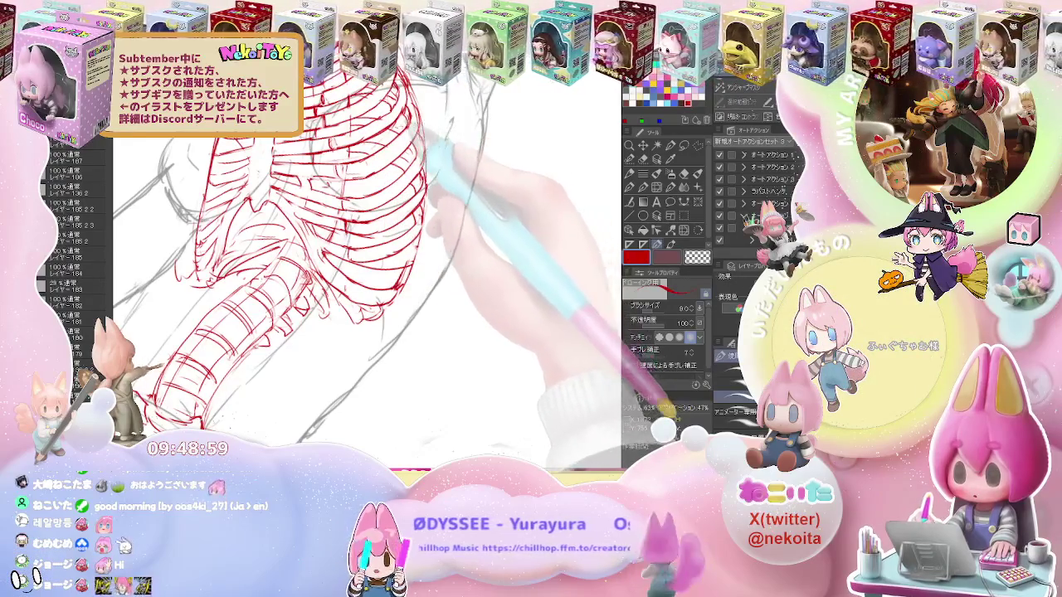
scroll(365, 282, "down", 3)
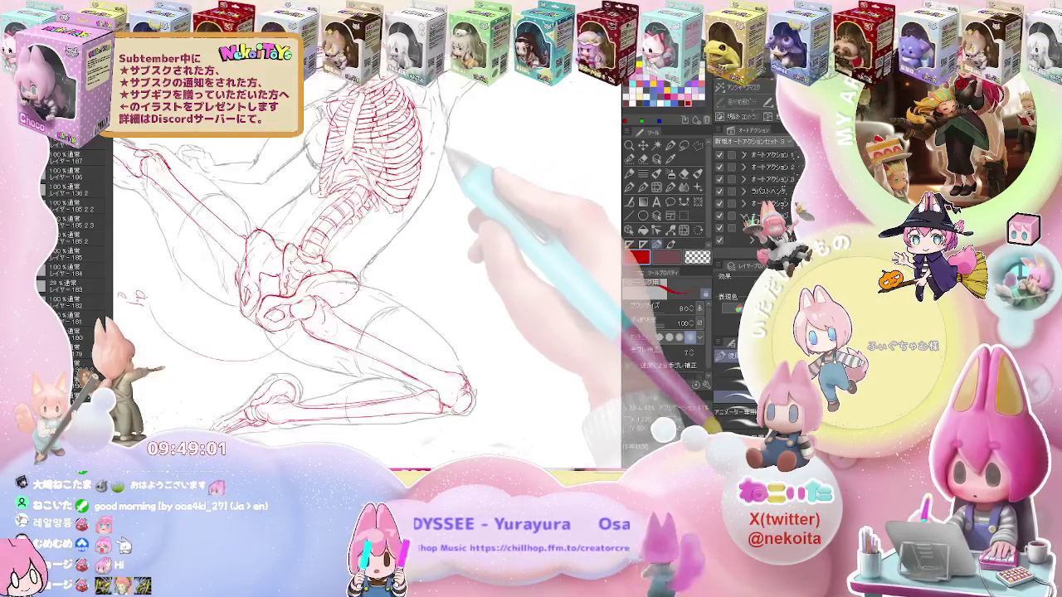
scroll(365, 282, "up", 2)
scroll(365, 282, "up", 3)
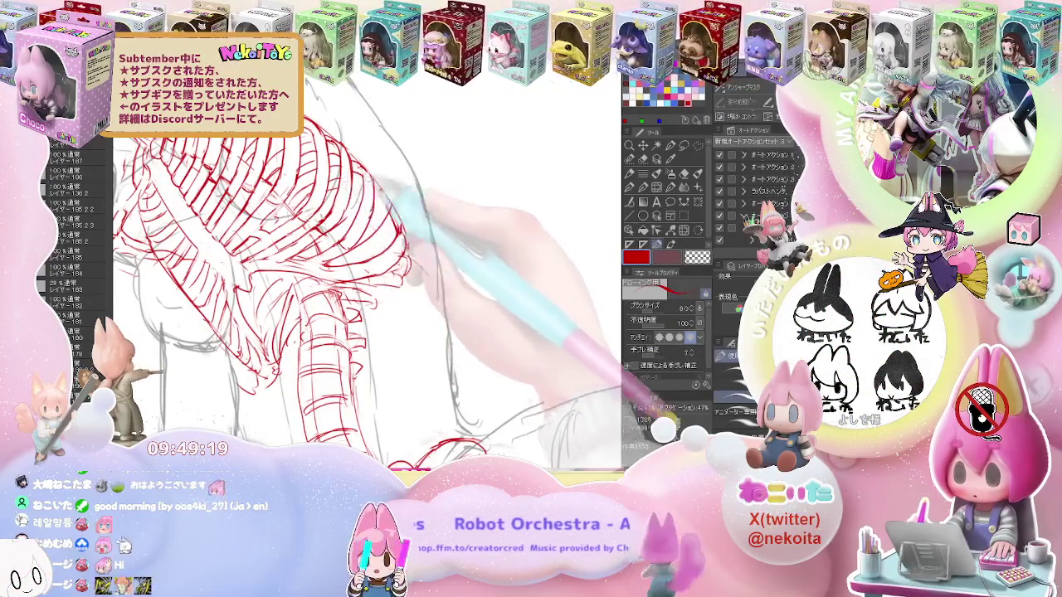
Draw segmented red vertebrae from the ribcage down toward the pelvis, erasing stray lines
key("e")
key("p")
key("e")
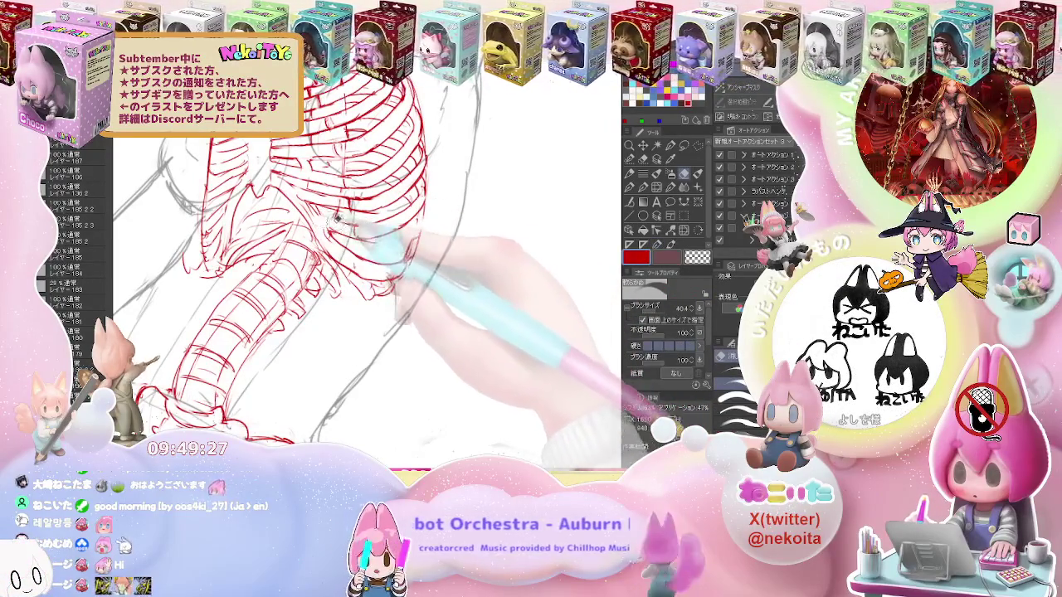
key("p")
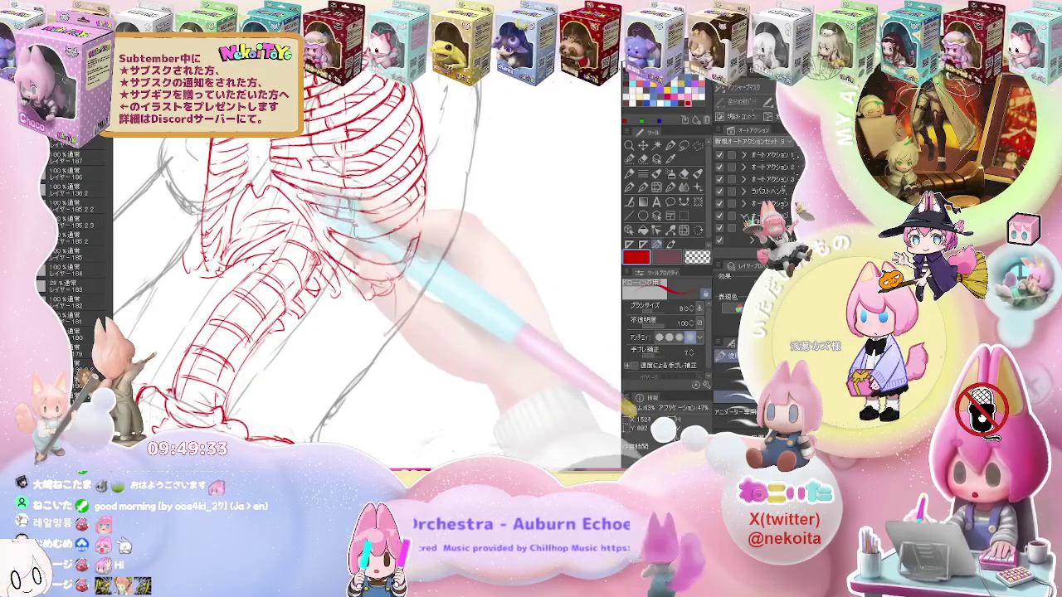
key("e")
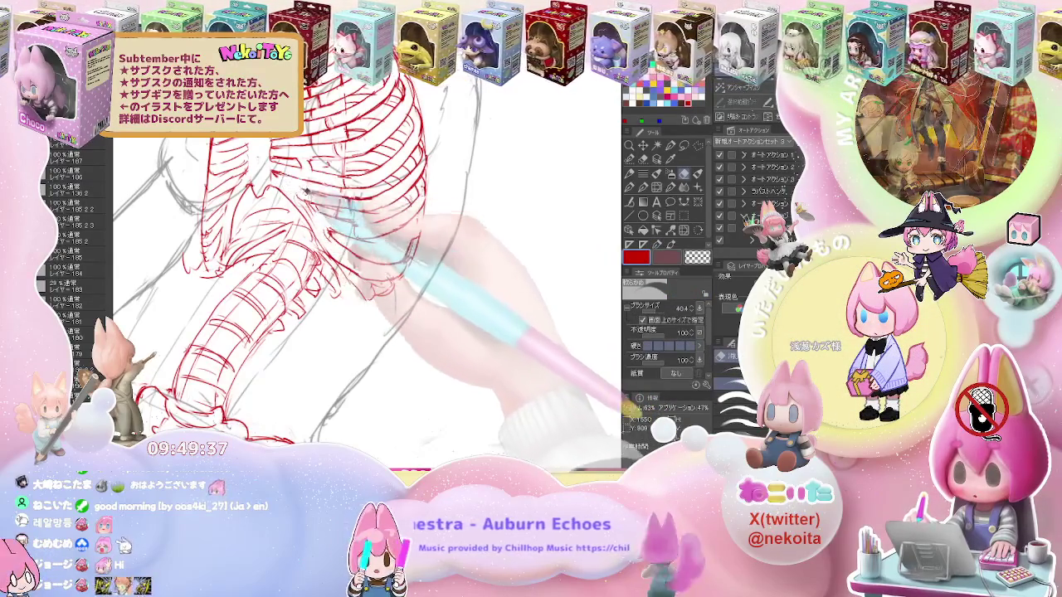
key("p")
key("e")
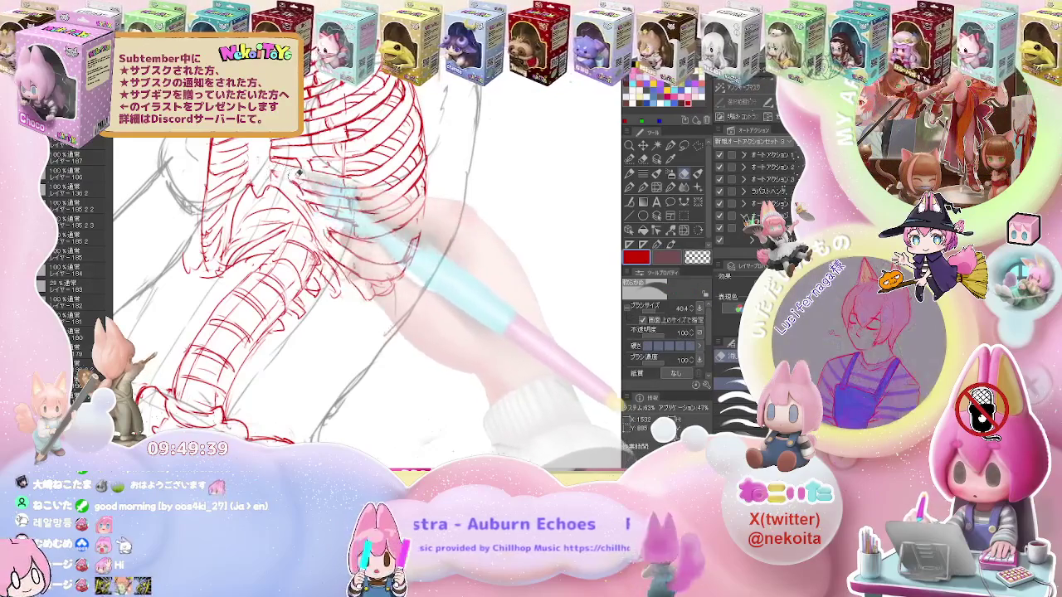
key("minus")
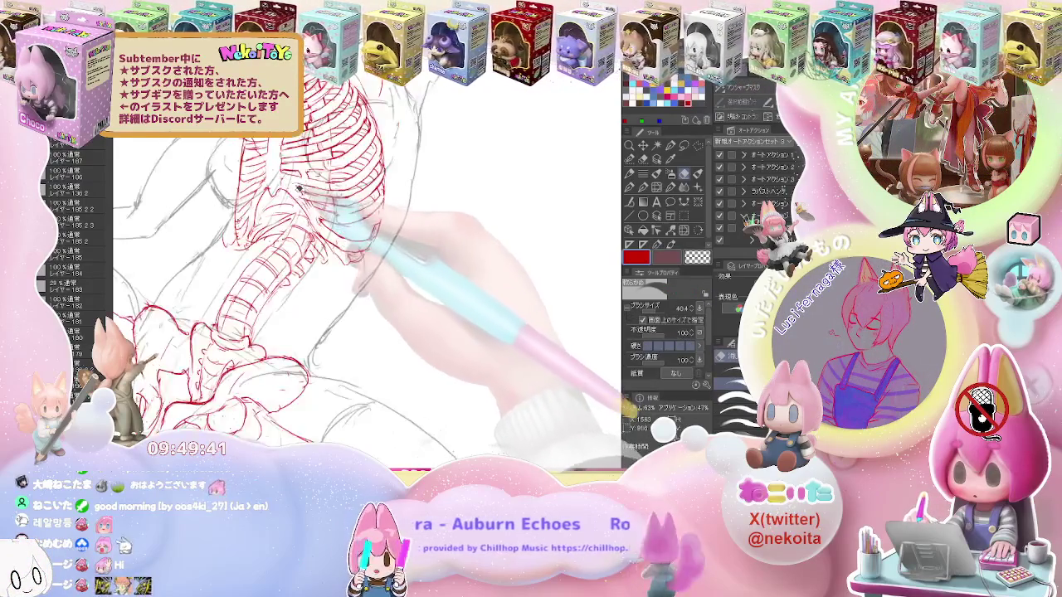
scroll(317, 193, "up", 3)
scroll(373, 190, "up", 2)
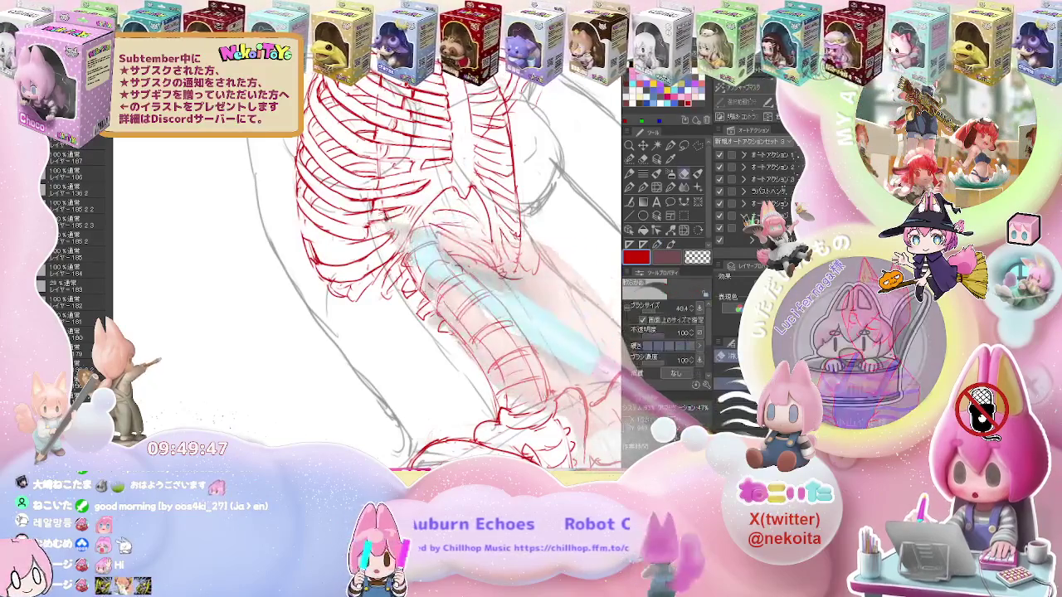
Redraw and tidy the red strokes where the lower ribs meet the lumbar vertebrae
key("p")
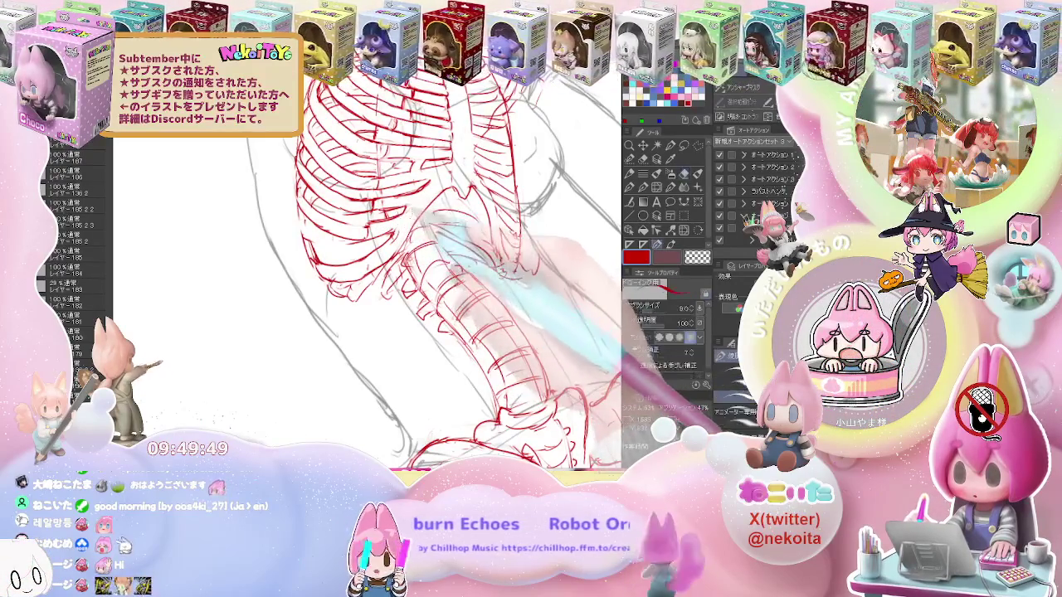
key("e")
key("p")
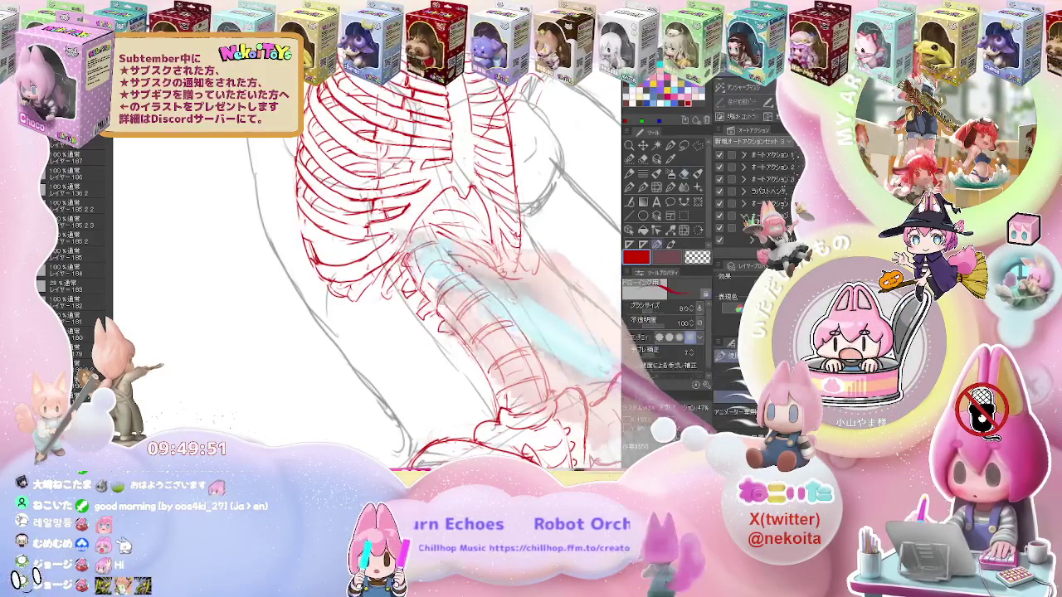
key("e")
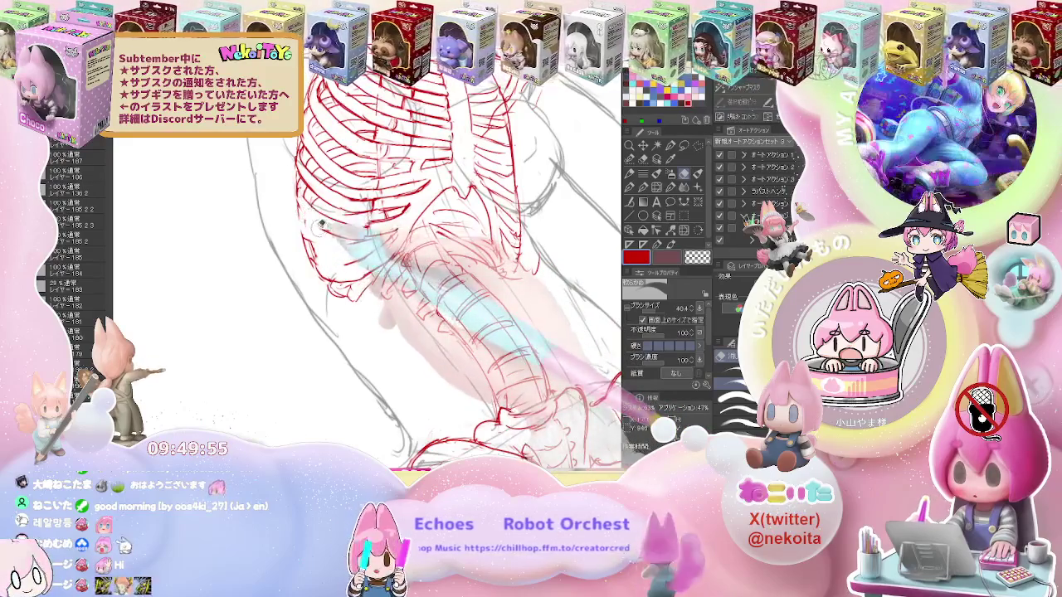
key("p")
key("e")
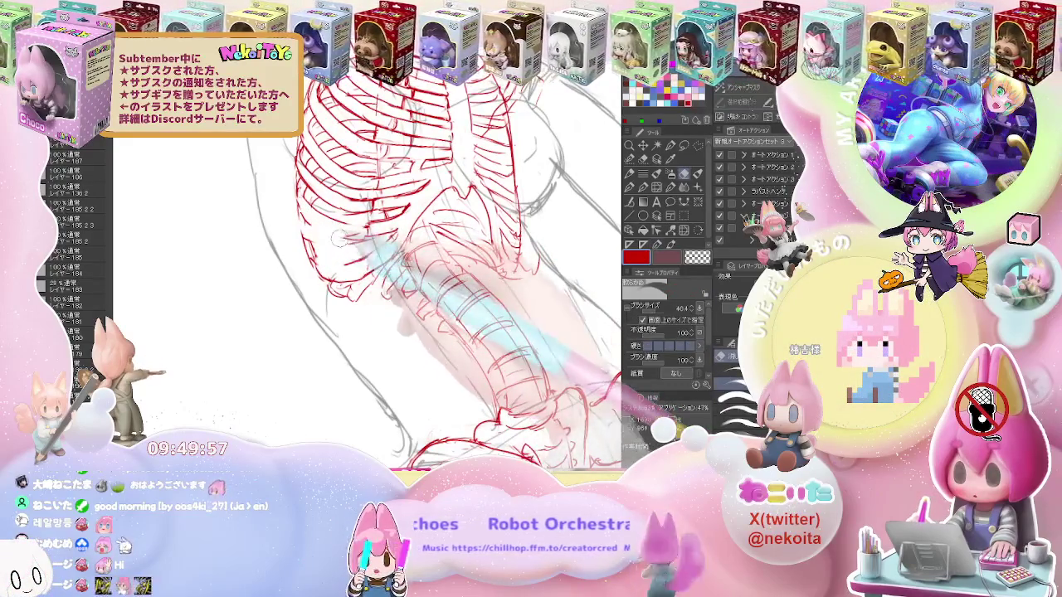
key("p")
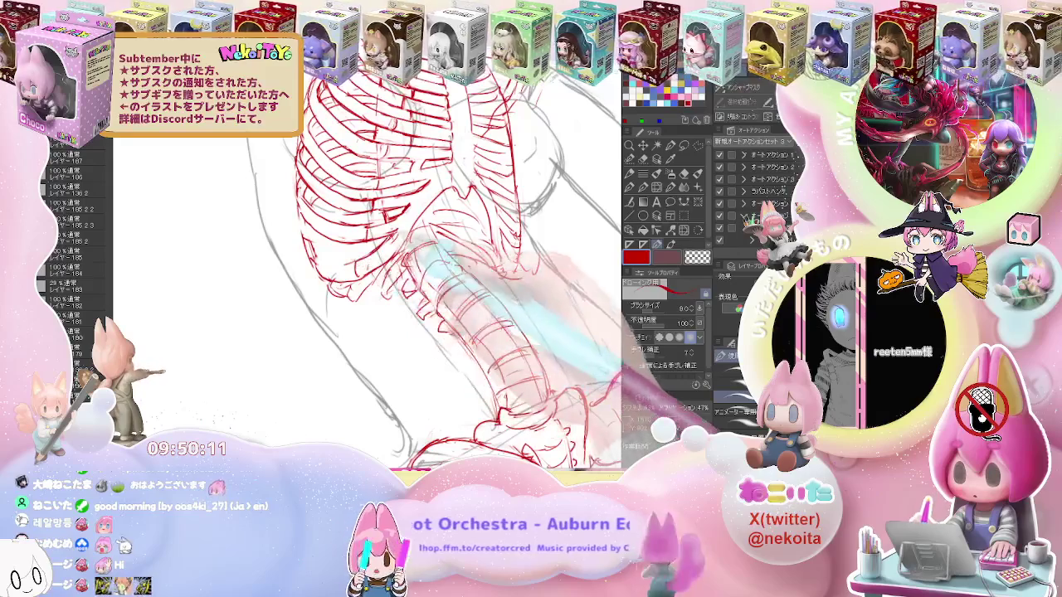
mouse_move(431, 249)
left_mouse_down()
mouse_move(398, 261)
mouse_move(407, 267)
left_mouse_up()
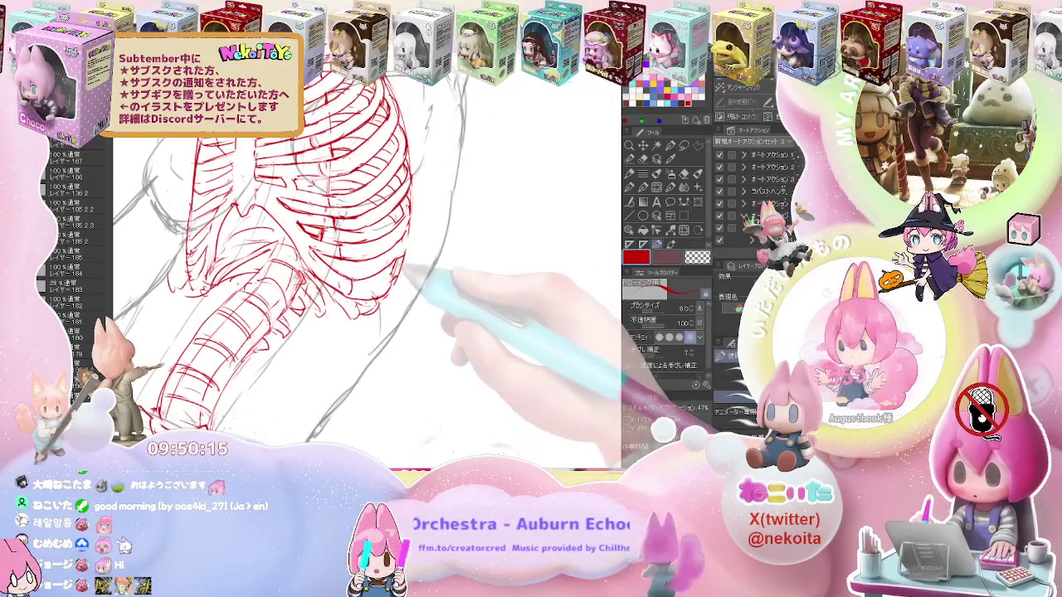
Add dense curved red ribs along the spine, erasing stray red lines
key("e")
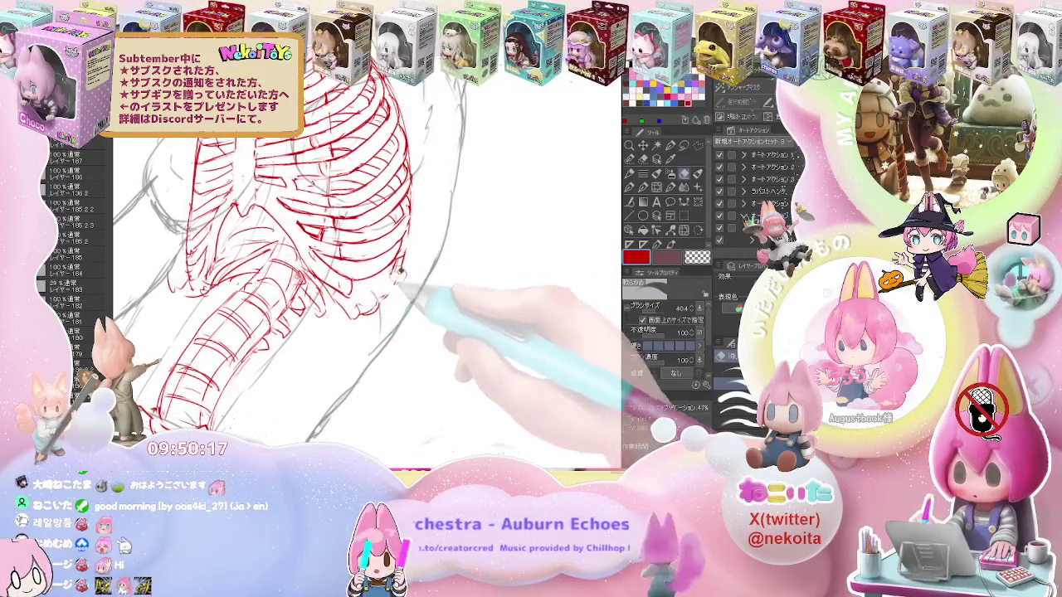
key("p")
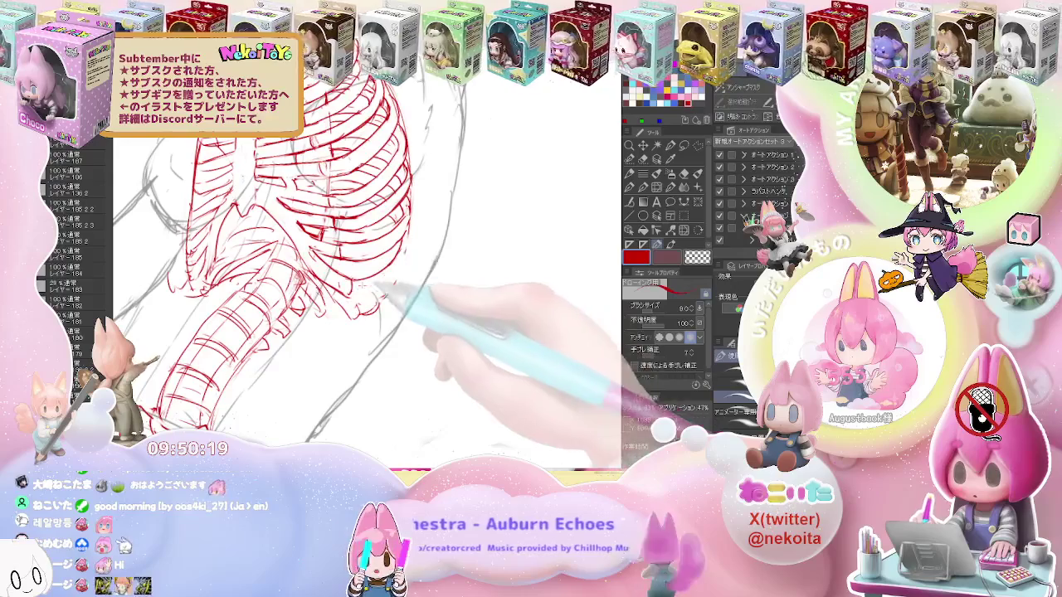
key("minus")
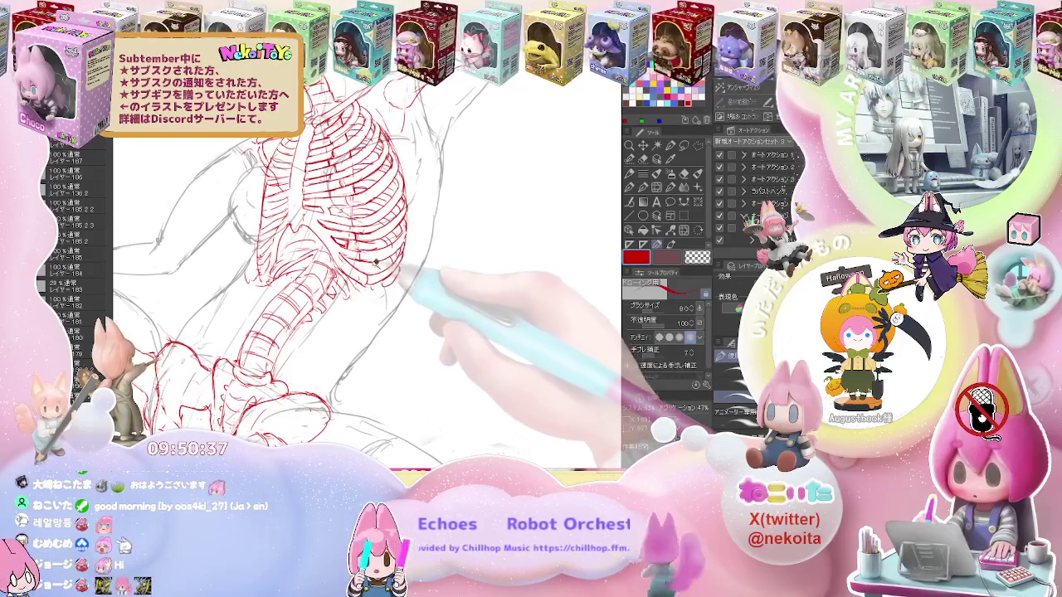
key("ctrl+minus")
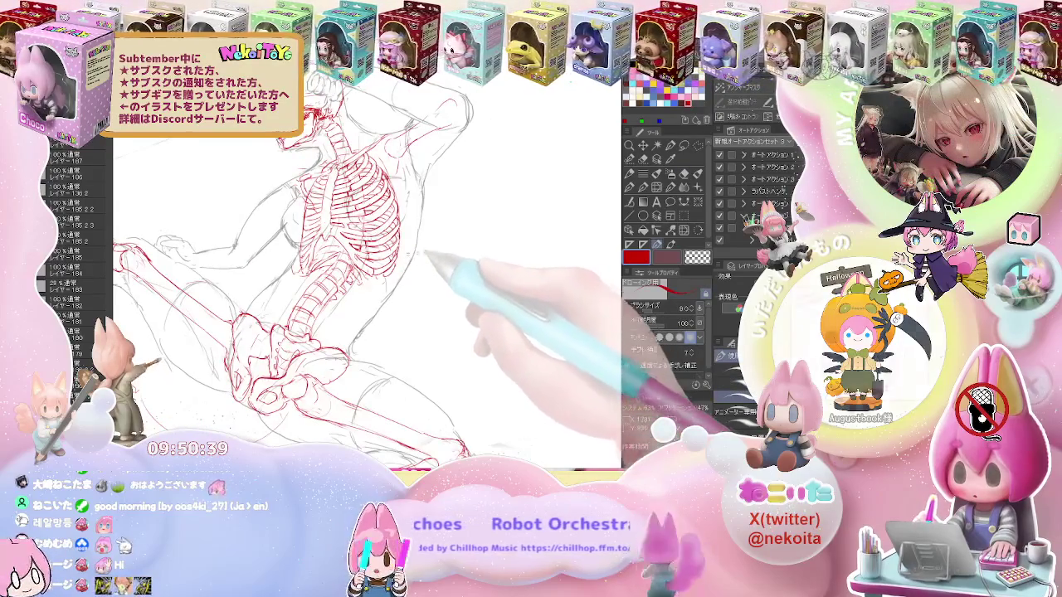
key("ctrl+plus")
key("ctrl+plus")
key("ctrl+plus")
key("ctrl+plus")
key("e")
key("p")
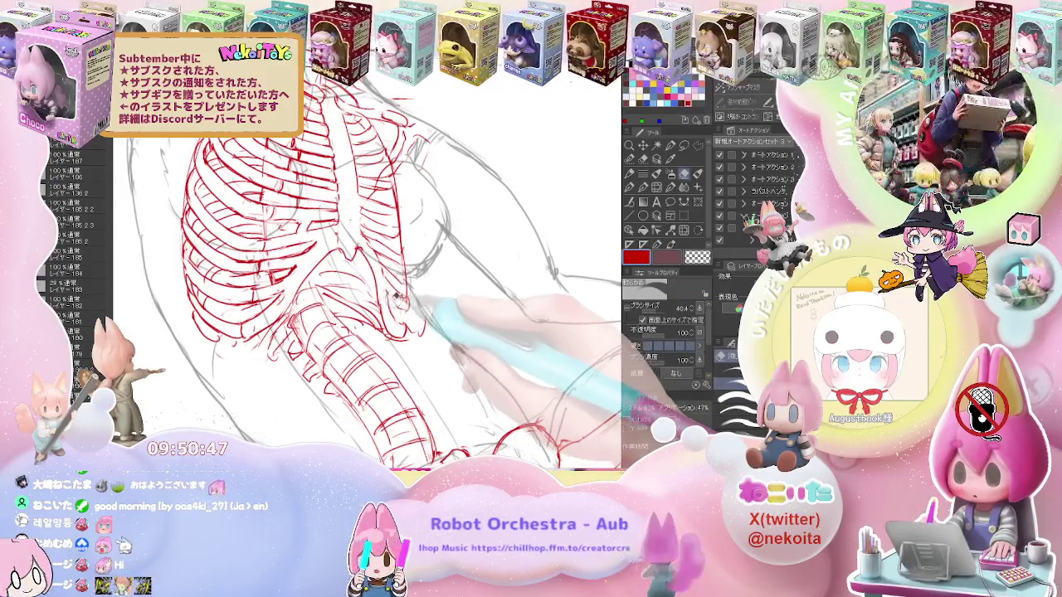
key("e")
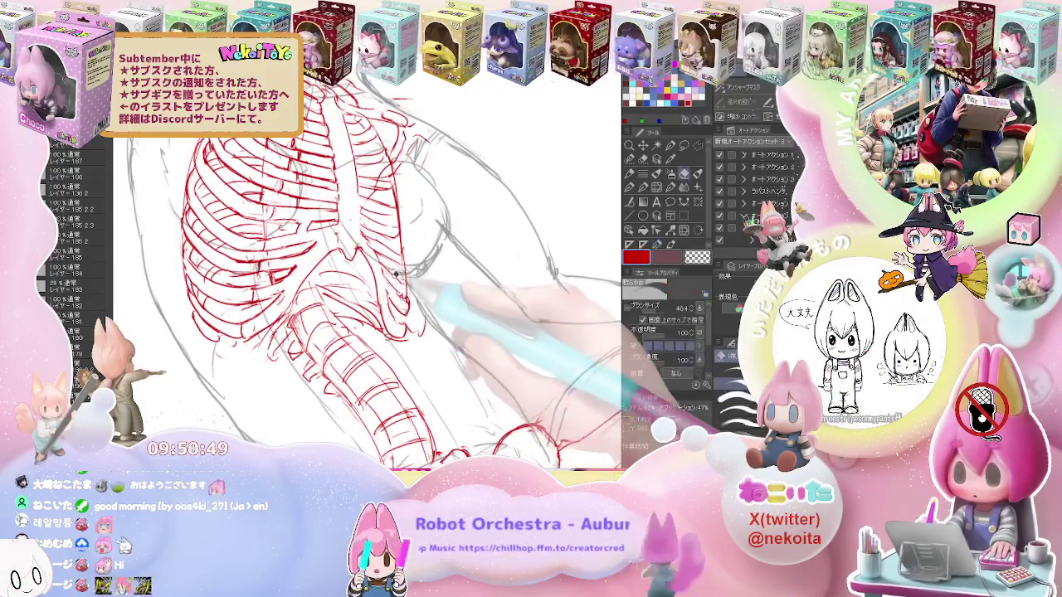
key("p")
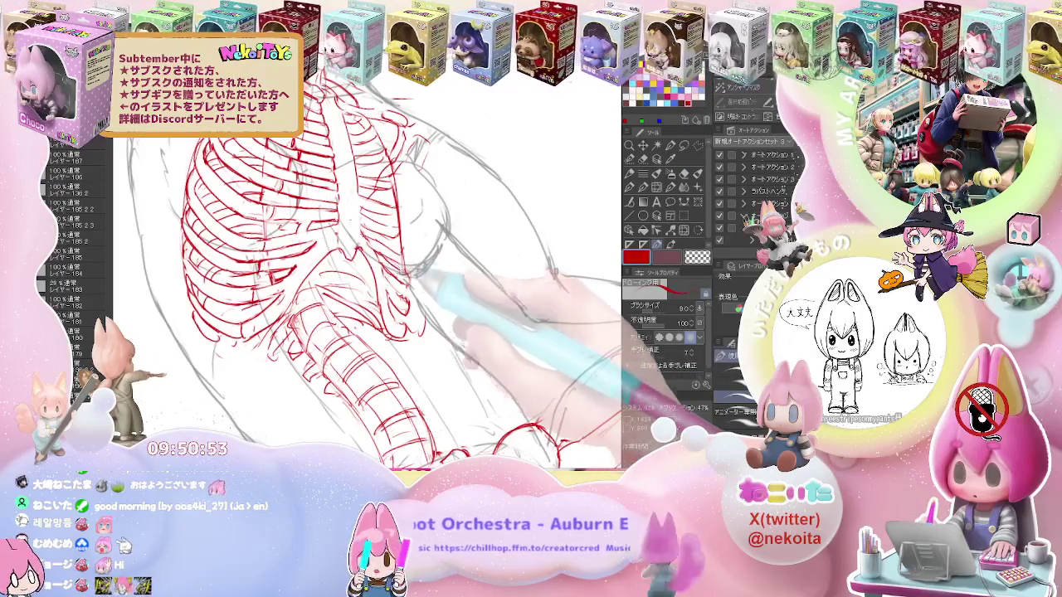
key("e")
key("p")
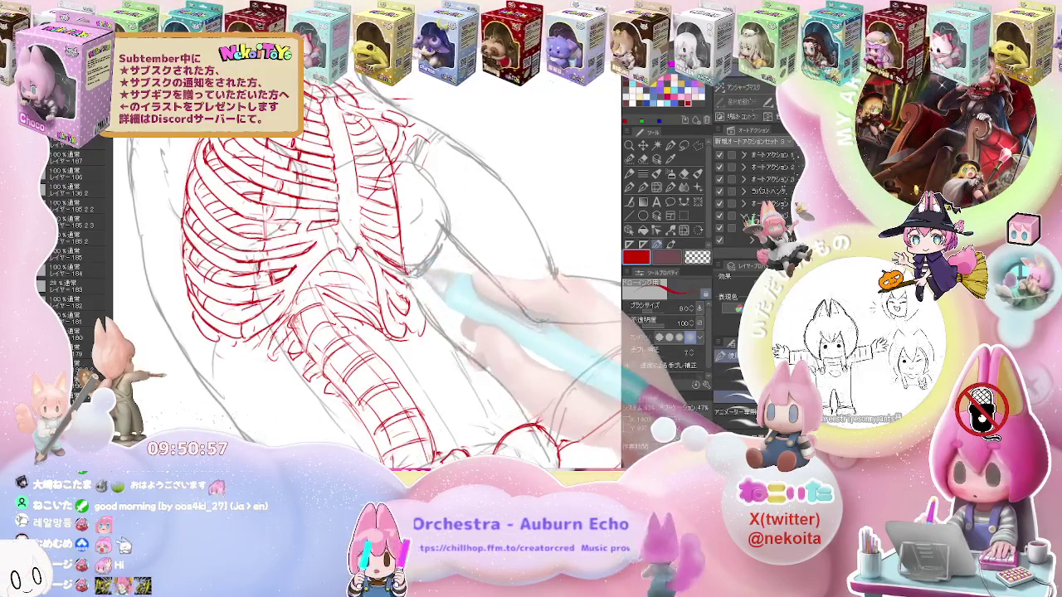
Refine the ribs on the ribcage's lower front and soften the red strokes with the Blend tool
key("e")
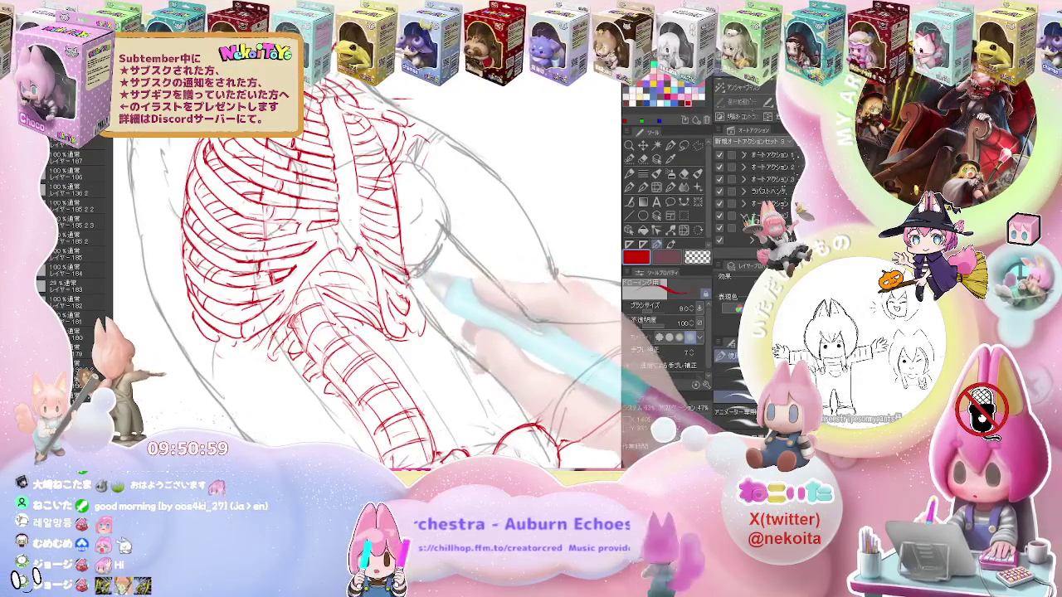
key("p")
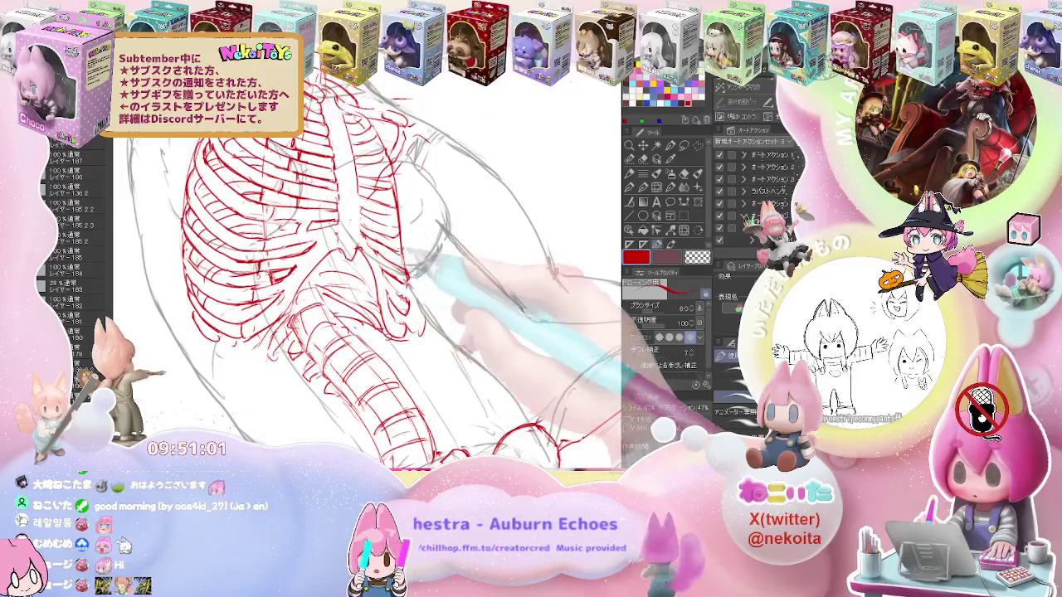
key("e")
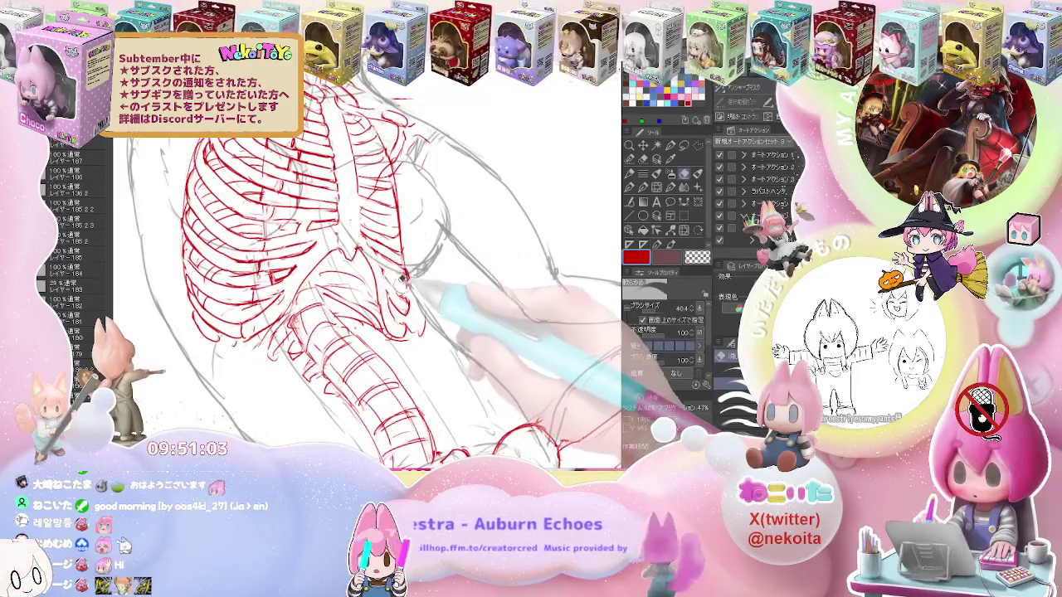
key("p")
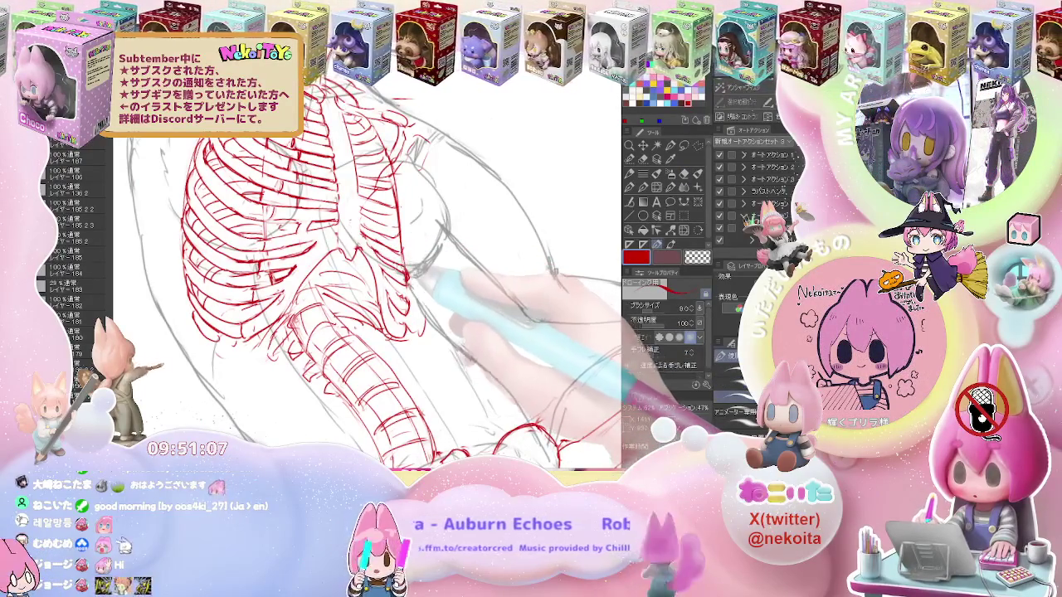
key("e")
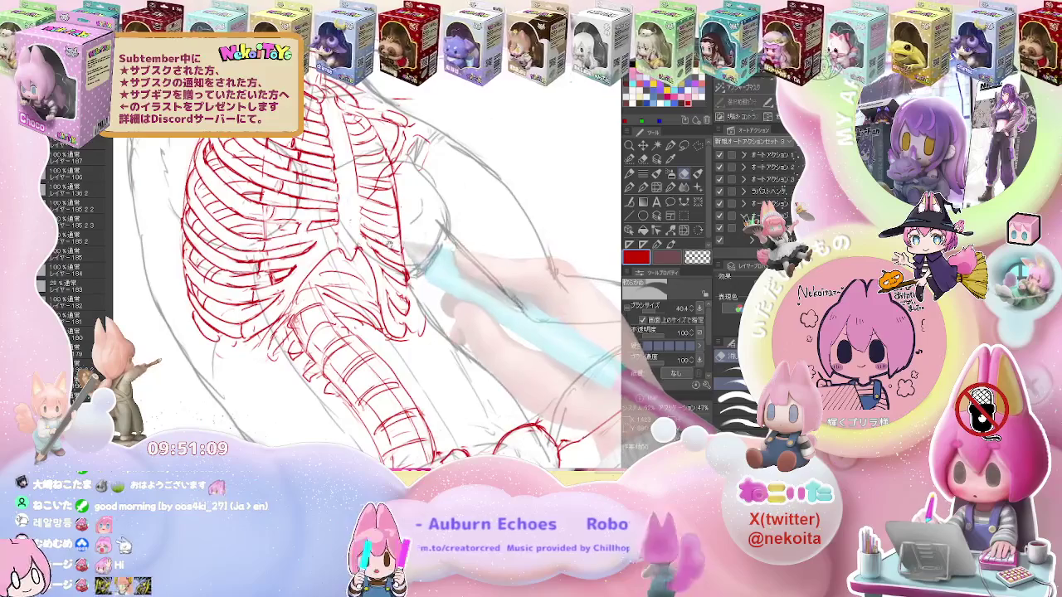
left_click_drag(412, 272, 406, 286)
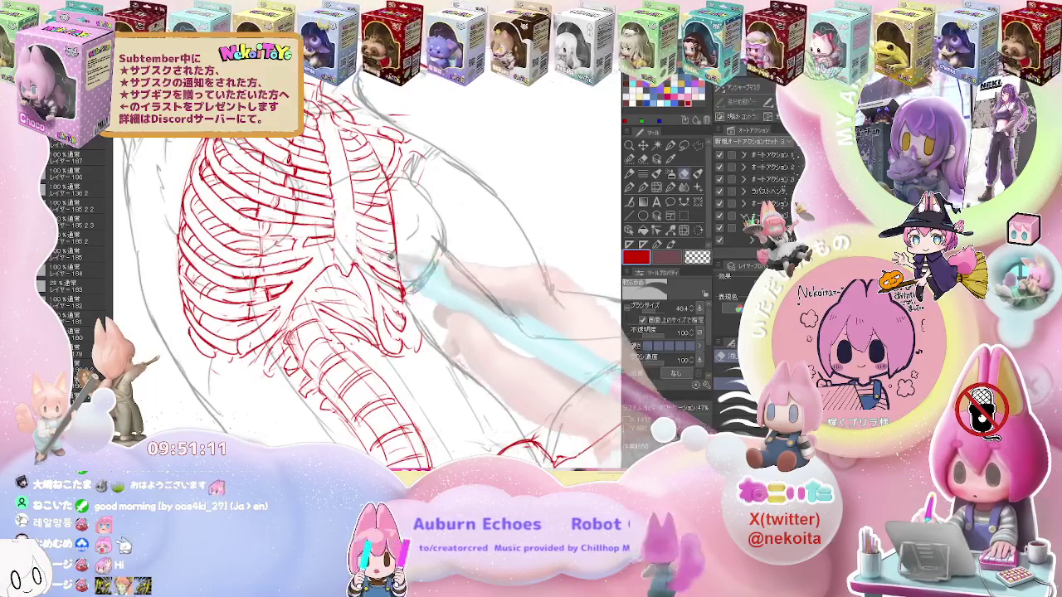
key("p")
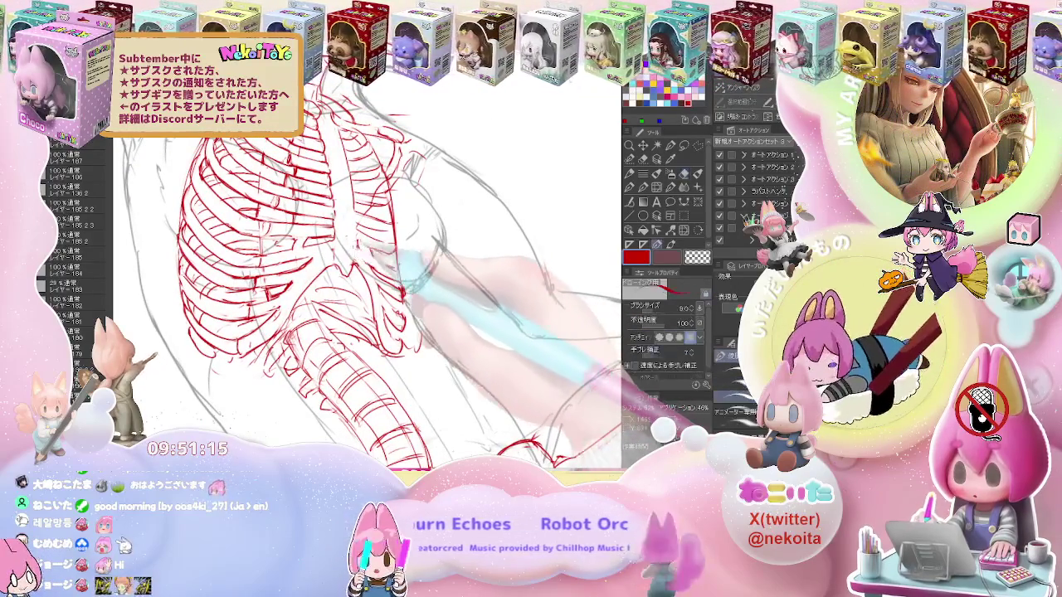
key("e")
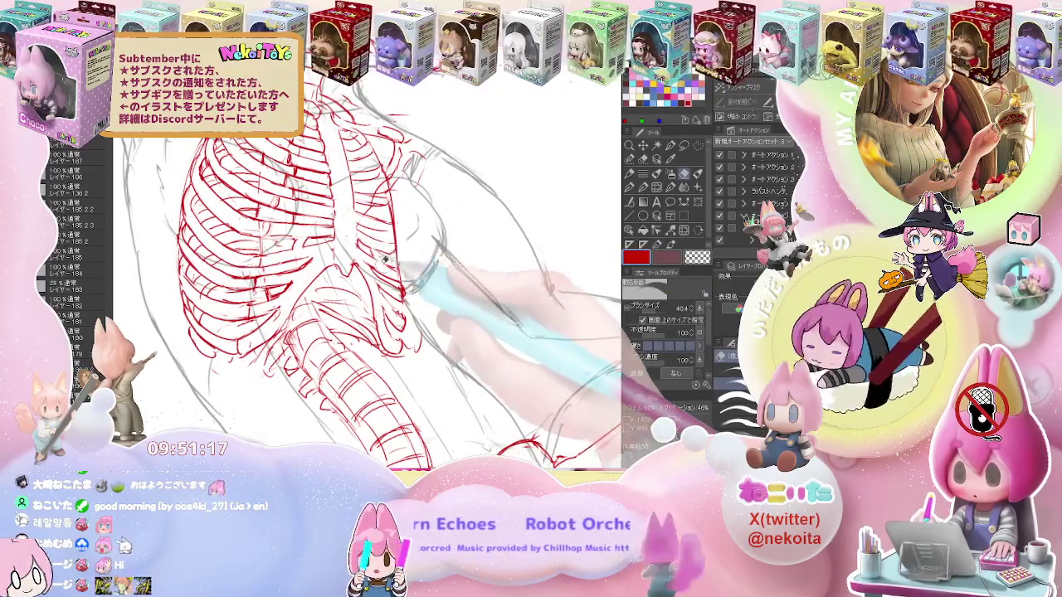
key("p")
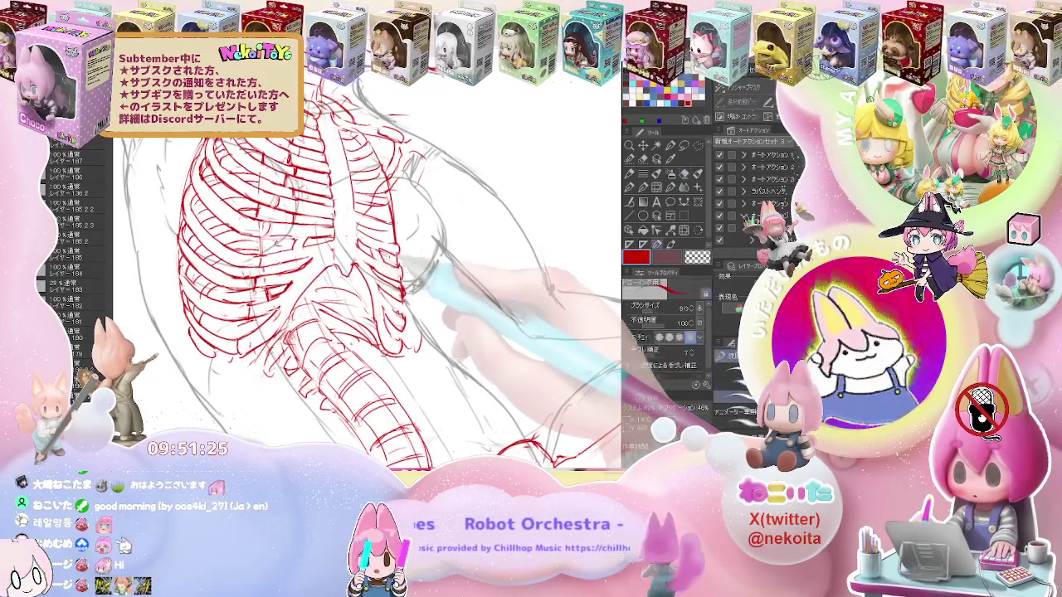
key("j")
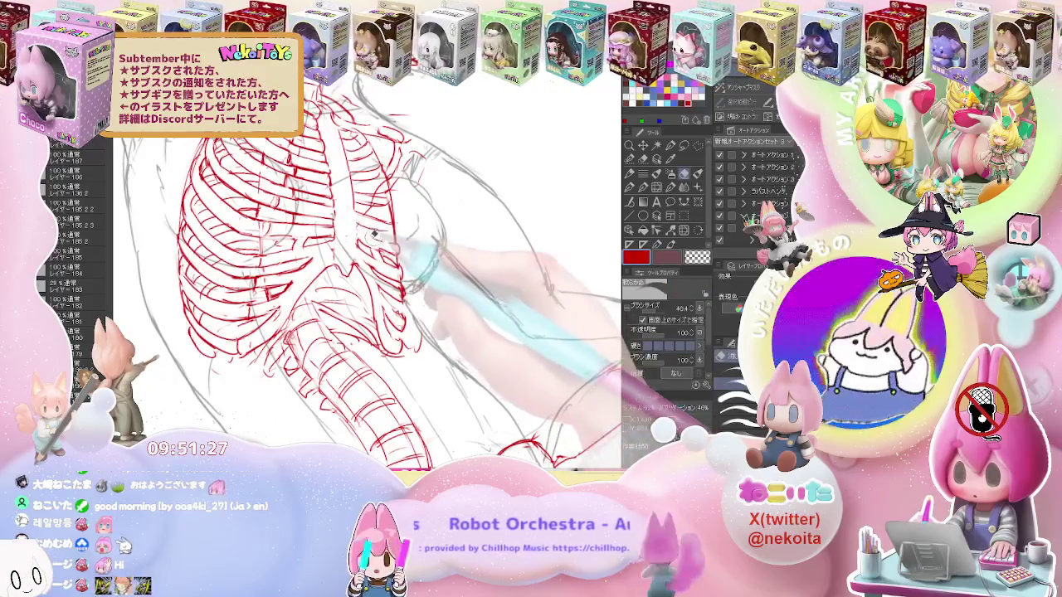
key("p")
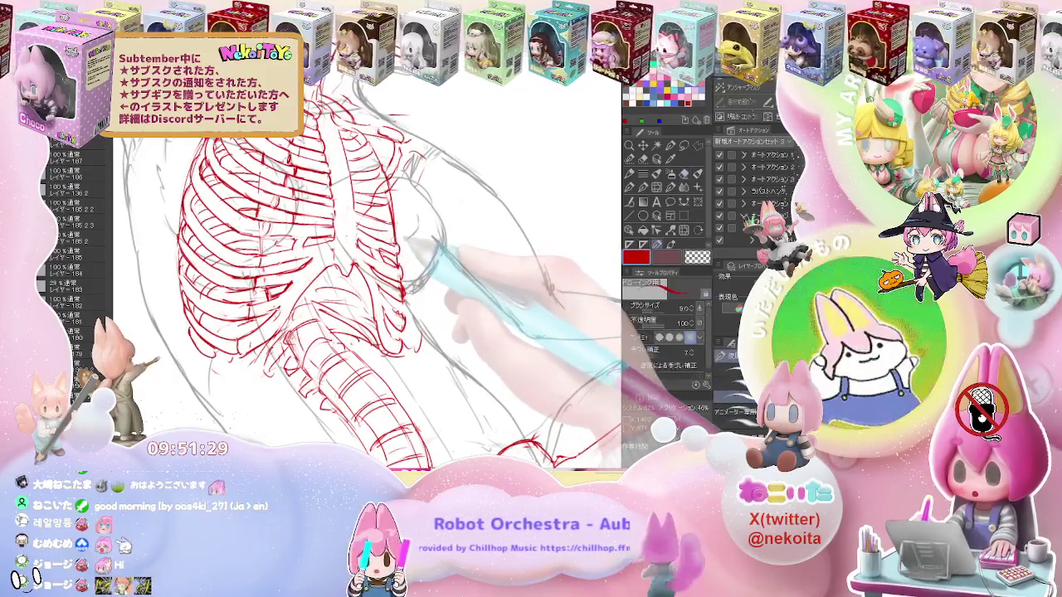
key("ctrl+minus")
key("ctrl+minus")
key("ctrl+minus")
key("ctrl+minus")
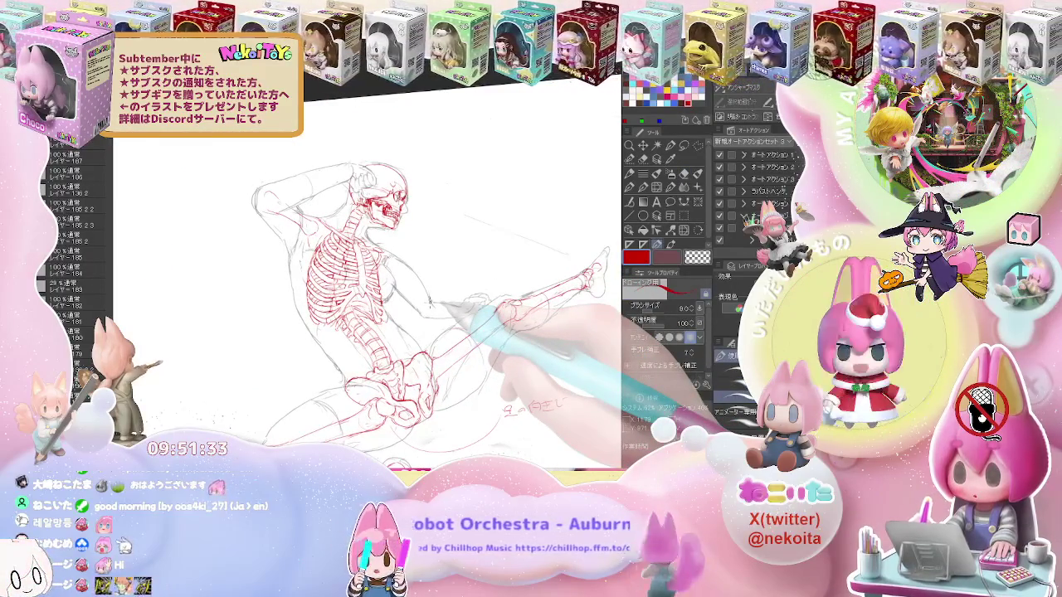
Erase and redraw the near-side red ribs along the ribcage's lower edge
left_click_drag(448, 309, 432, 307)
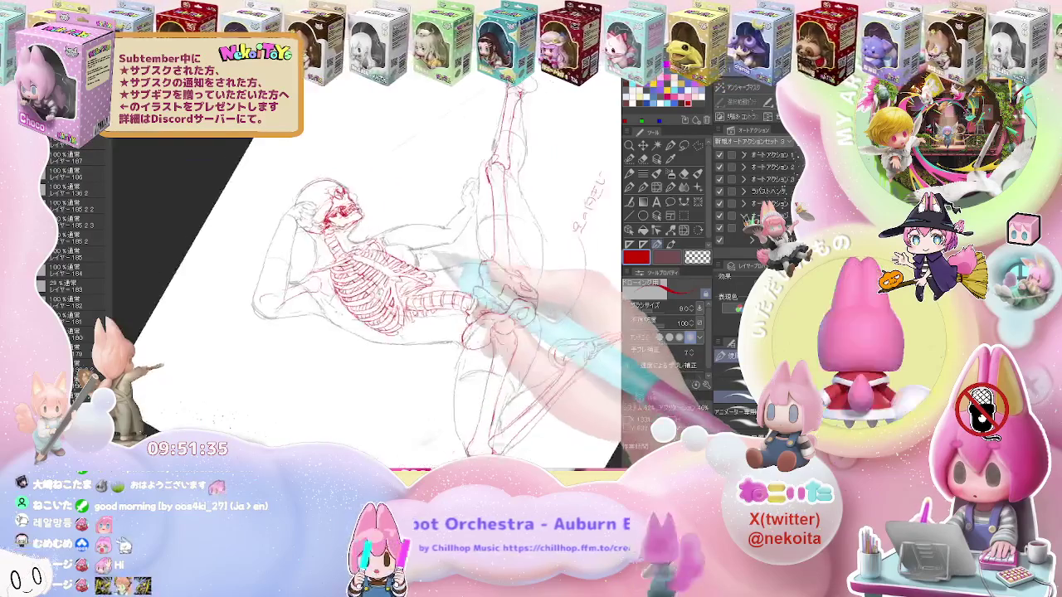
key("ctrl+plus")
key("ctrl+plus")
key("e")
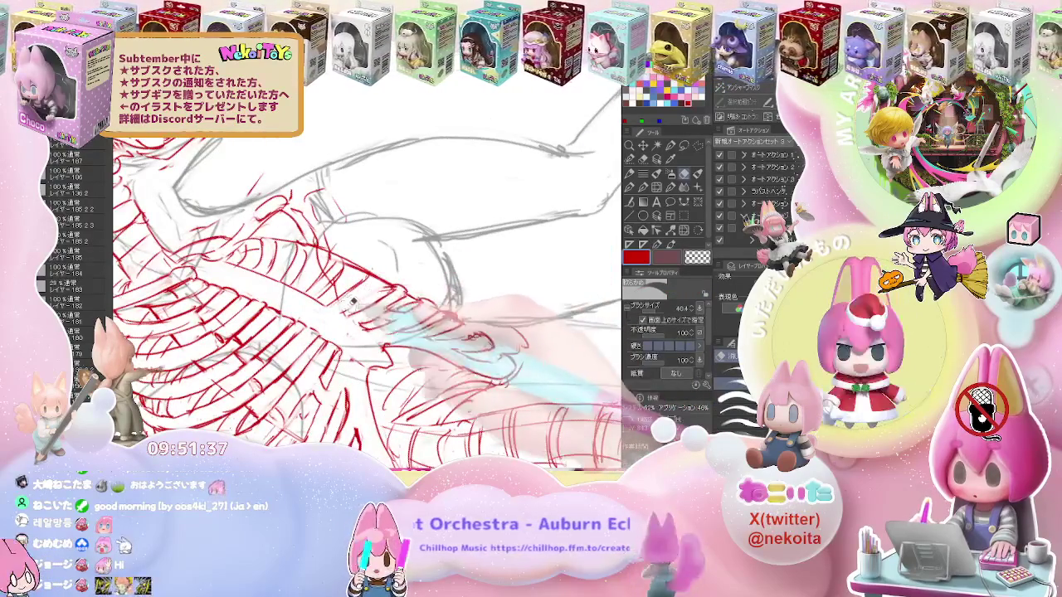
key("p")
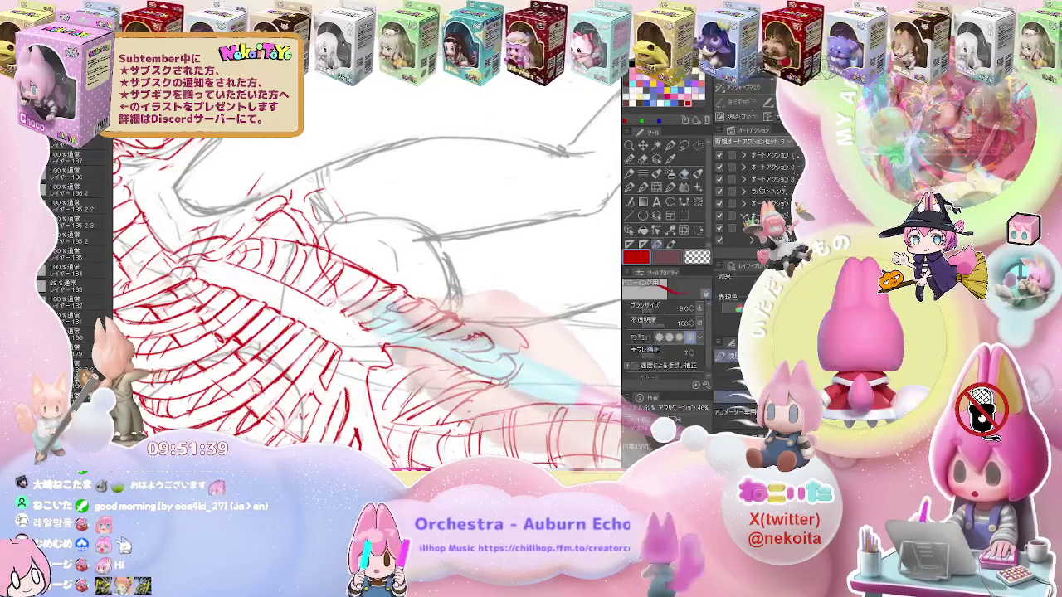
key("e")
key("p")
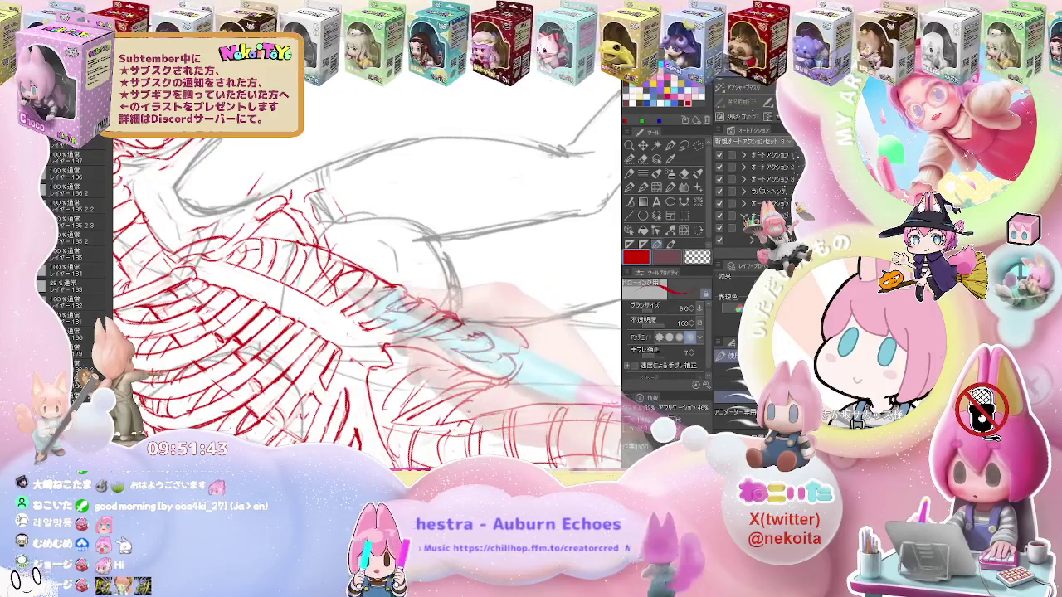
key("e")
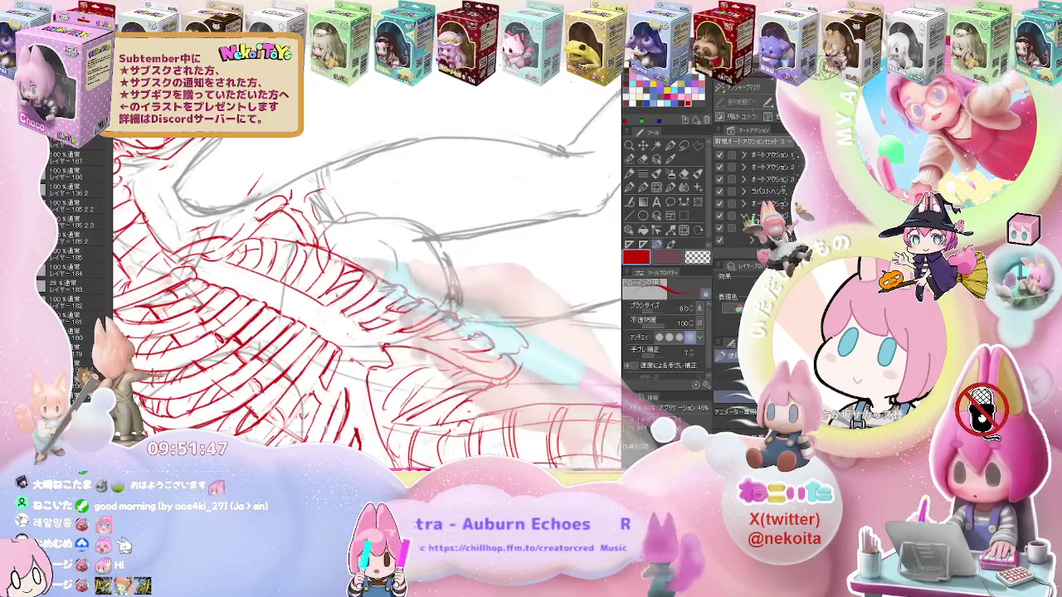
Turn the skeleton upright and check the whole figure, then continue erasing on the ribcage close-up
key("^")
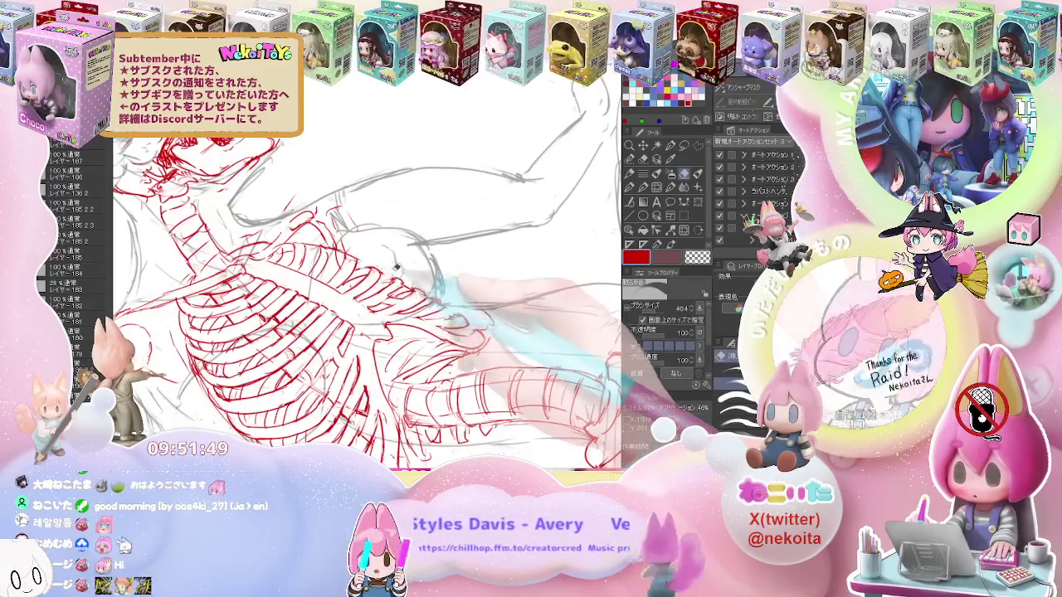
key("p")
key("ctrl+minus")
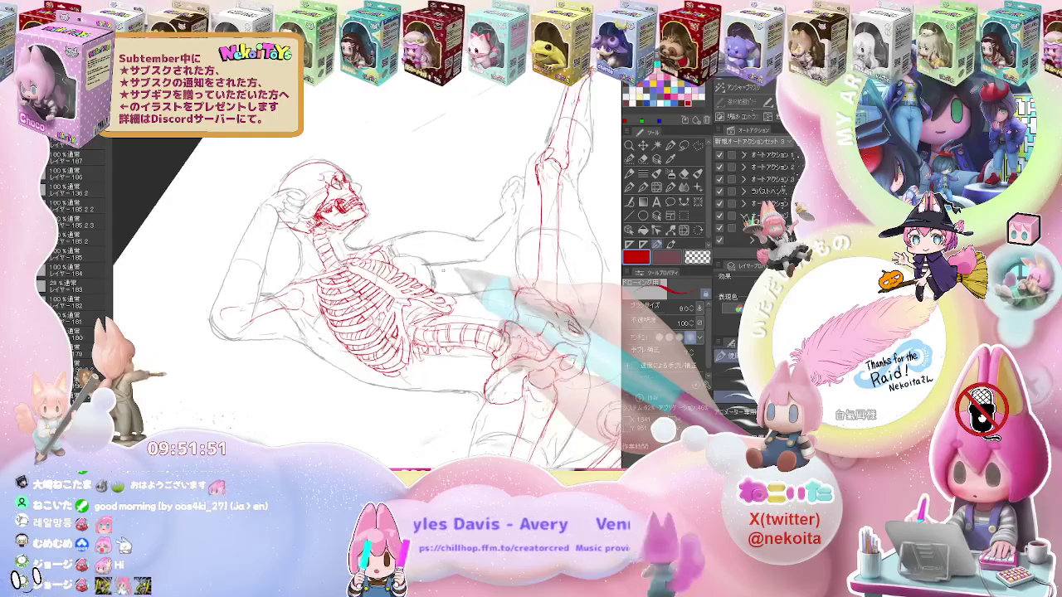
key("^")
key("ctrl+minus")
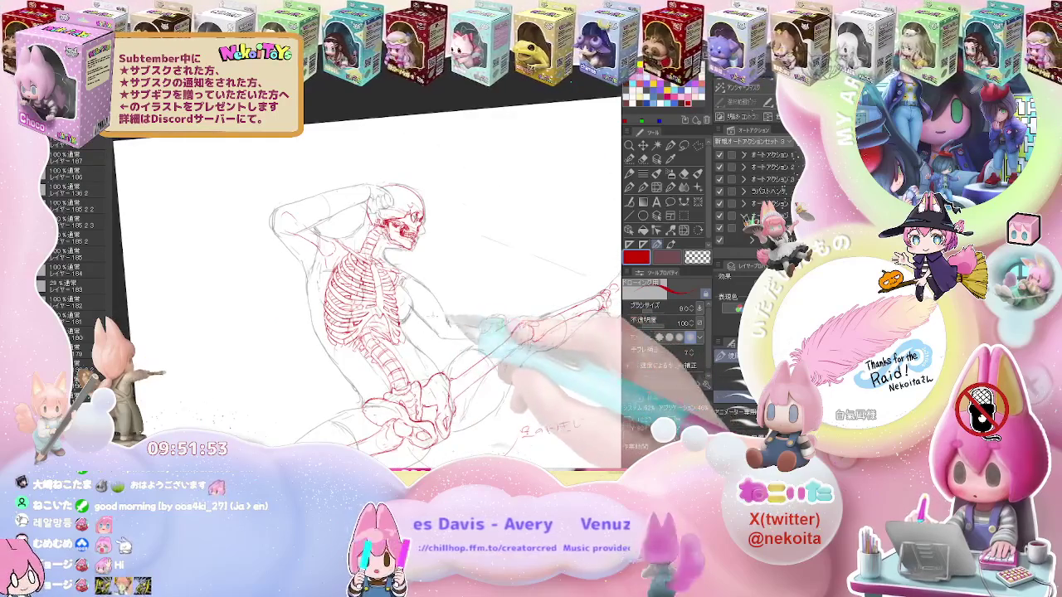
key("ctrl+plus")
key("ctrl+plus")
key("ctrl+plus")
key("e")
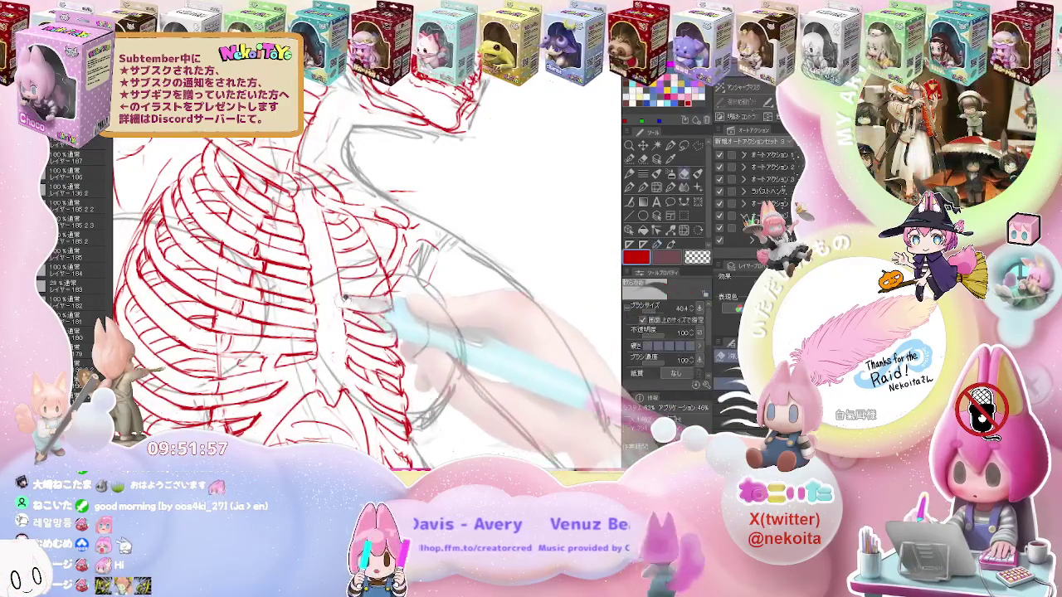
With the view flipped, add extra red rib lines on the ribcage's right front near the breastbone
key("p")
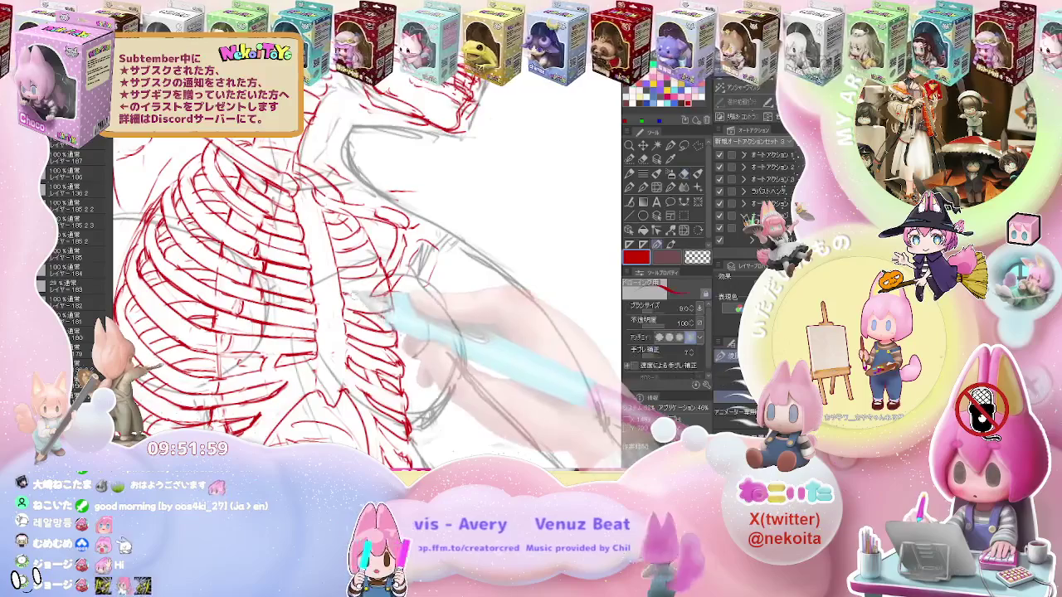
key("e")
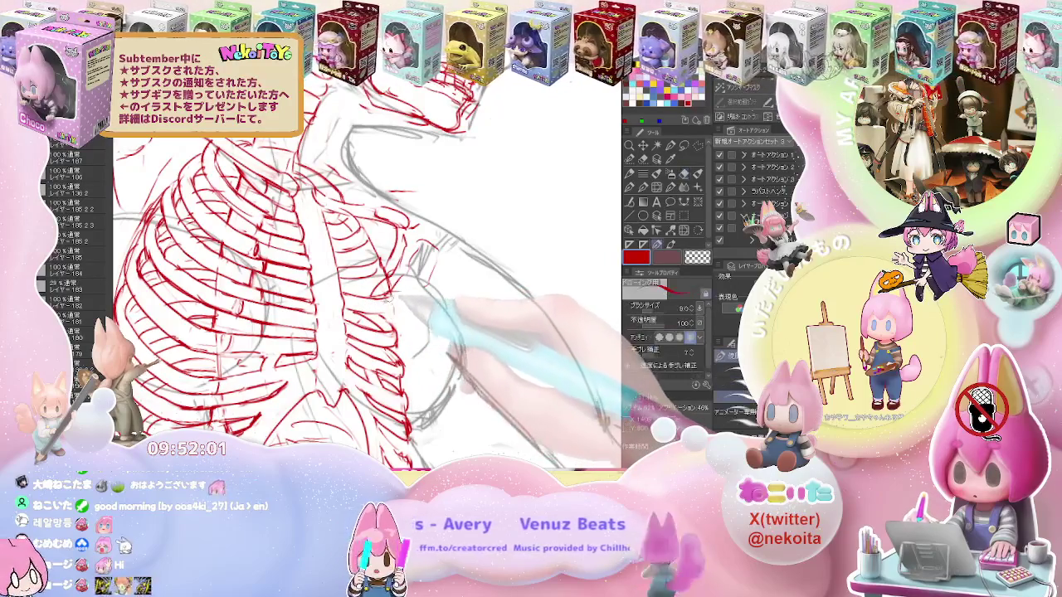
key("h")
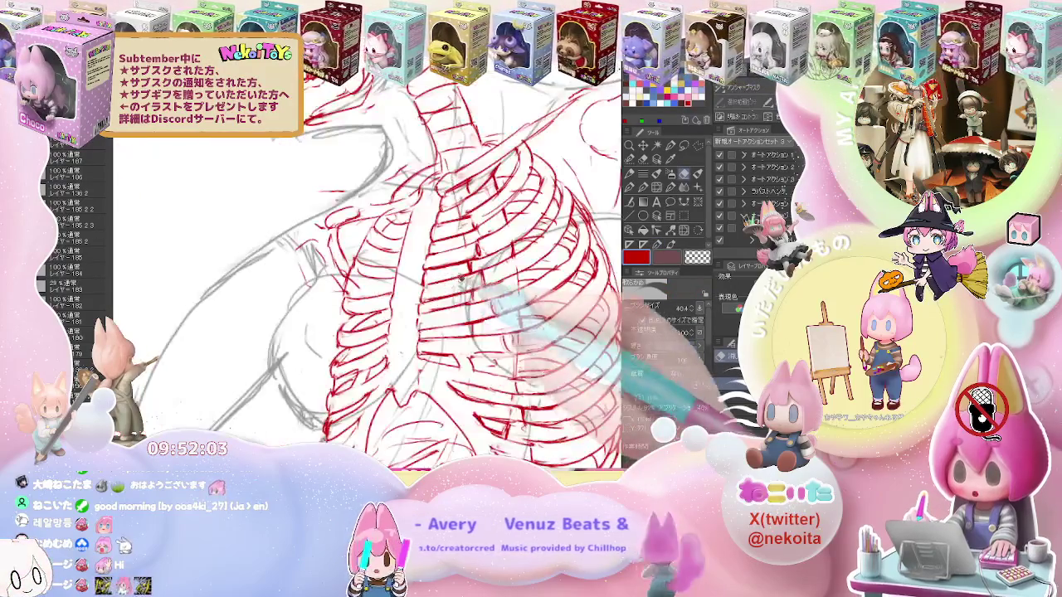
key("p")
key("ctrl+minus")
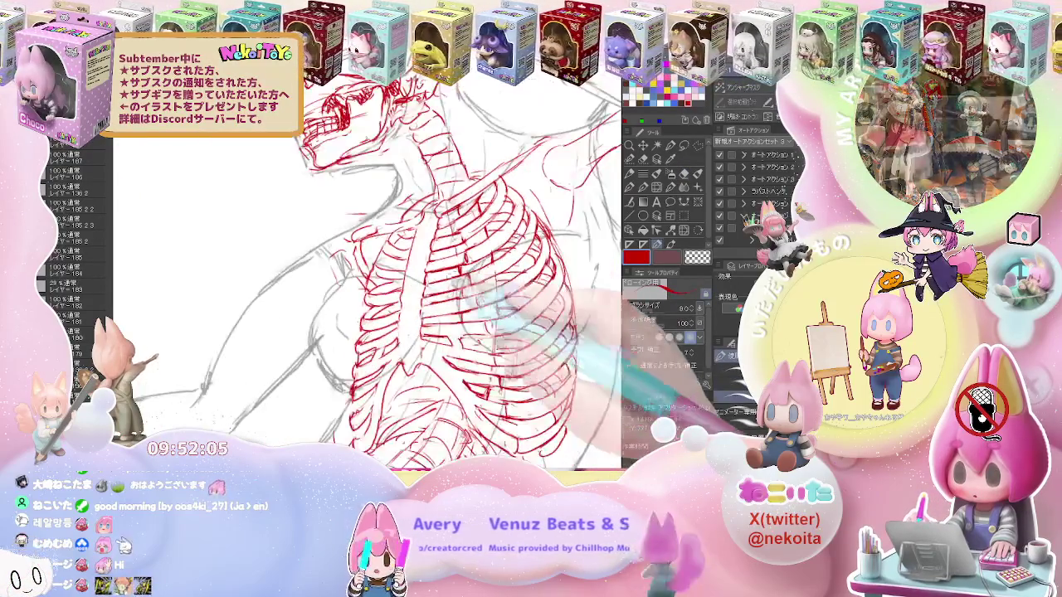
key("ctrl+plus")
key("ctrl+plus")
key("e")
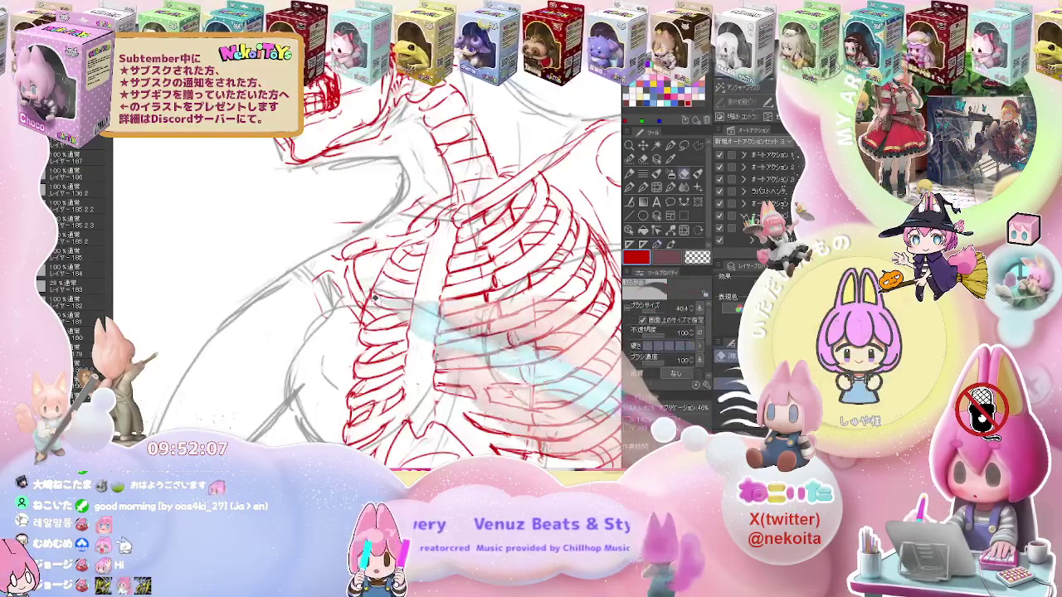
key("p")
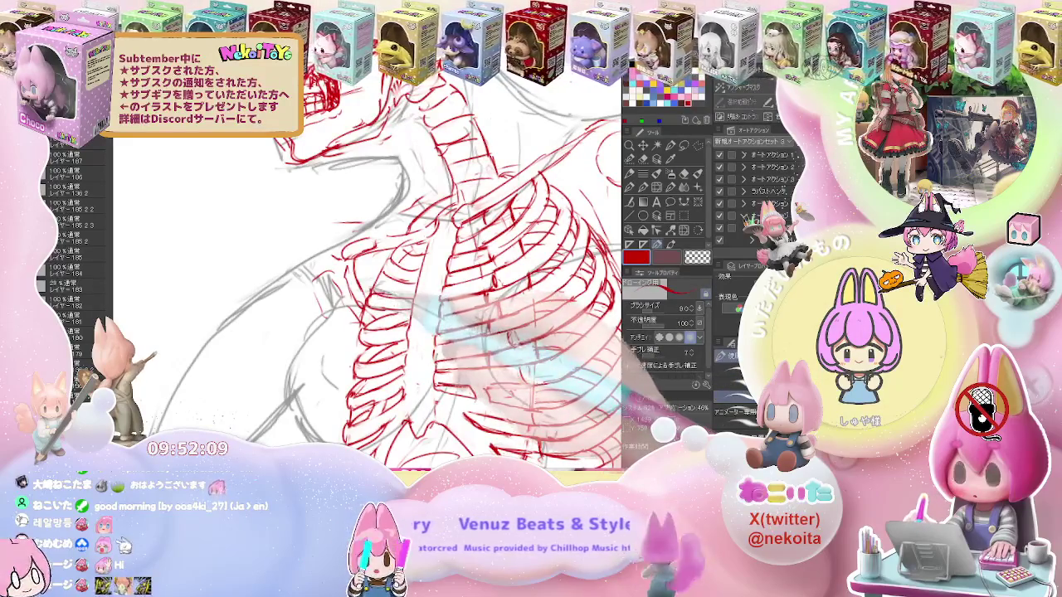
key("p")
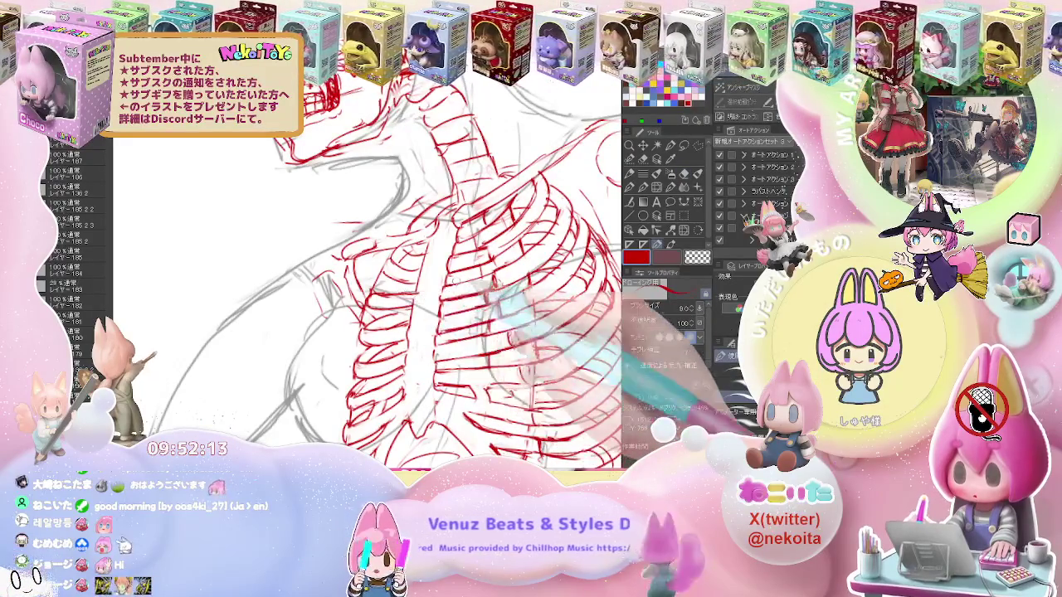
key("p")
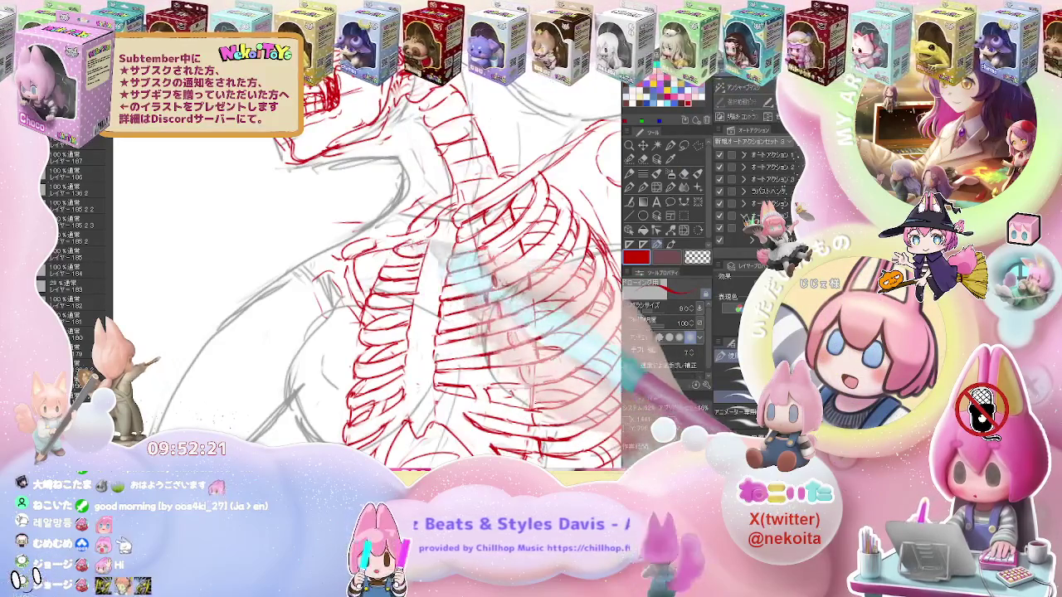
scroll(566, 328, "down", 3)
Zoom out to check the whole figure, then zoom in on the raised arm's shoulder
scroll(566, 328, "down", 2)
scroll(565, 328, "down", 2)
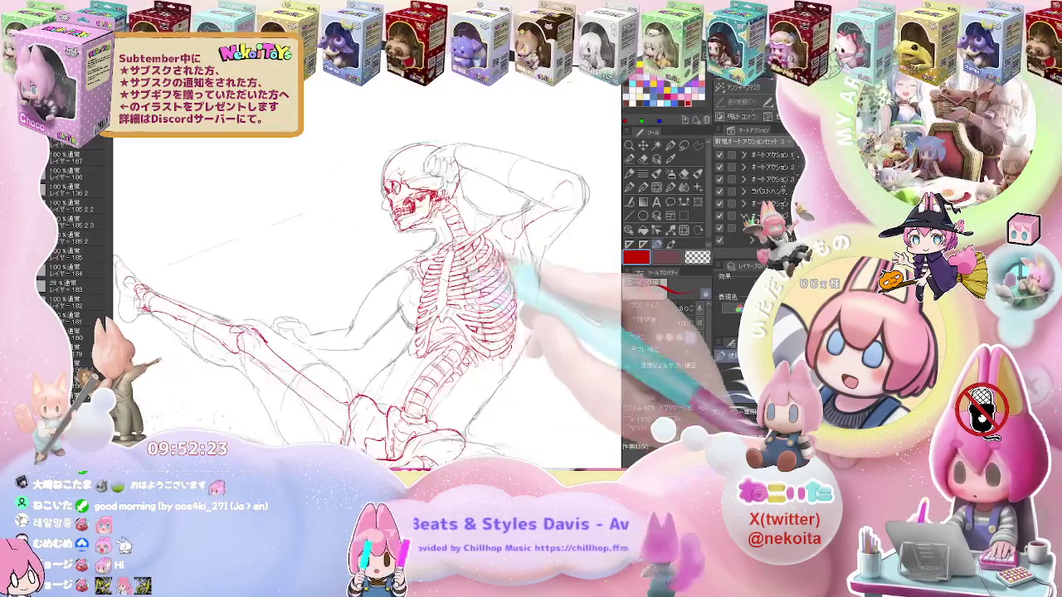
scroll(566, 328, "down", 1)
scroll(565, 328, "down", 1)
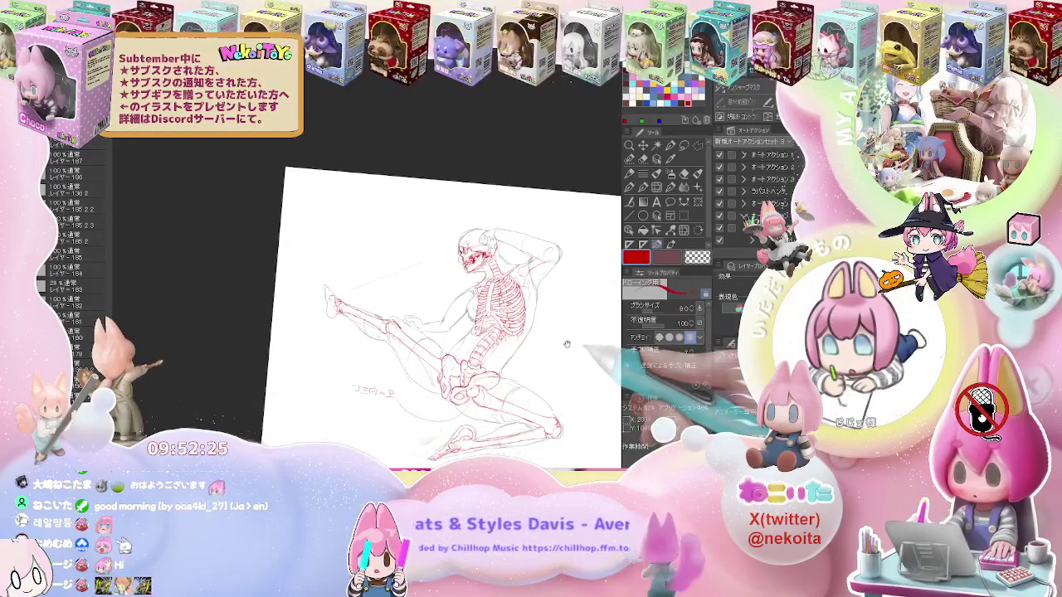
scroll(566, 345, "up", 2)
scroll(487, 367, "up", 3)
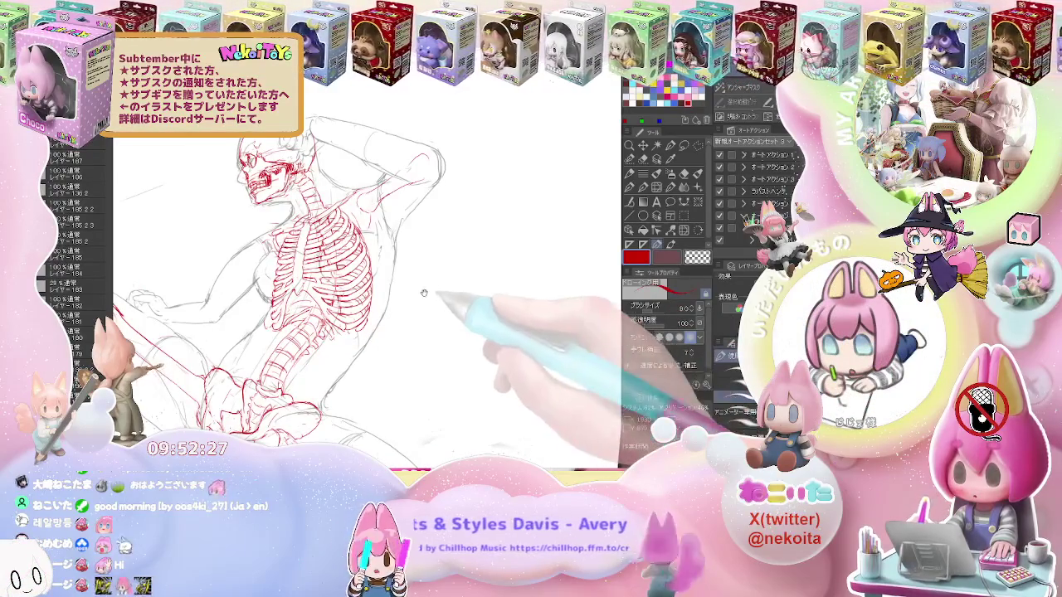
scroll(429, 295, "up", 2)
scroll(365, 286, "up", 1)
scroll(303, 279, "up", 2)
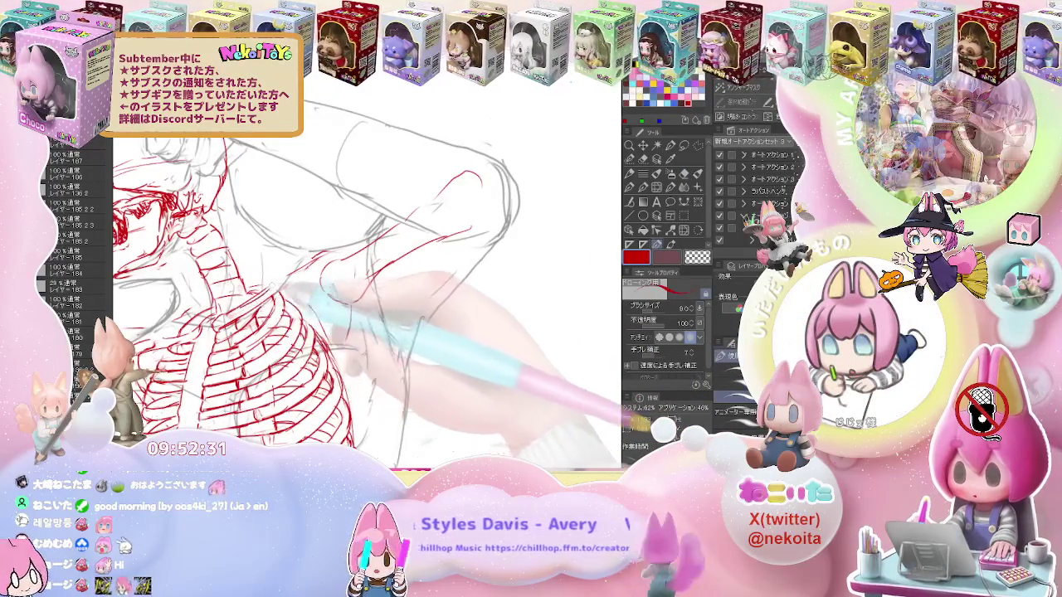
Draw red clavicle and scapula lines from the upper ribcage to the shoulder, erasing strays
key("p")
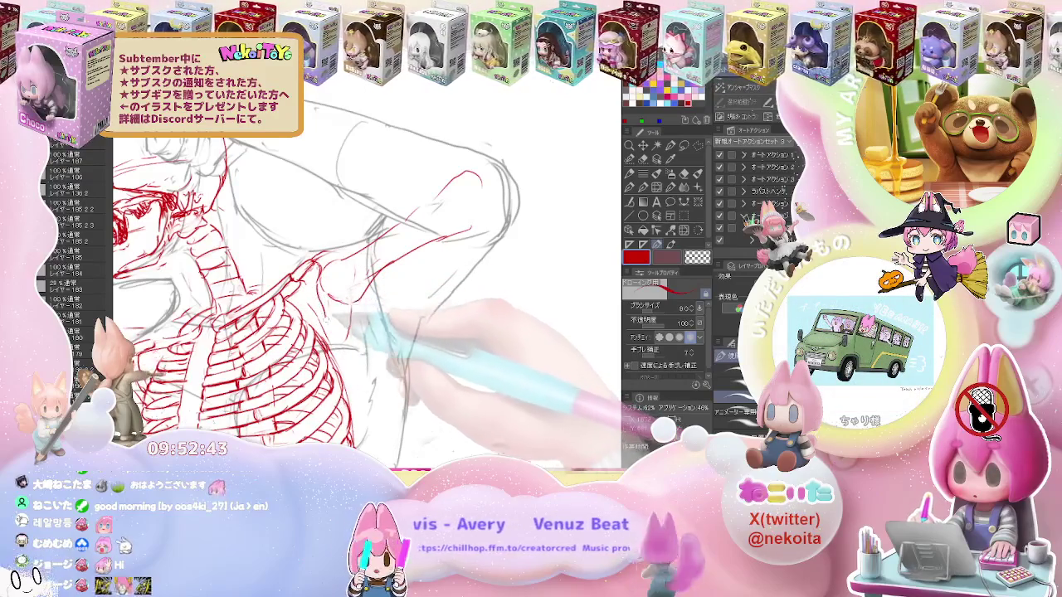
key("e")
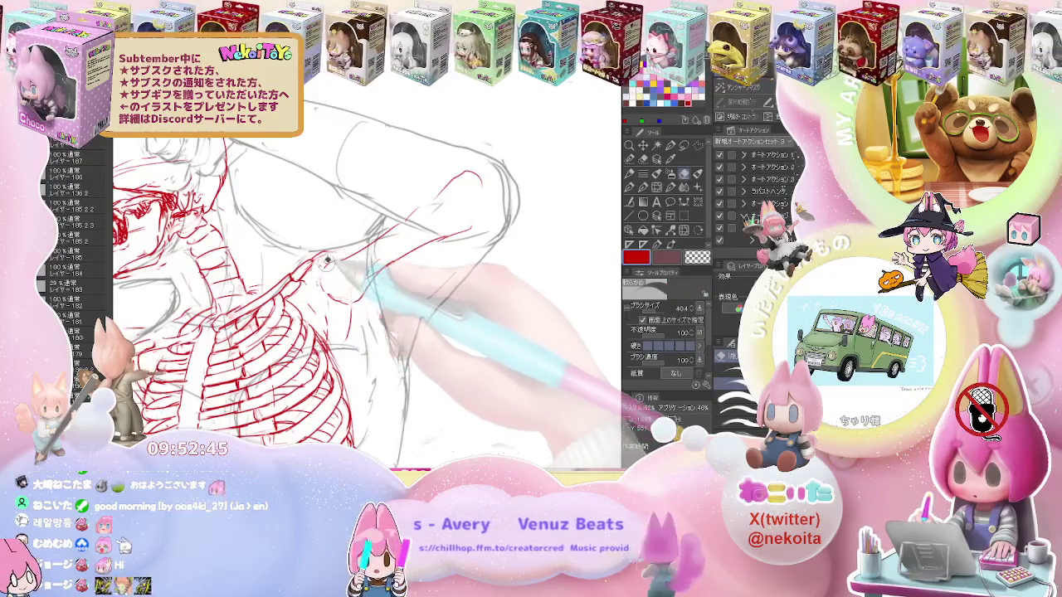
key("p")
key("e")
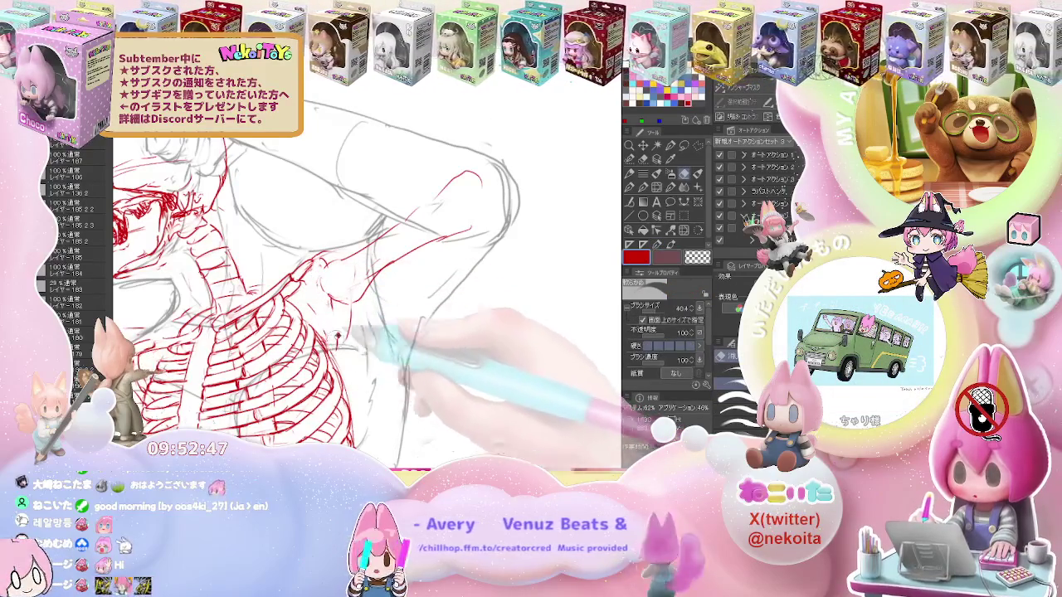
key("p")
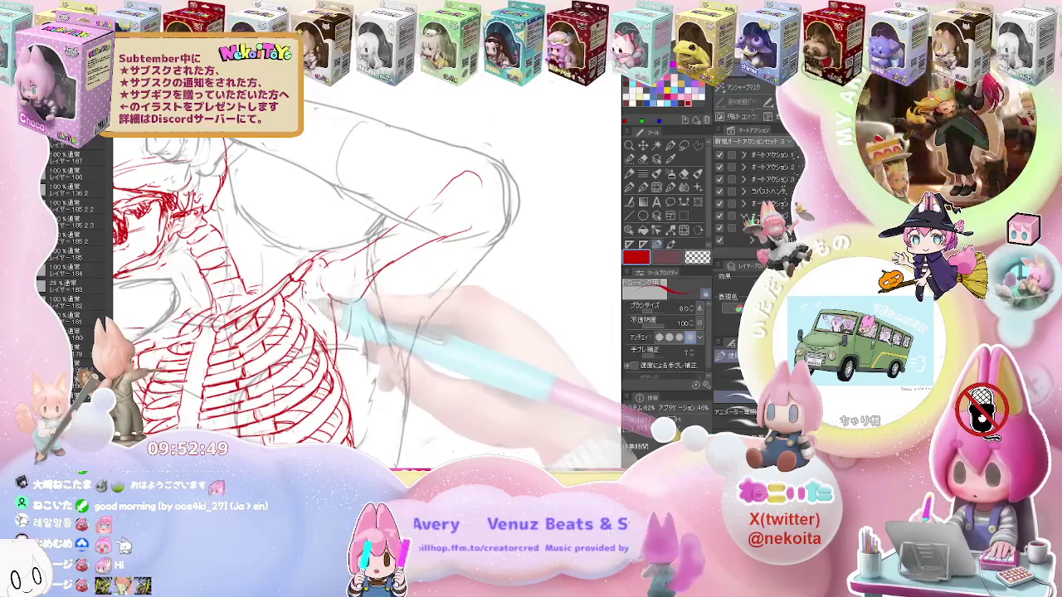
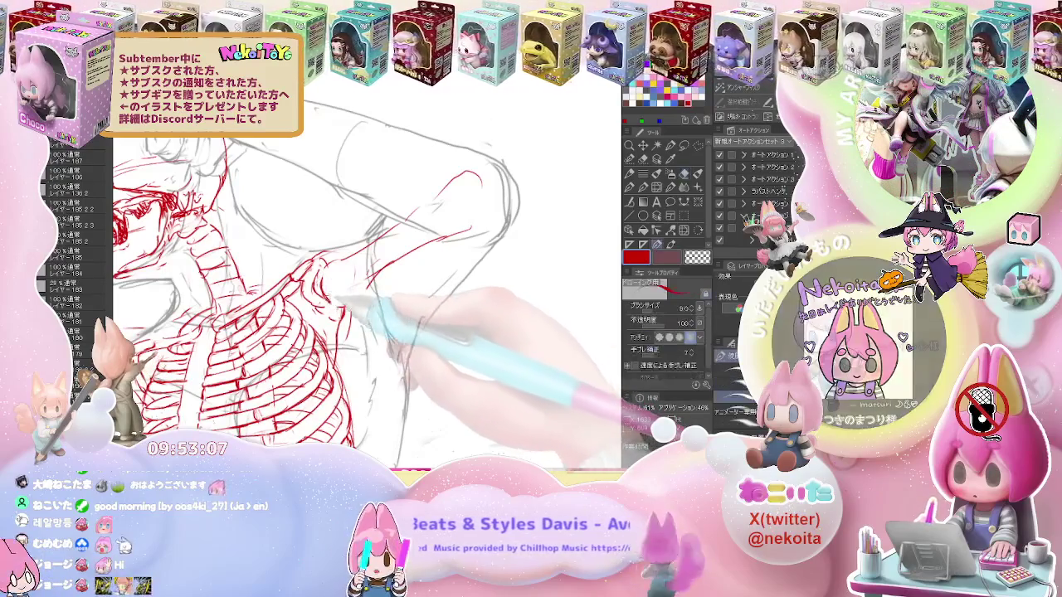
Draw straight red shoulder-bone lines from the ribcage up toward the raised arm
key("e")
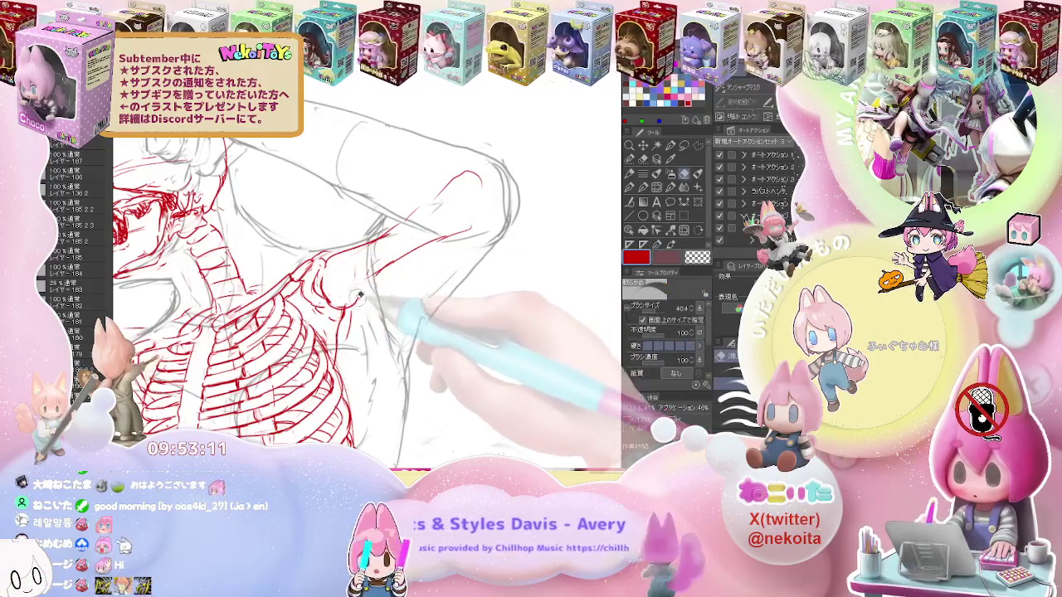
key("p")
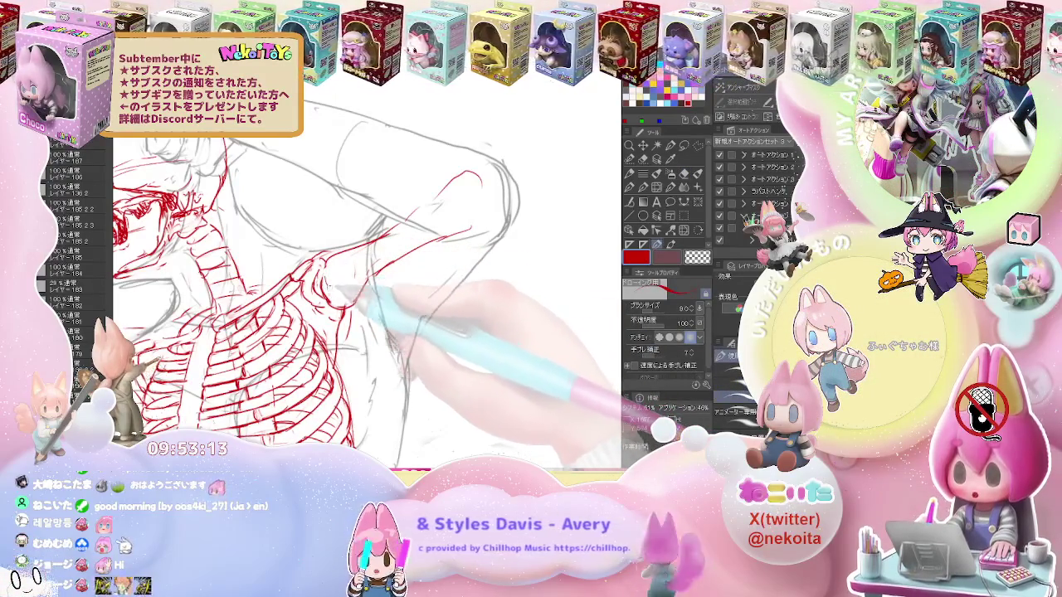
left_click_drag(382, 244, 485, 226)
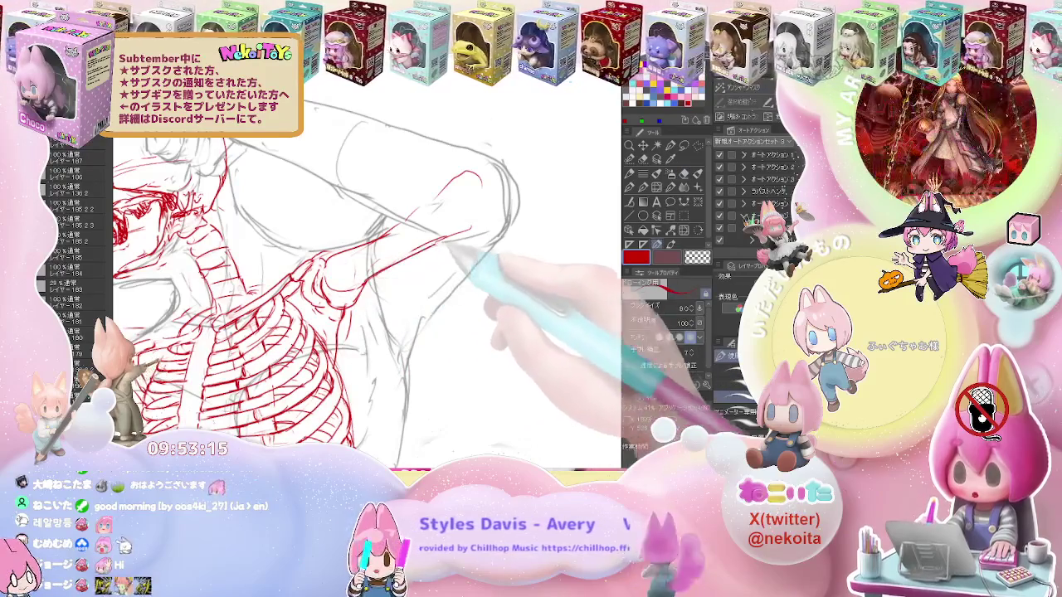
left_click_drag(378, 239, 454, 191)
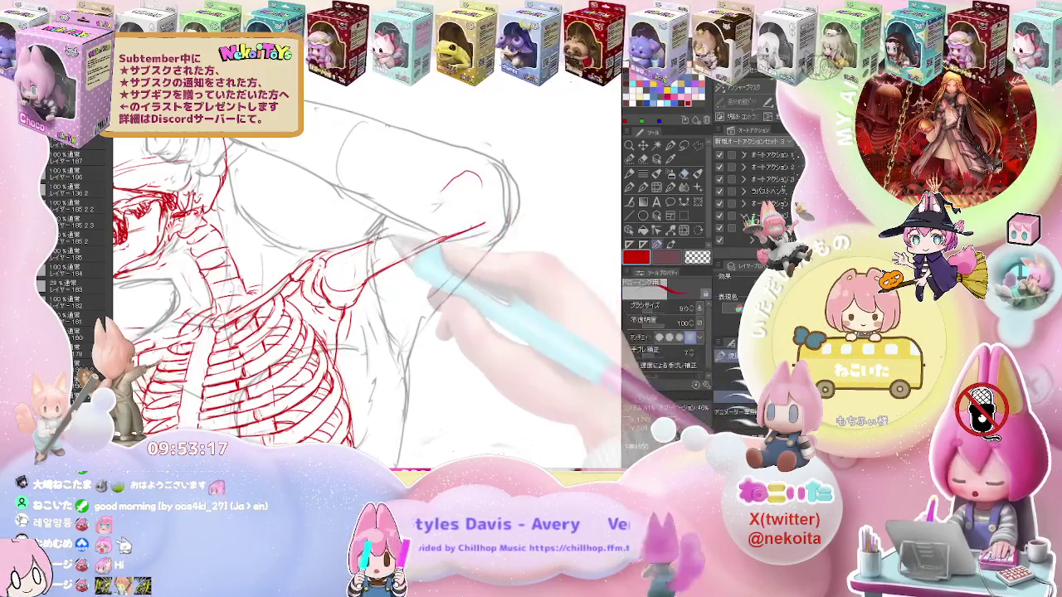
left_click_drag(390, 234, 474, 177)
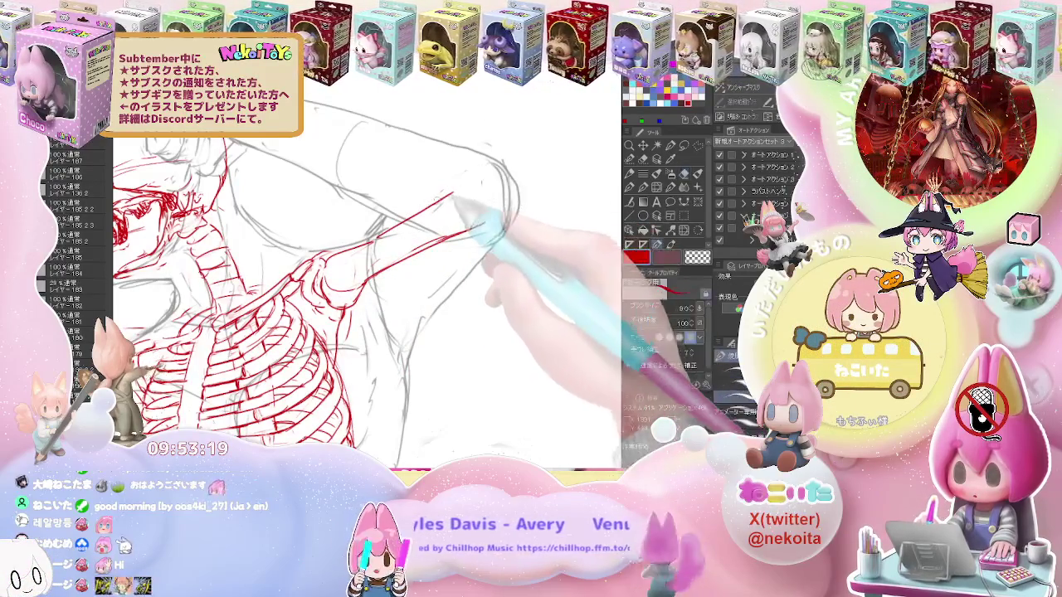
left_click_drag(389, 236, 489, 172)
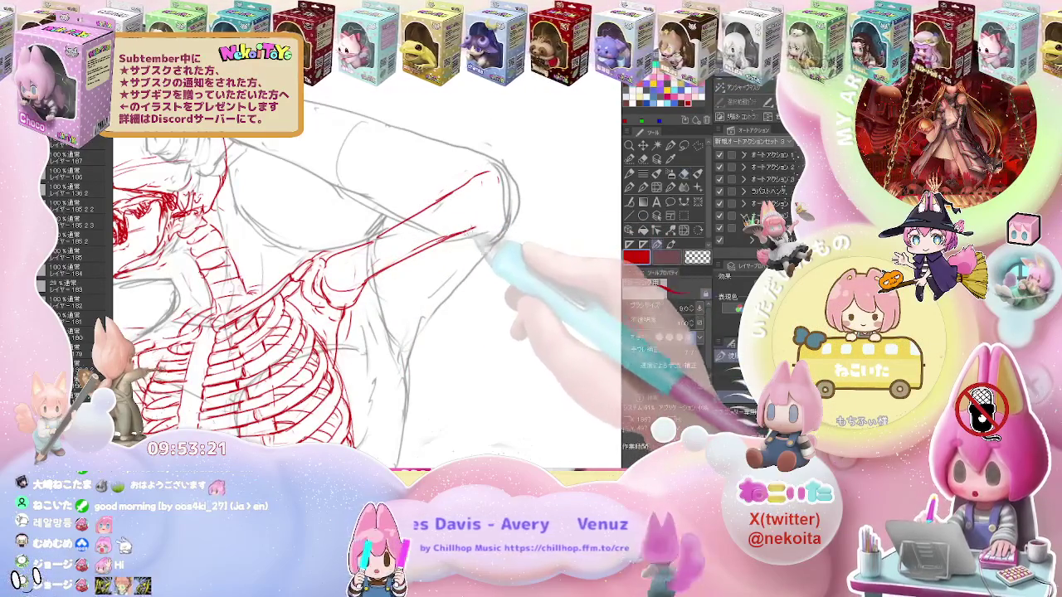
key("ctrl+minus")
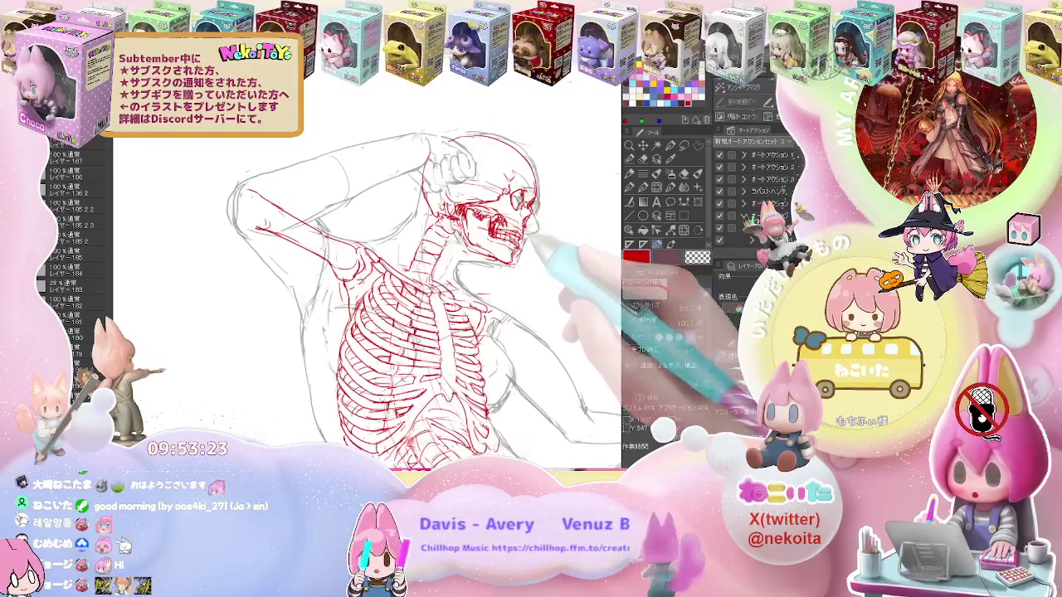
left_click_drag(526, 249, 323, 286)
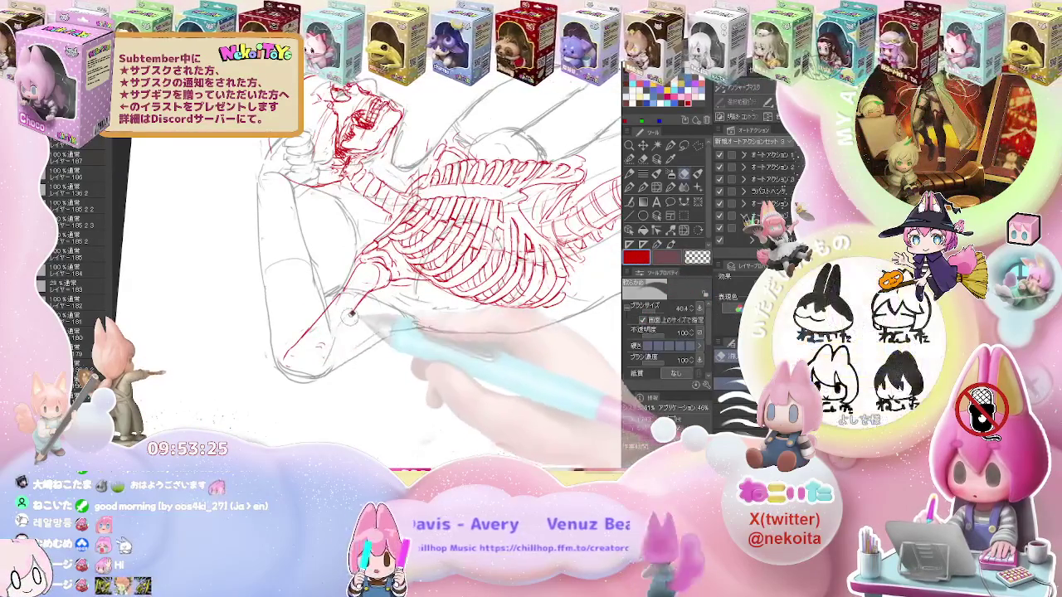
Add short red strokes near the hip and the foot of the sketch
mouse_move(332, 355)
left_mouse_down()
mouse_move(307, 348)
mouse_move(327, 342)
left_mouse_up()
key("e")
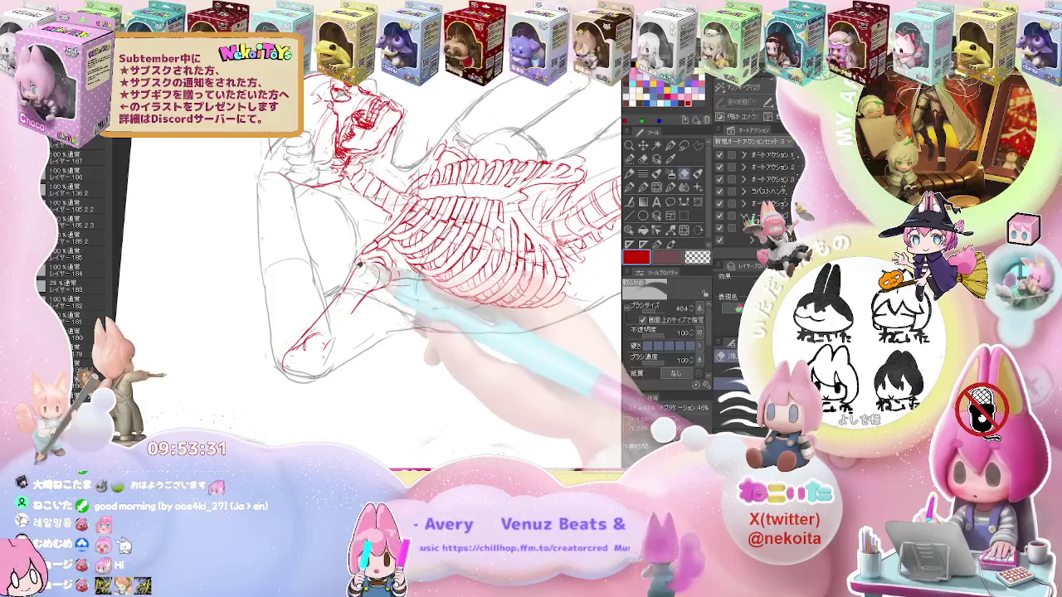
key("p")
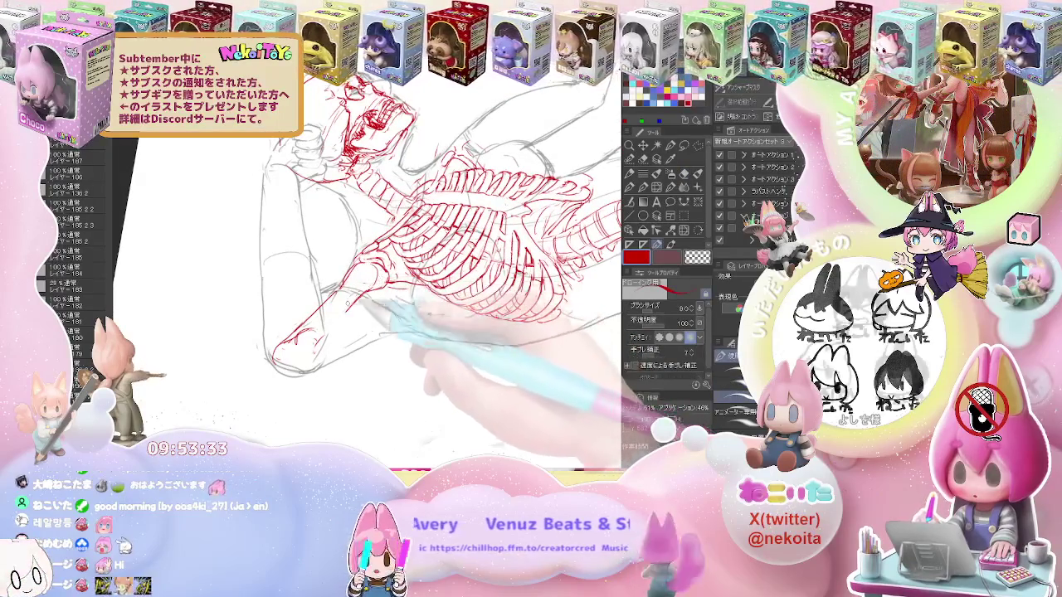
left_click_drag(303, 335, 317, 348)
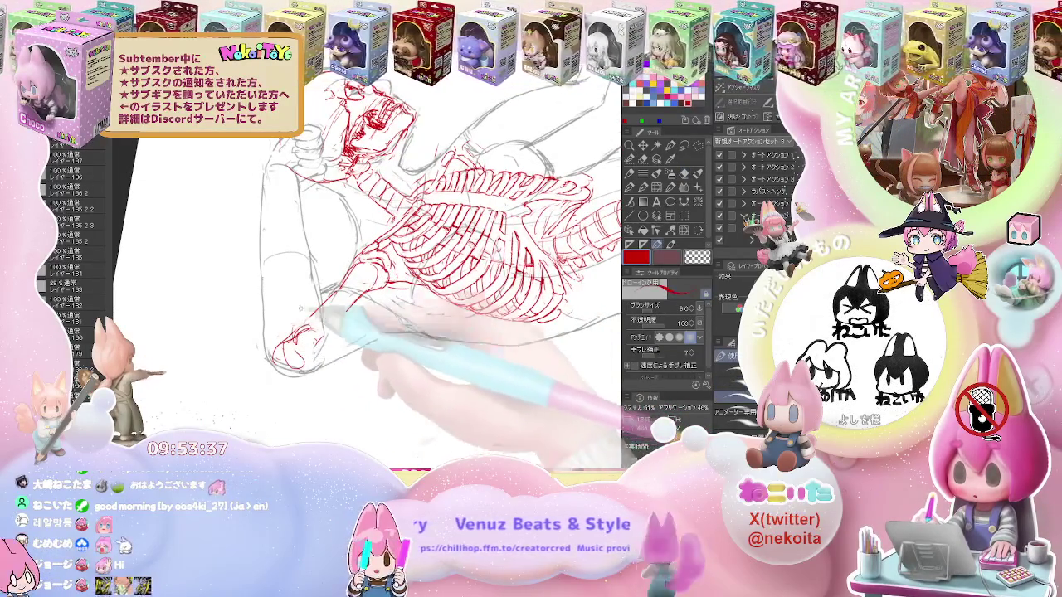
key("e")
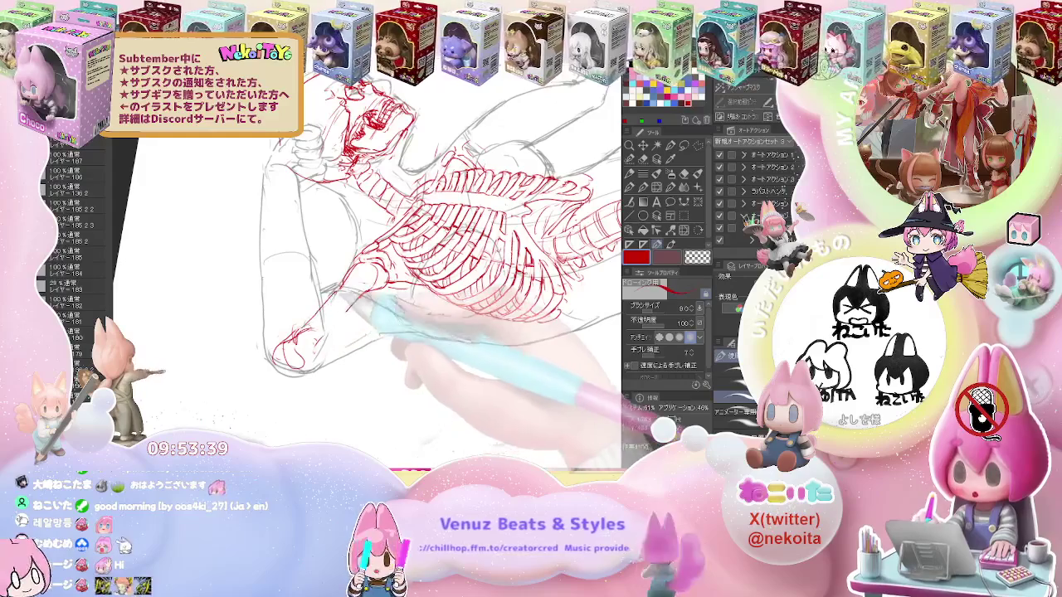
key("p")
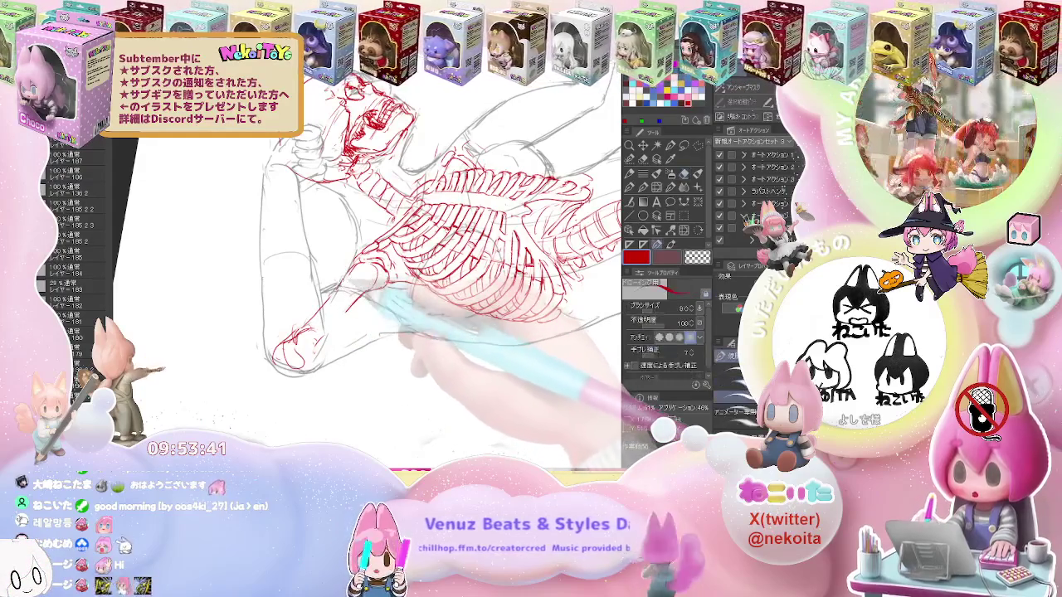
Rotate the canvas upright and draw red shin-bone lines down the lower leg below the knee
key("ctrl+at")
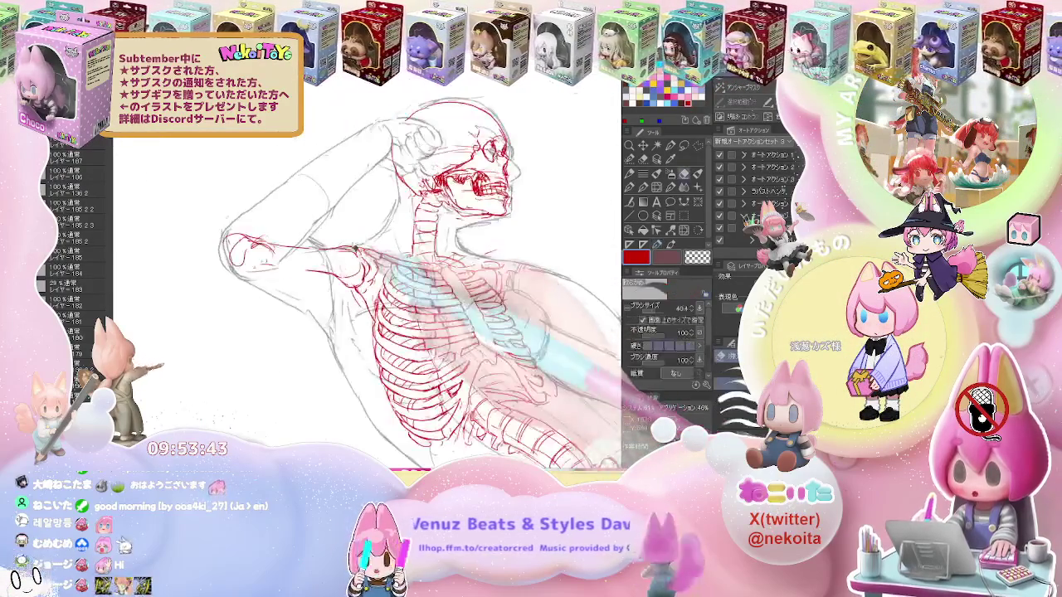
key("e")
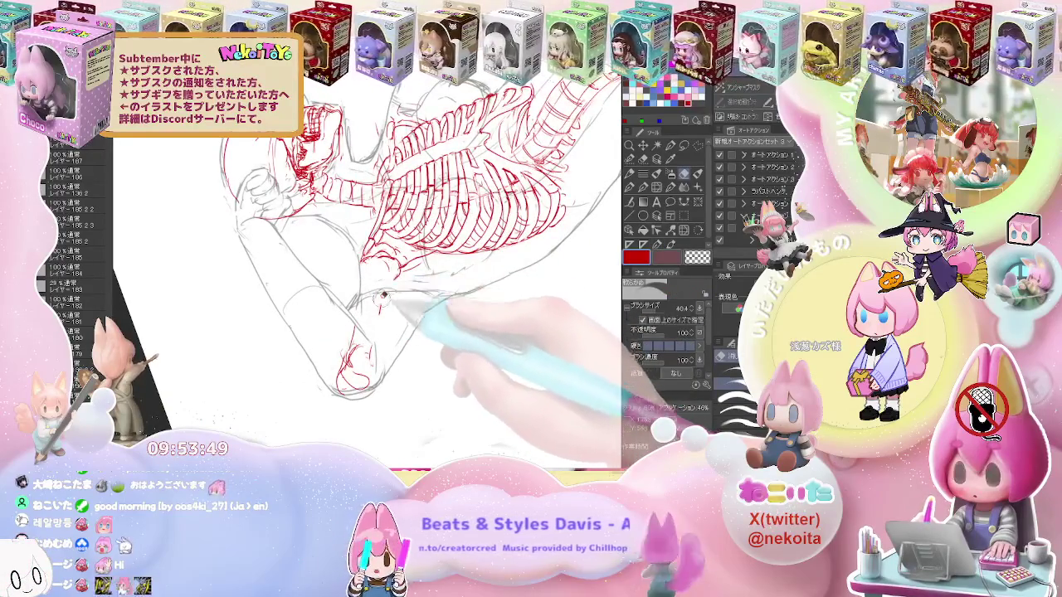
key("p")
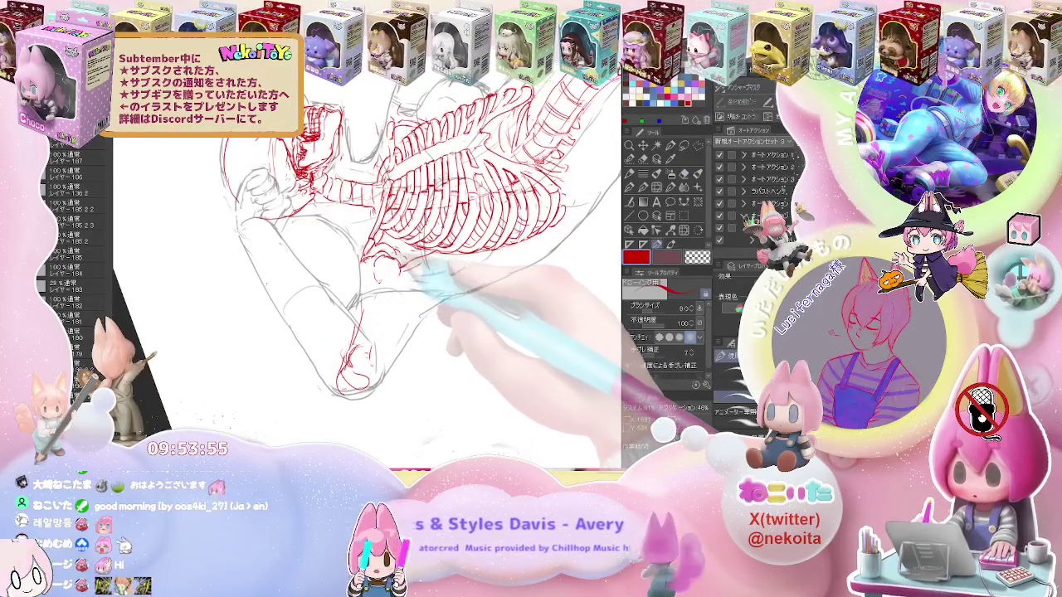
key("e")
key("p")
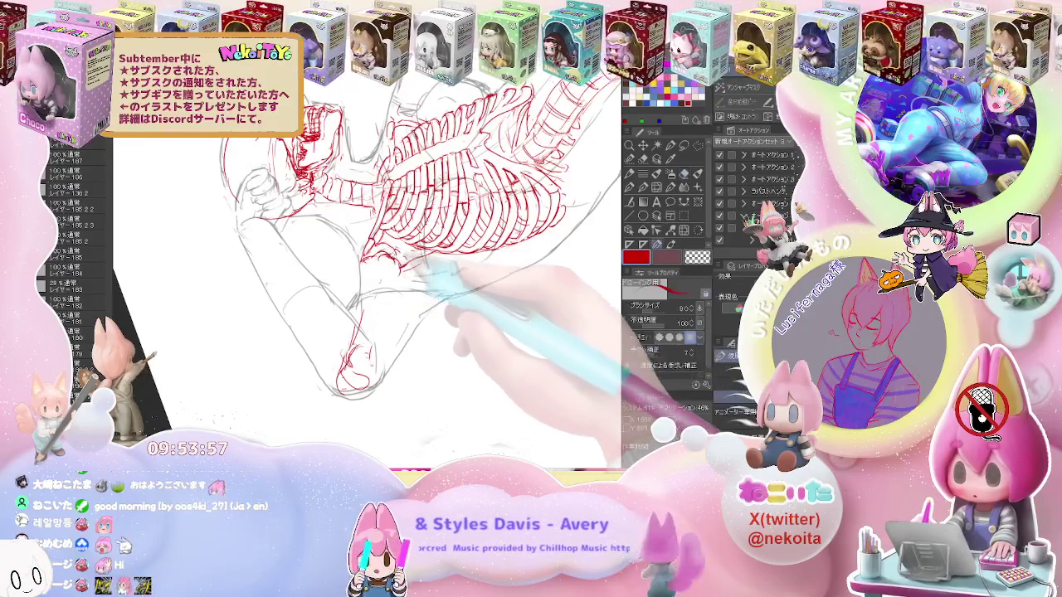
left_click_drag(391, 259, 381, 265)
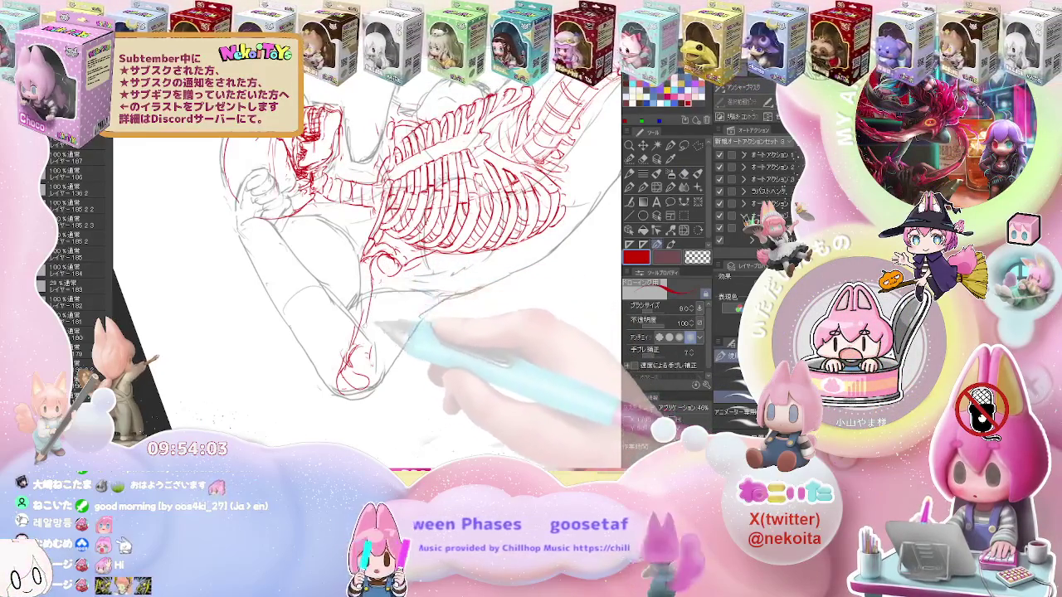
mouse_move(365, 373)
left_mouse_down()
mouse_move(390, 332)
mouse_move(377, 389)
left_mouse_up()
left_click_drag(406, 316, 390, 357)
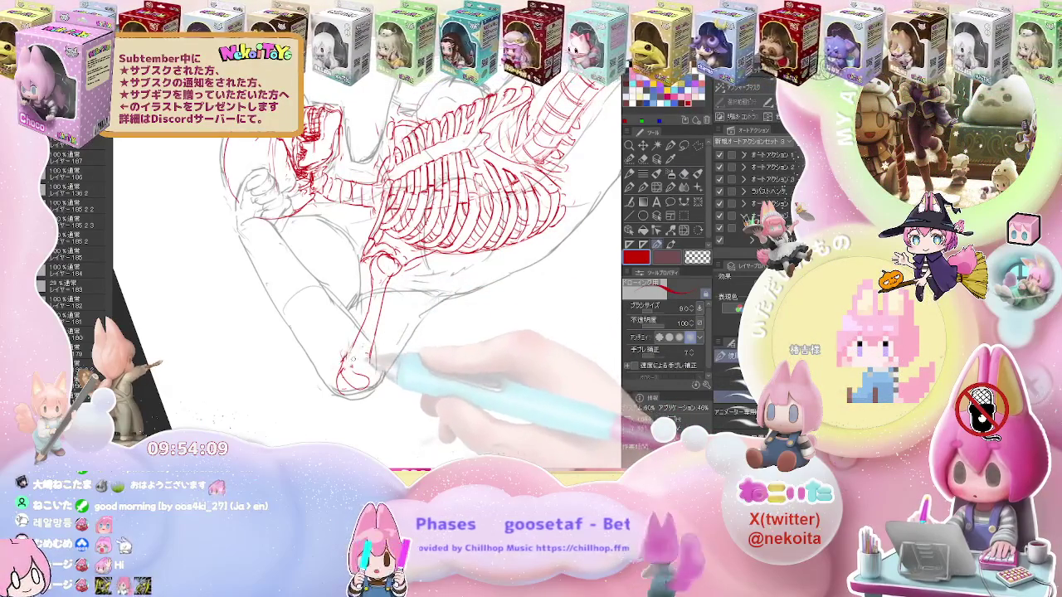
left_click_drag(389, 365, 265, 323)
Refine the red arm lines with the size 9 pen, fixing mistakes with the size 40.4 eraser
key("e")
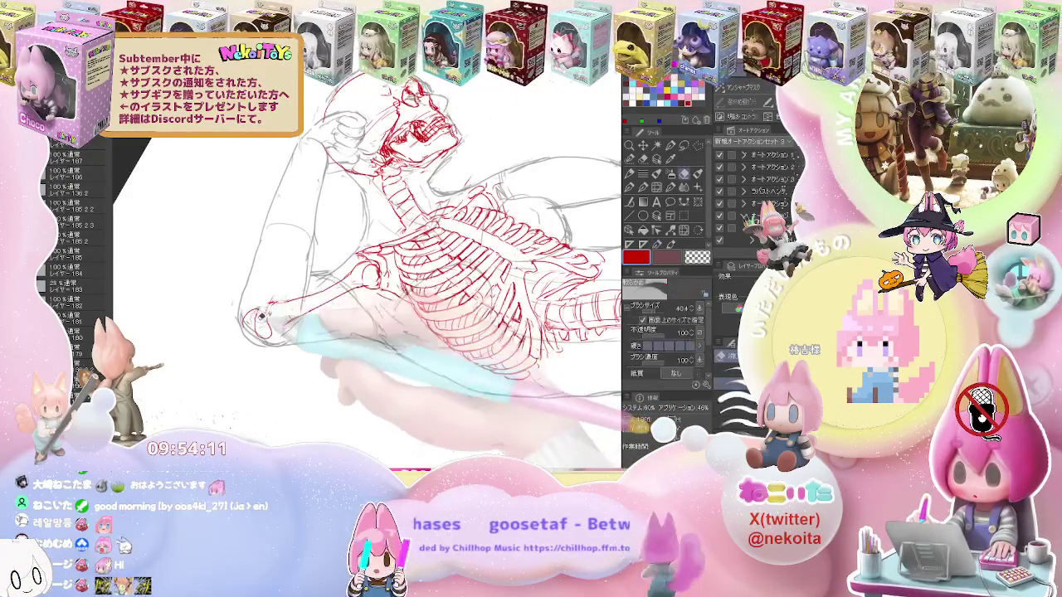
key("p")
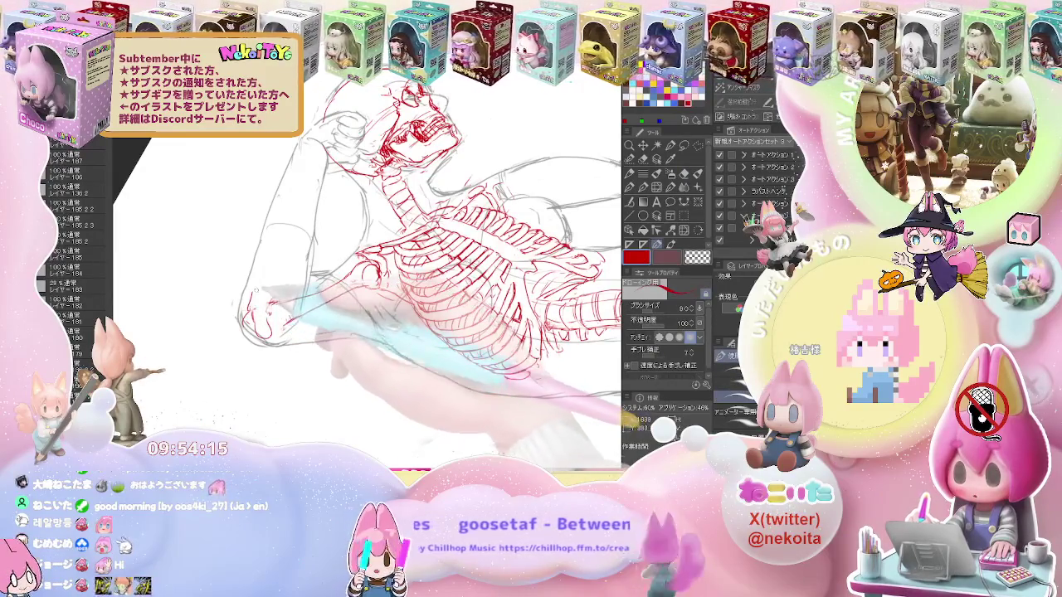
key("ctrl+minus")
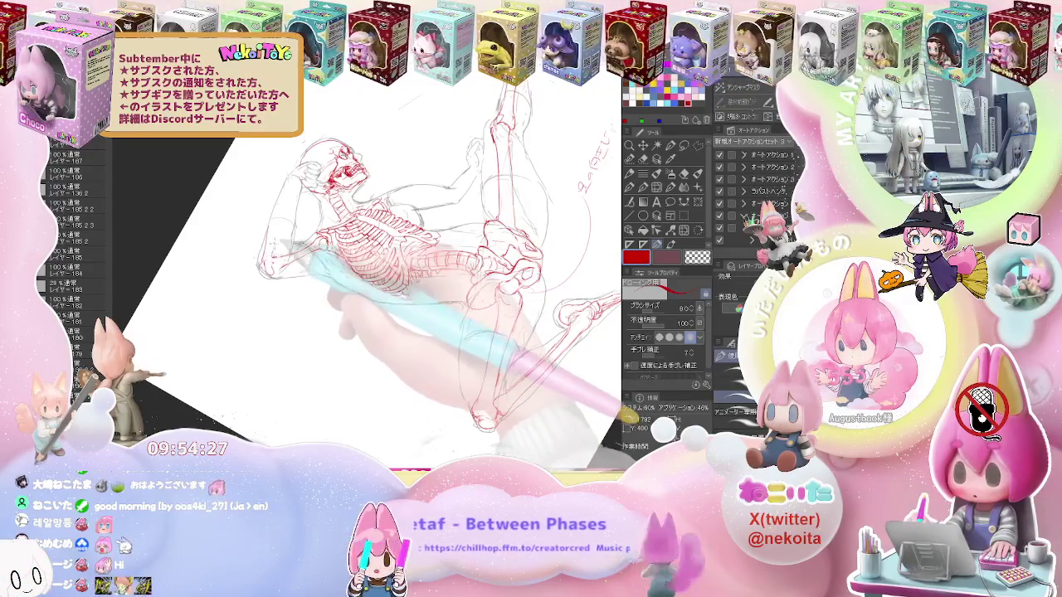
key("e")
key("p")
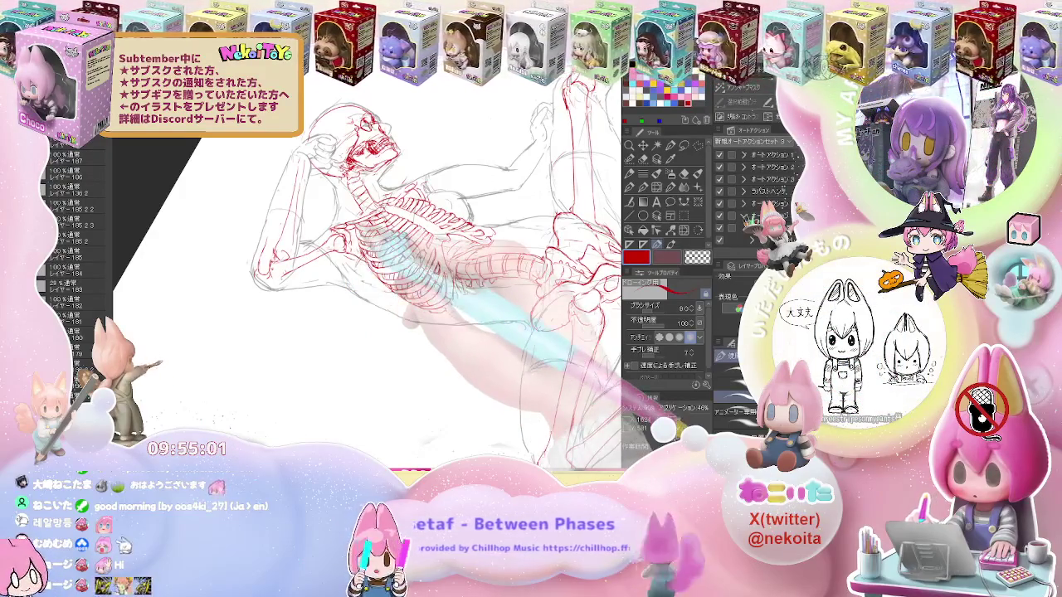
key("e")
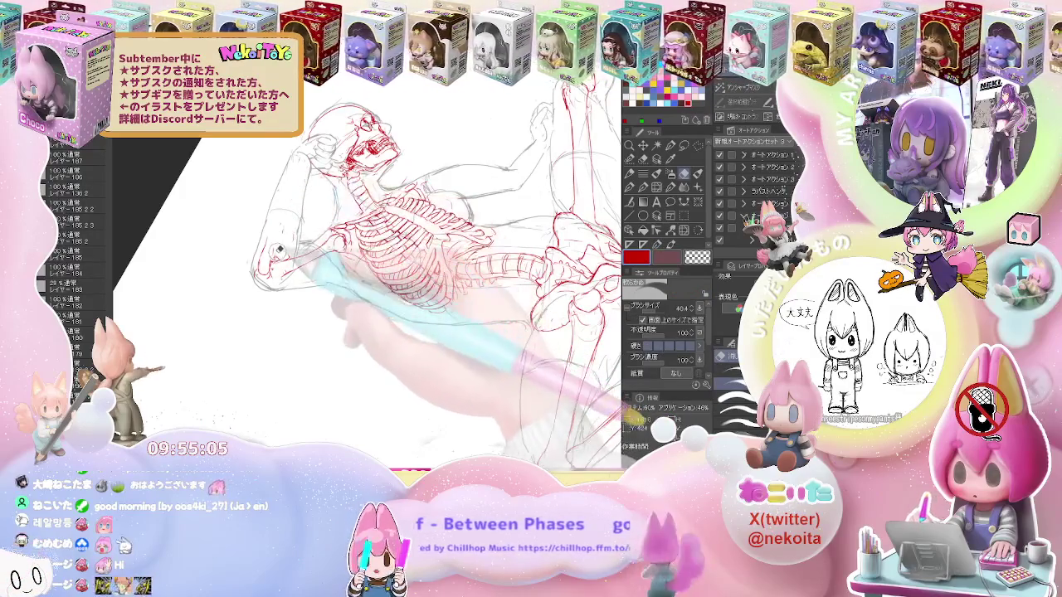
key("p")
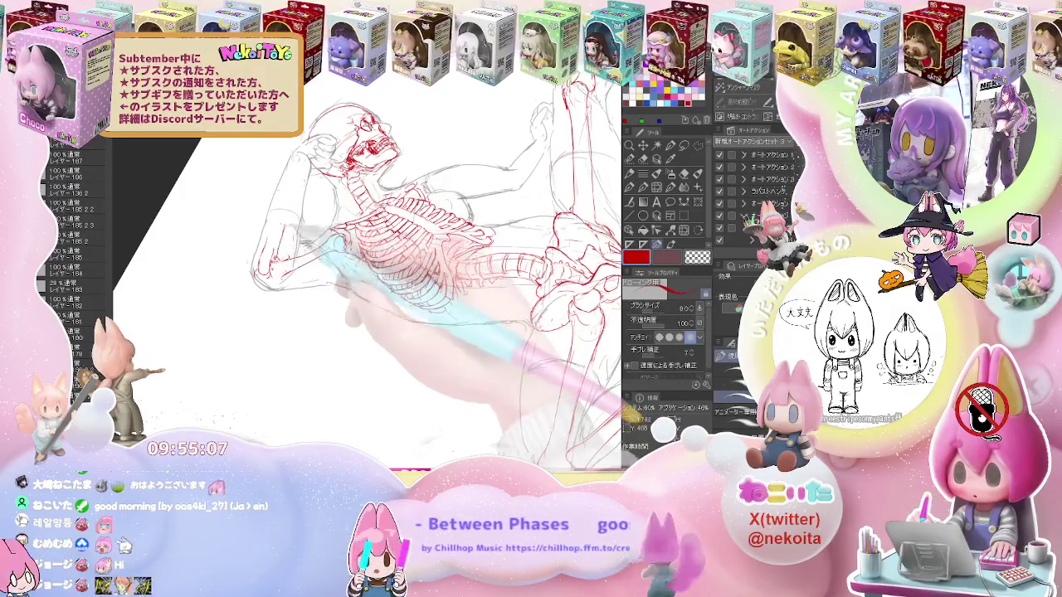
key("e")
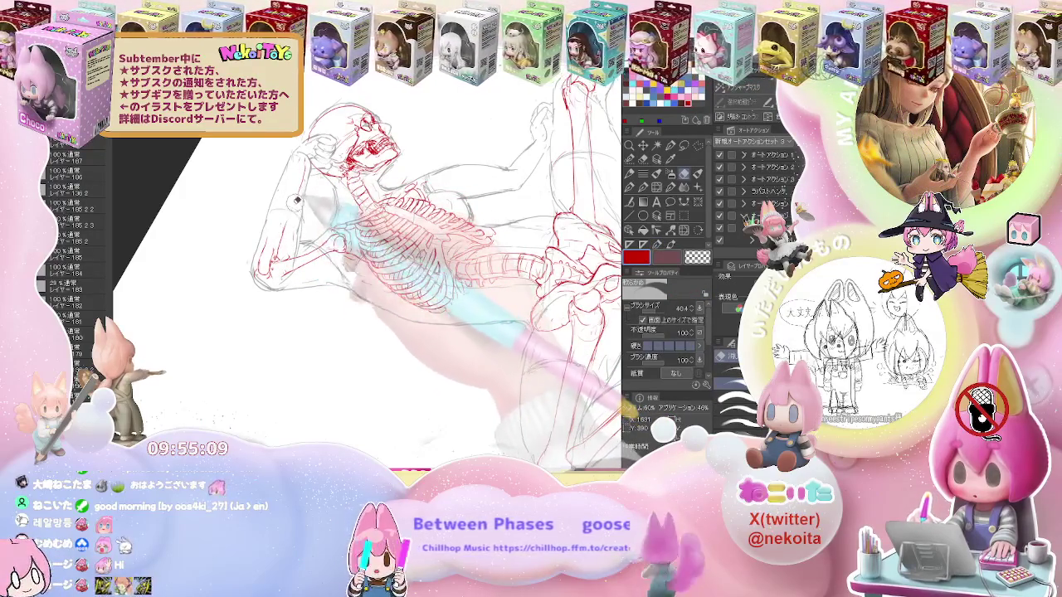
key("p")
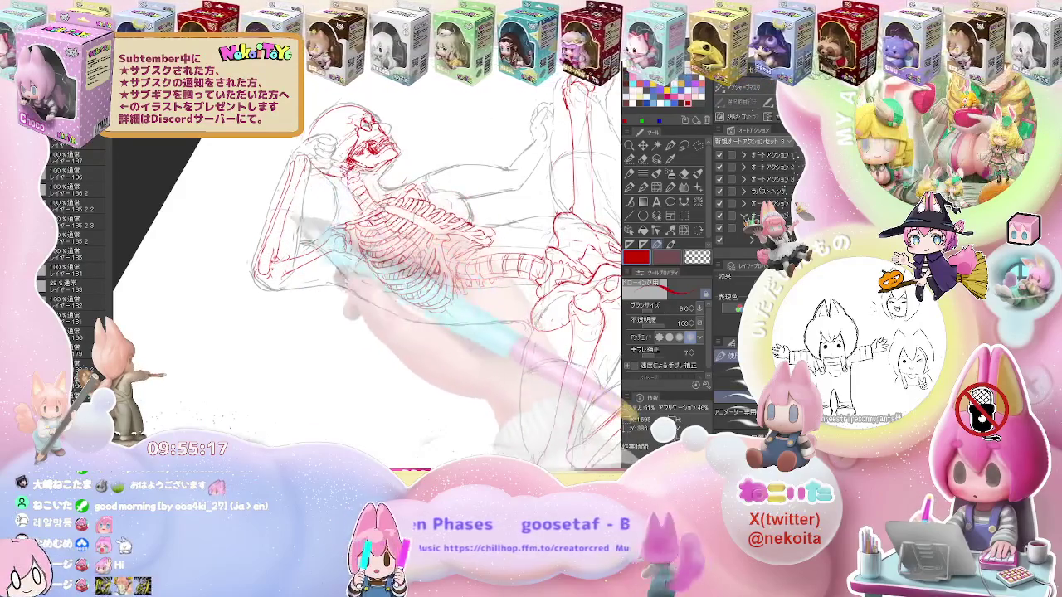
key("e")
key("p")
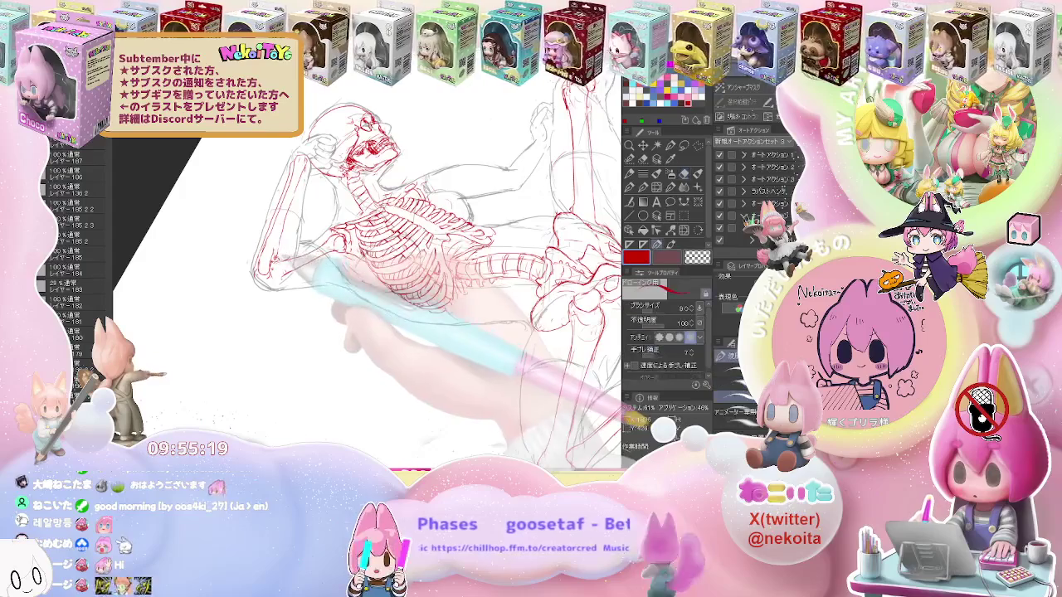
key("e")
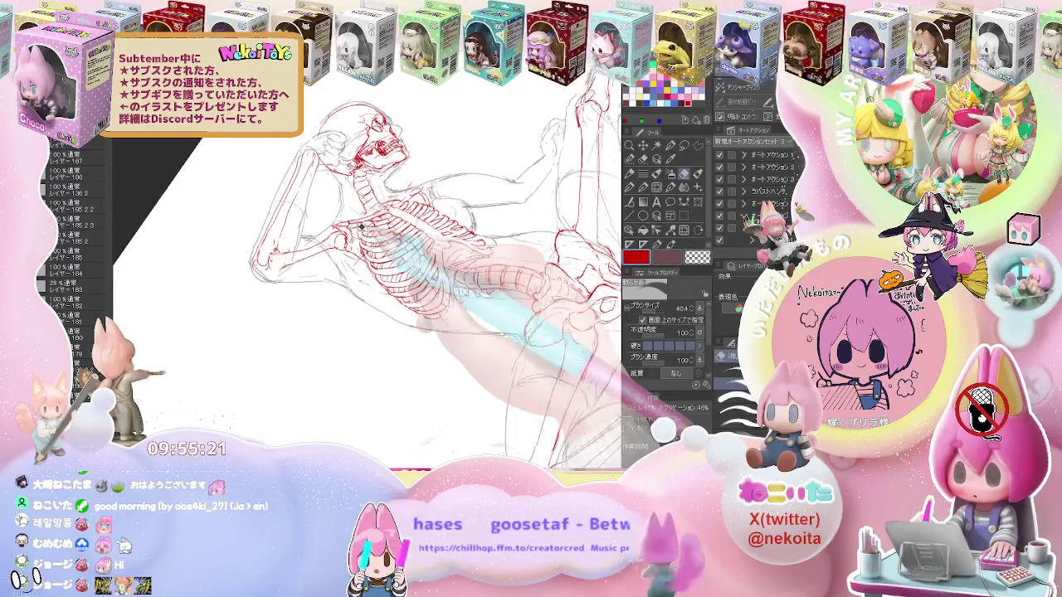
key("p")
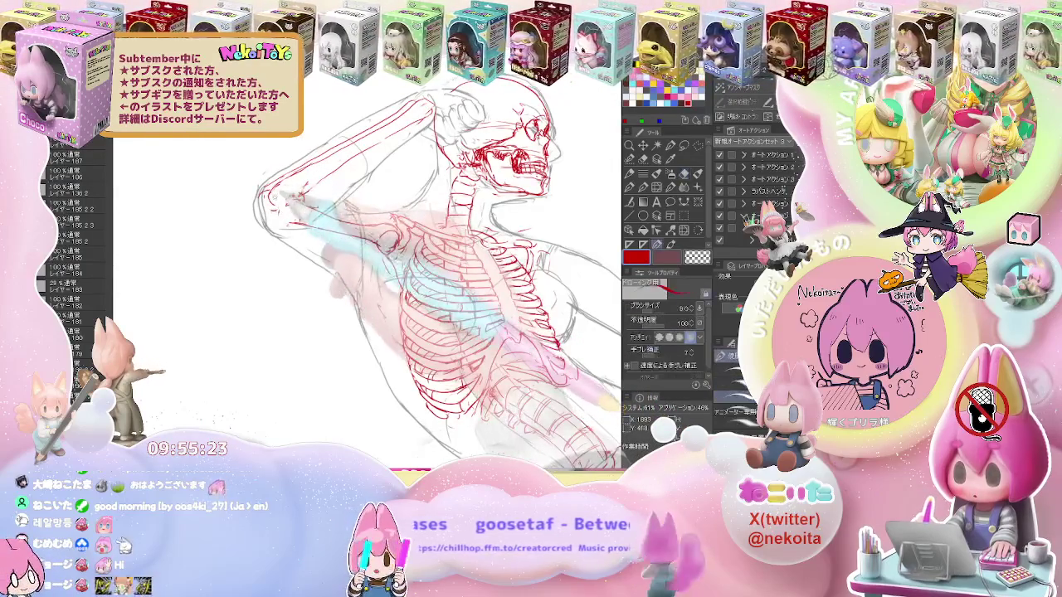
Draw red lines along the shoulder and upper arm on a flipped, rotated view
mouse_move(268, 186)
left_mouse_down()
mouse_move(290, 220)
mouse_move(304, 176)
left_mouse_up()
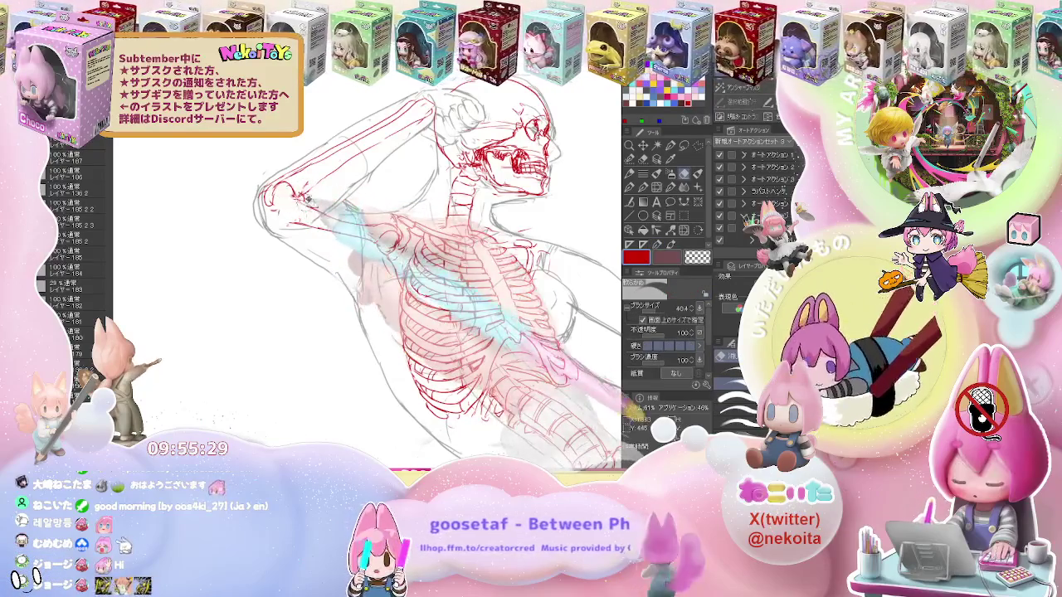
key("h")
key("e")
left_click_drag(484, 242, 429, 214)
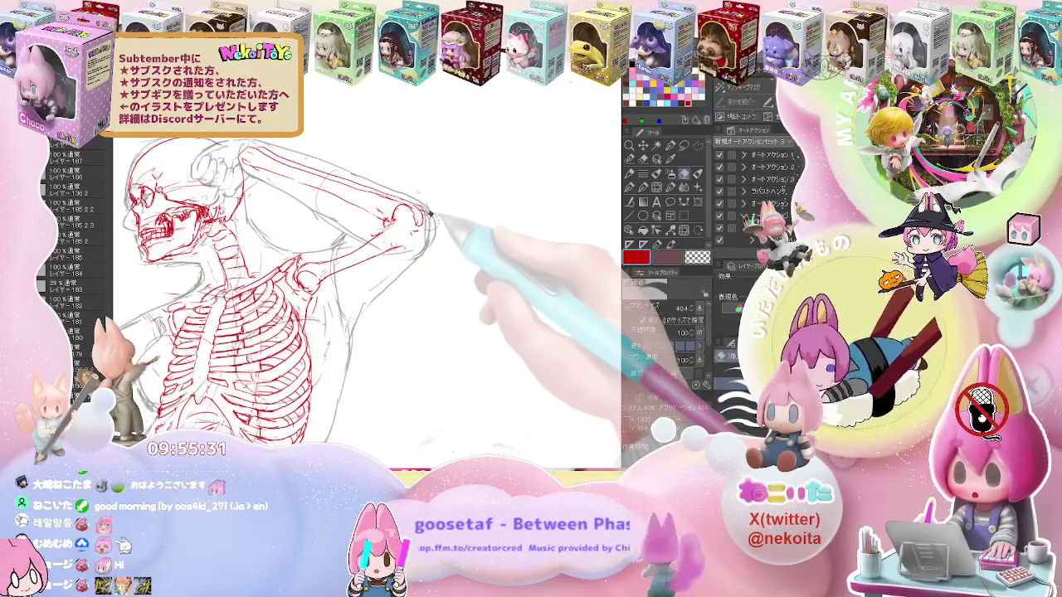
key("p")
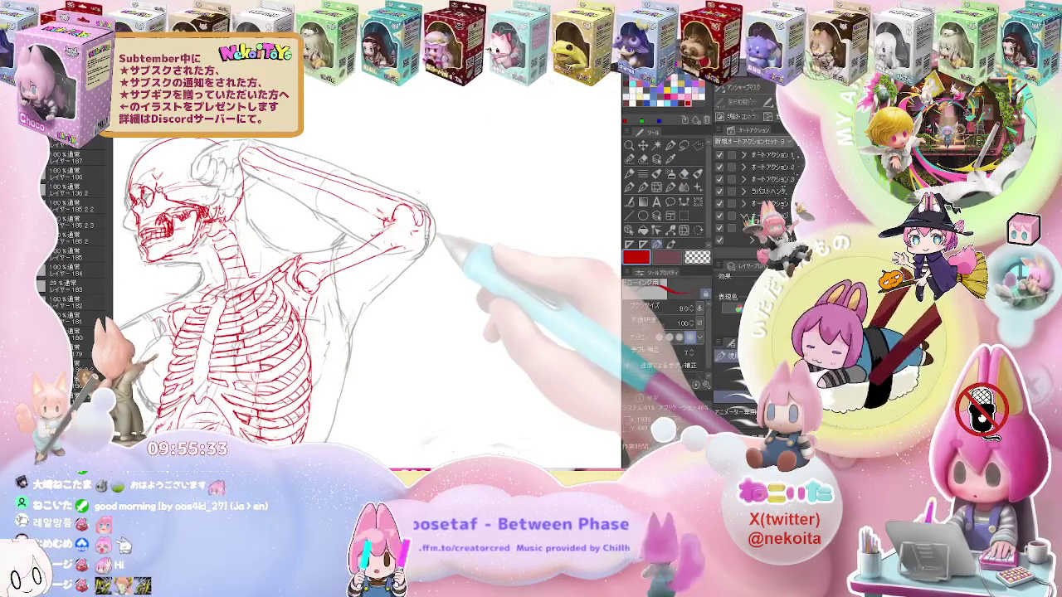
left_click_drag(438, 237, 444, 235)
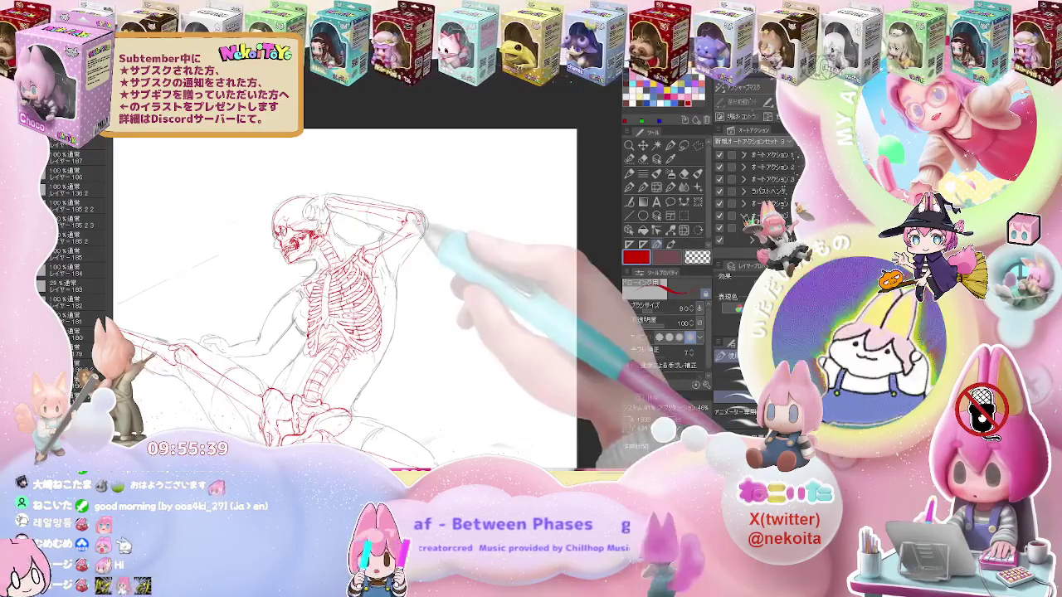
Touch up the red ribcage and shoulder lines while zoomed in on the skull and torso
key("ctrl+plus")
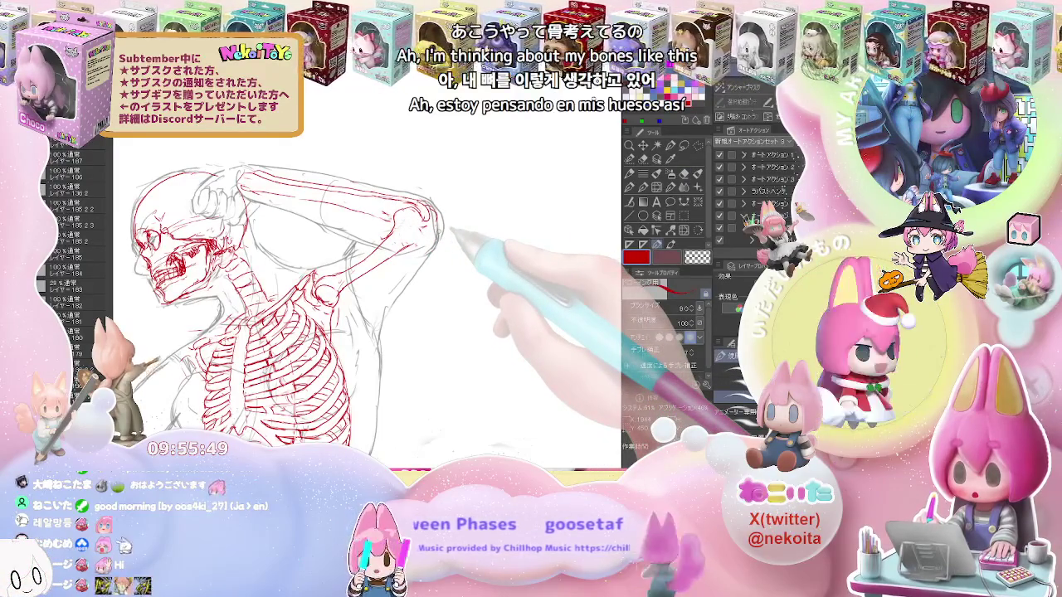
key("e")
key("p")
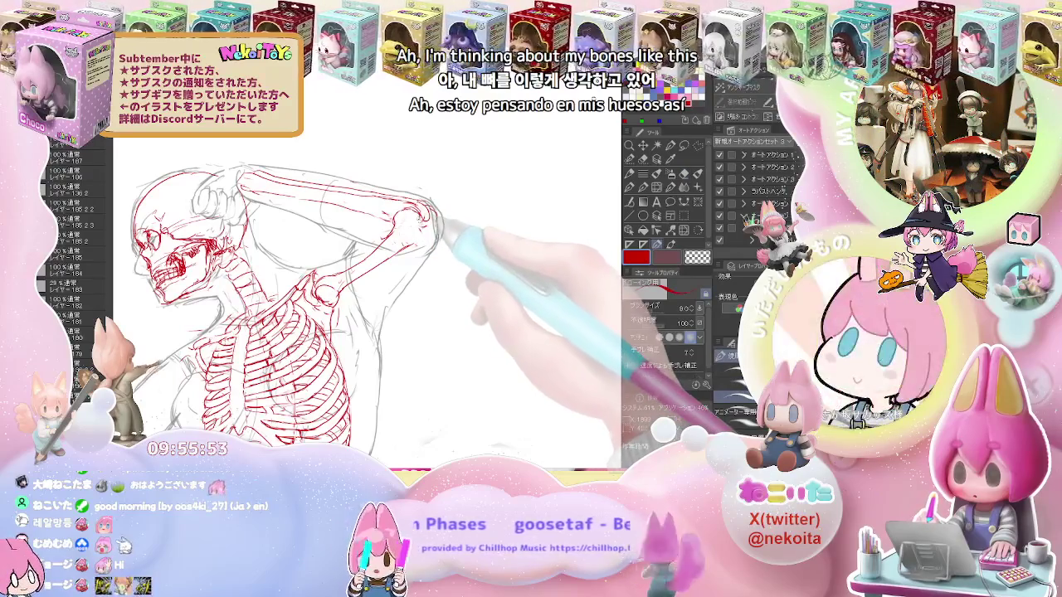
key("e")
key("p")
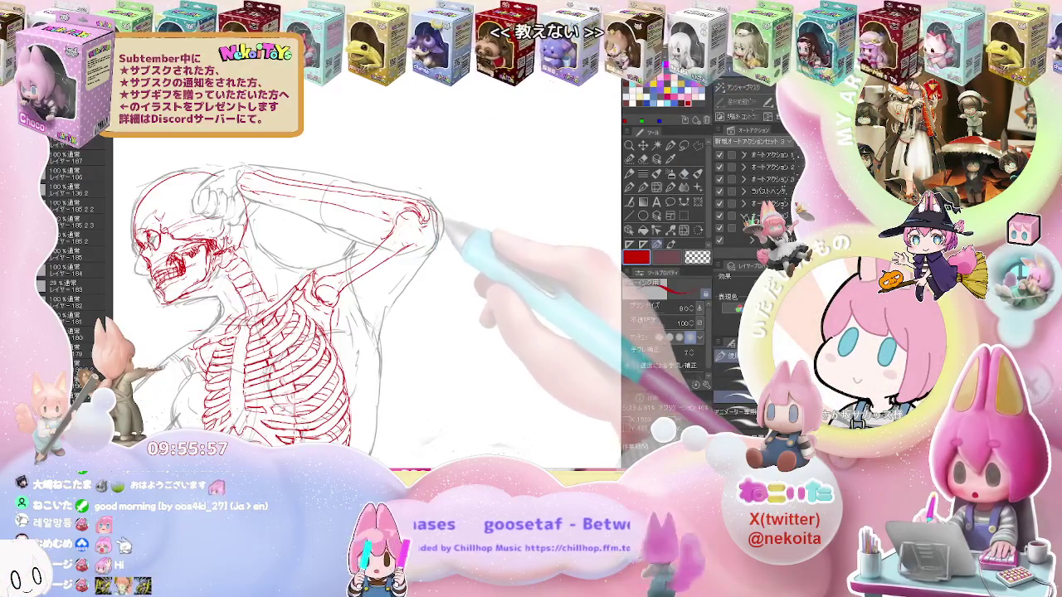
key("e")
key("p")
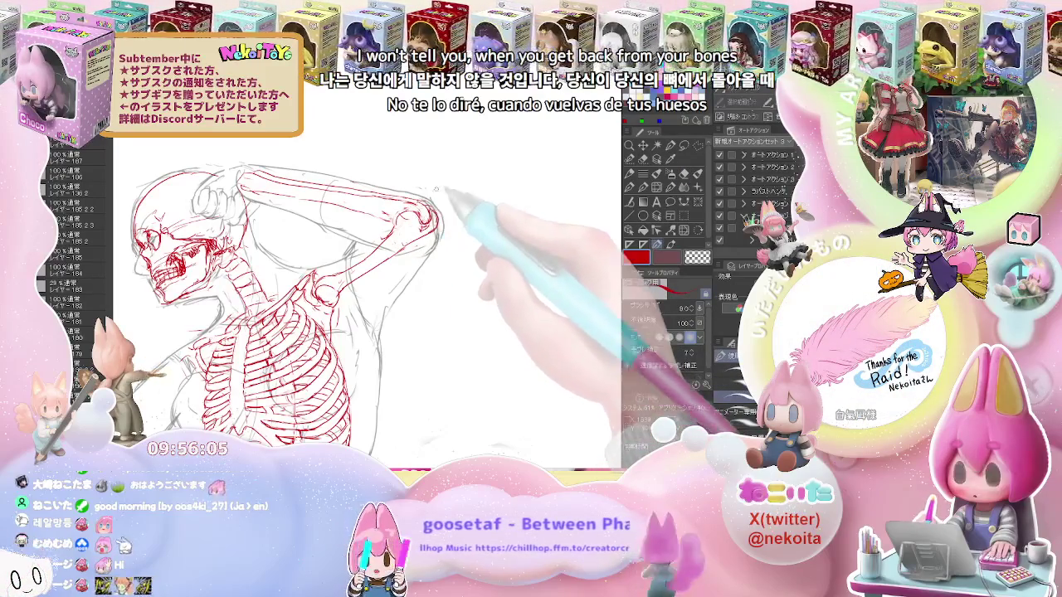
key("ctrl+minus")
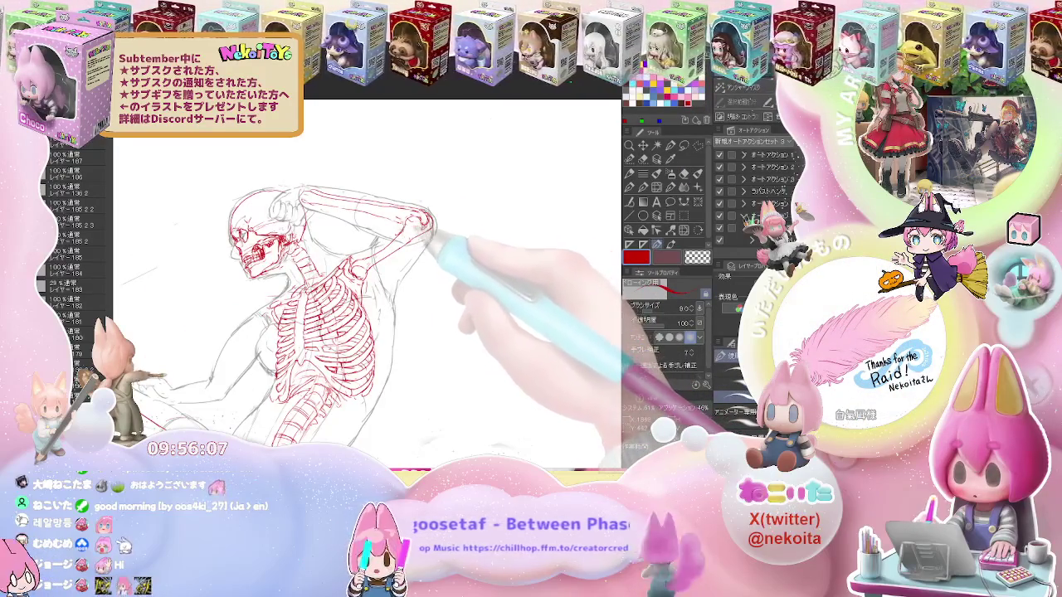
key("ctrl+minus")
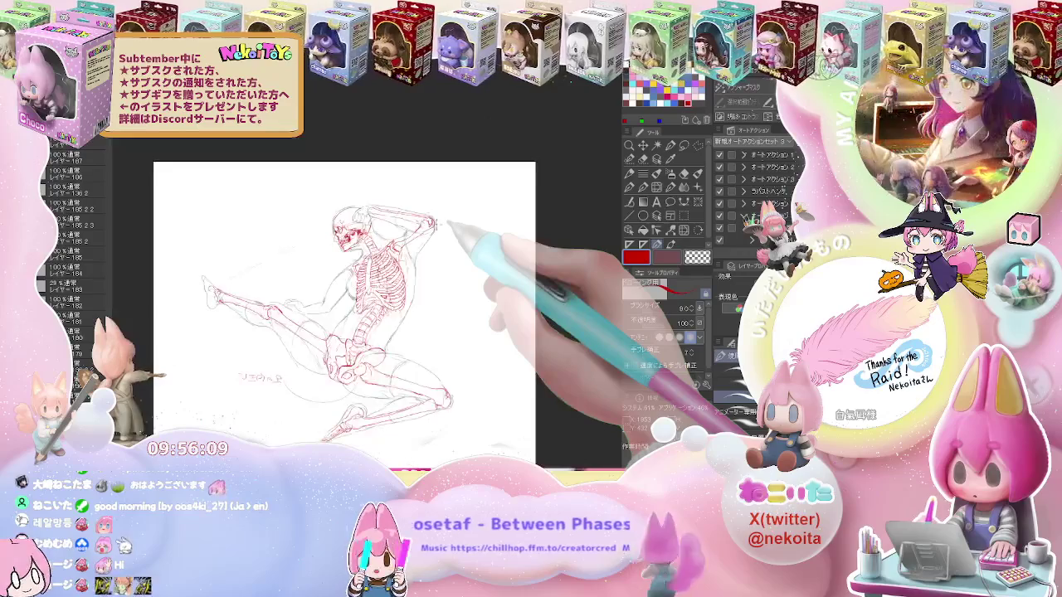
key("ctrl+plus")
key("ctrl+plus")
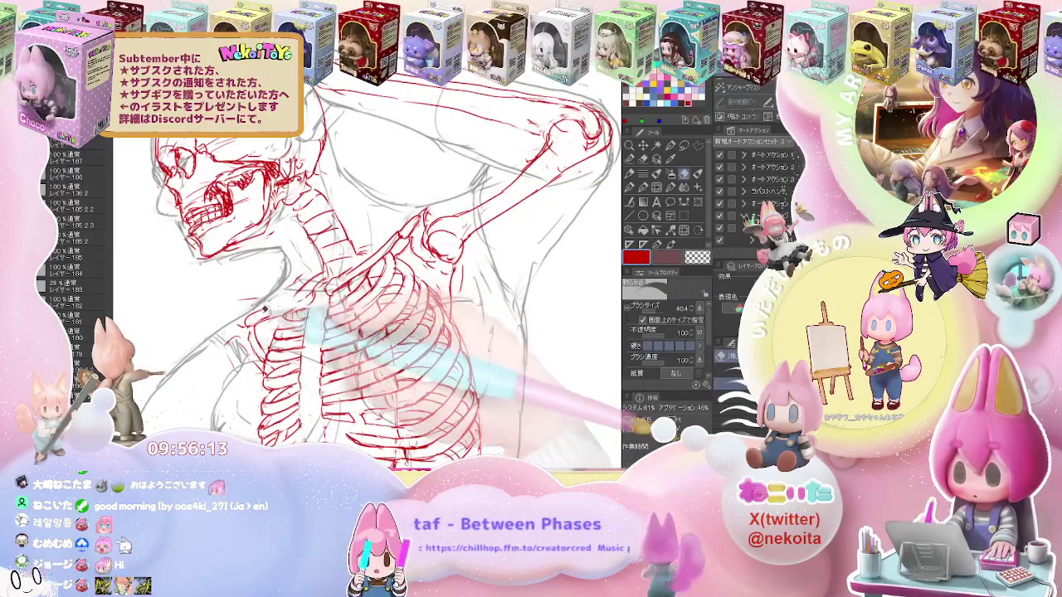
Refine the red ribcage and shoulder-bone lines with pen and eraser, zooming to check the figure
key("p")
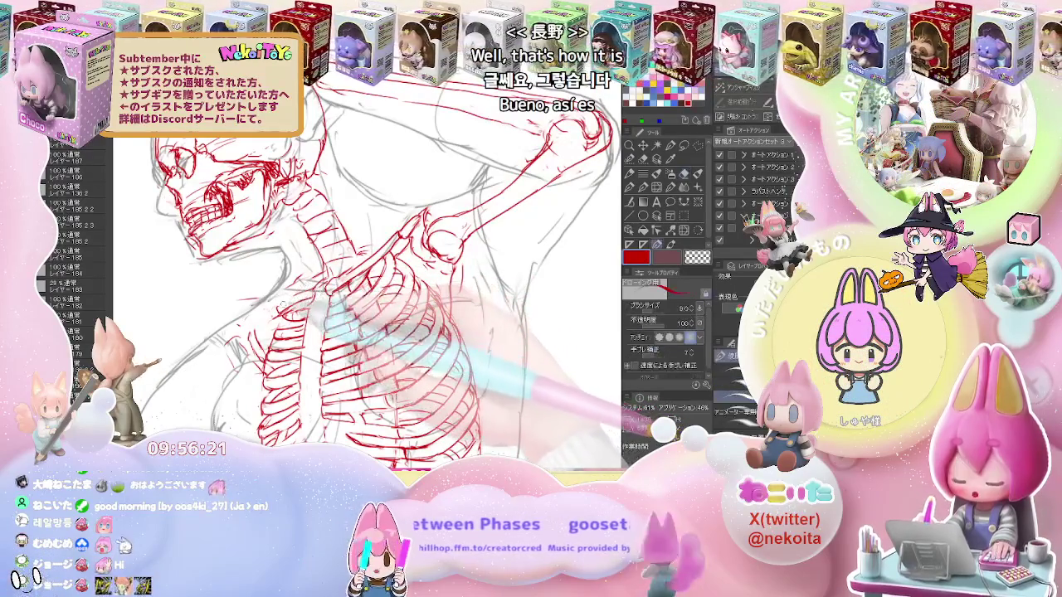
key("ctrl+minus")
key("ctrl+minus")
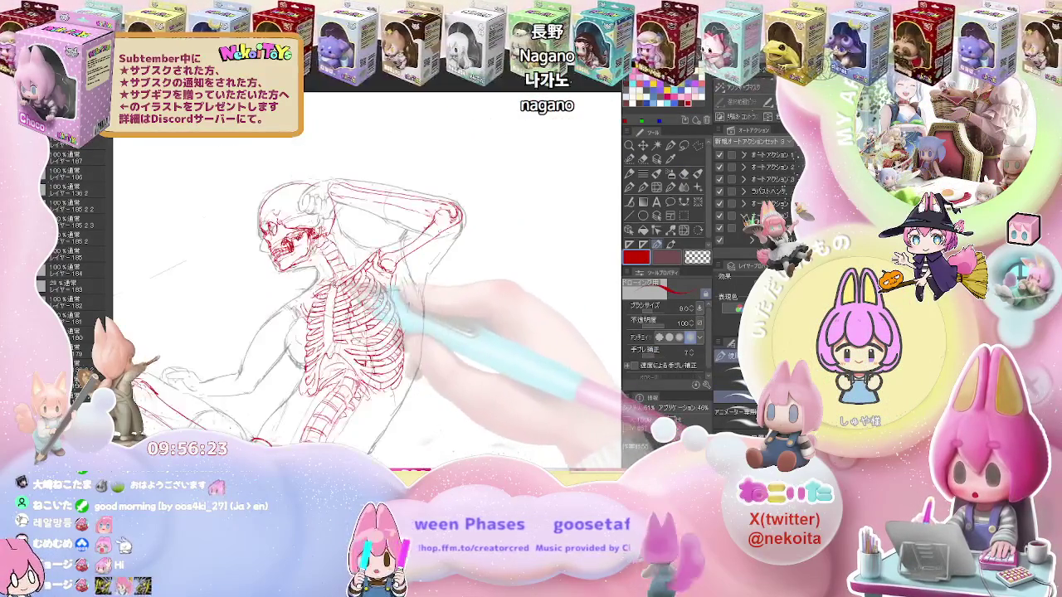
key("e")
key("ctrl+plus")
key("p")
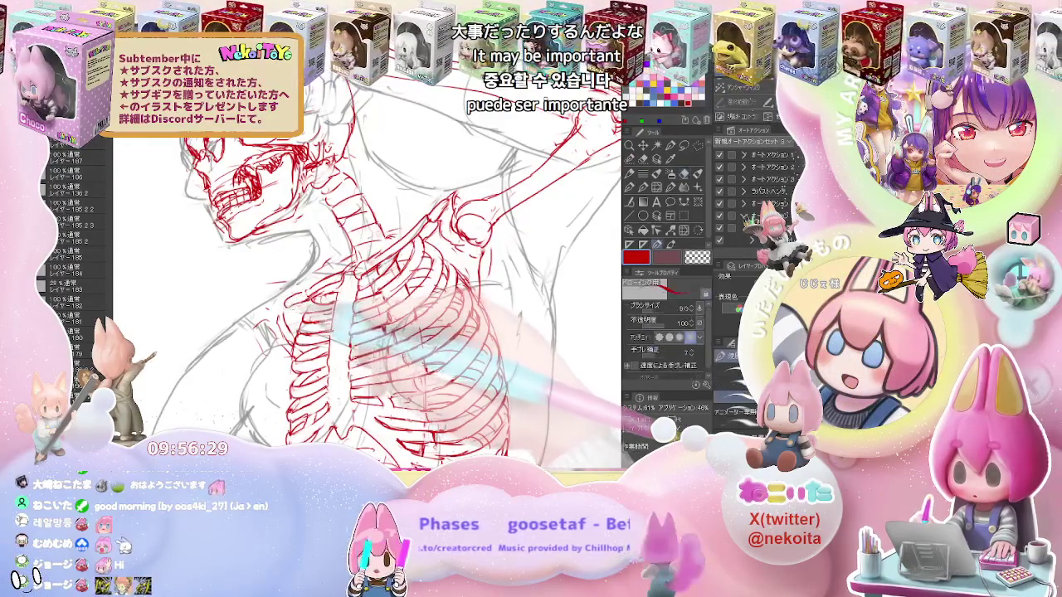
key("e")
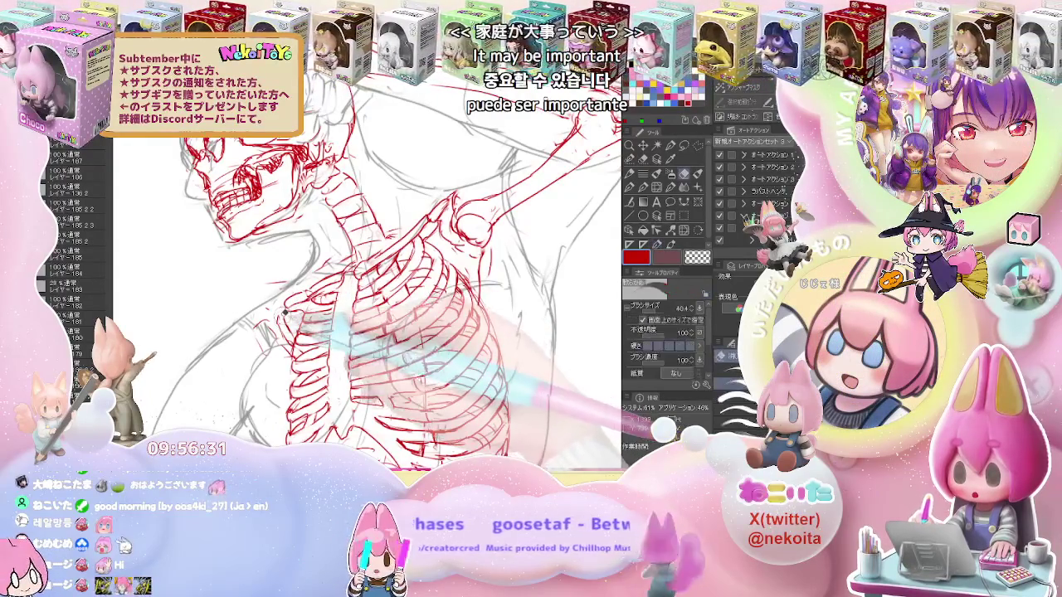
key("p")
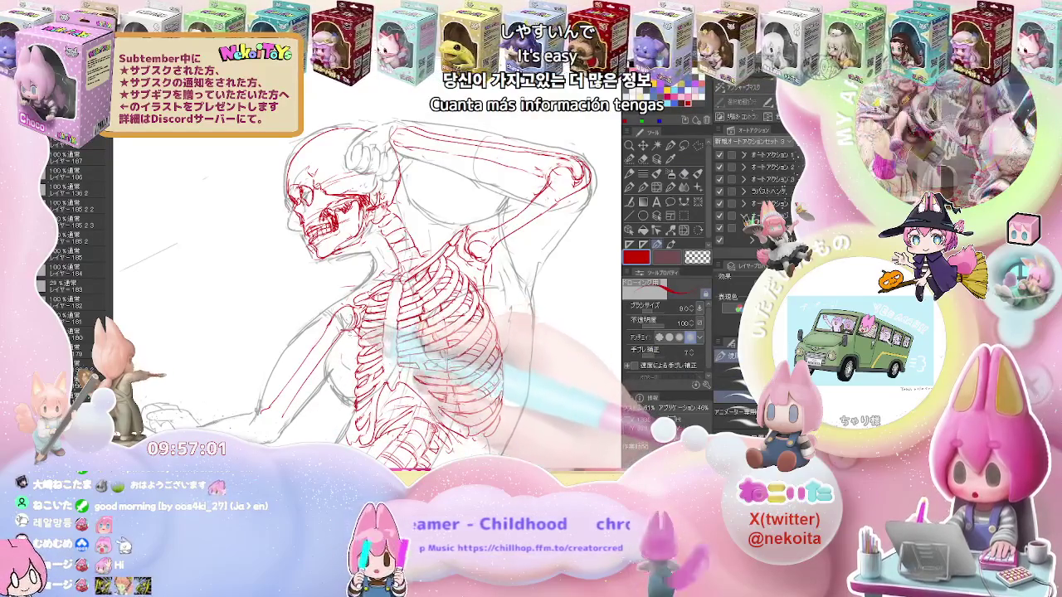
scroll(374, 282, "up", 2)
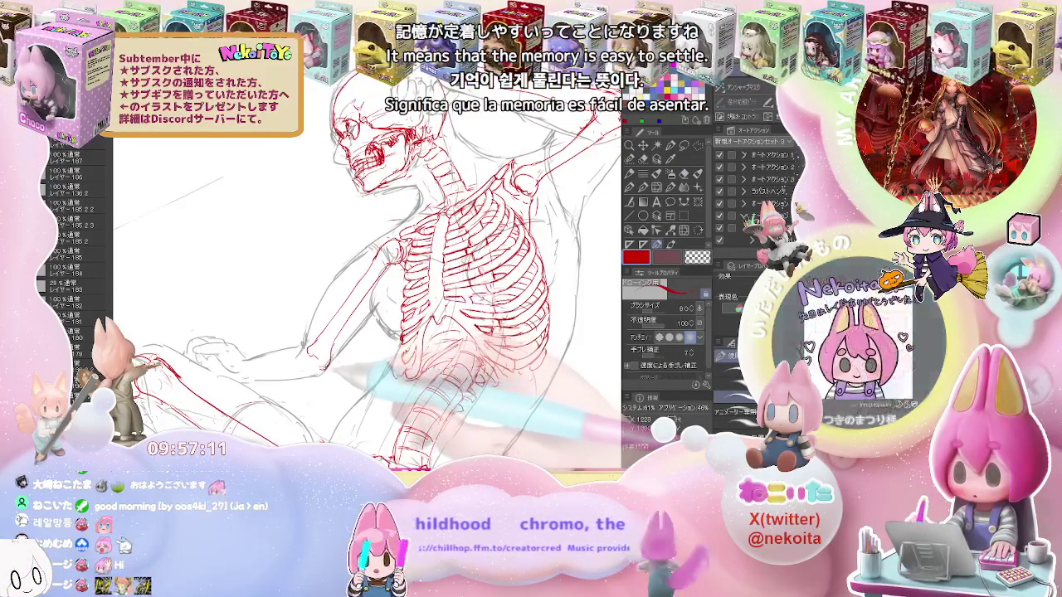
scroll(499, 363, "down", 5)
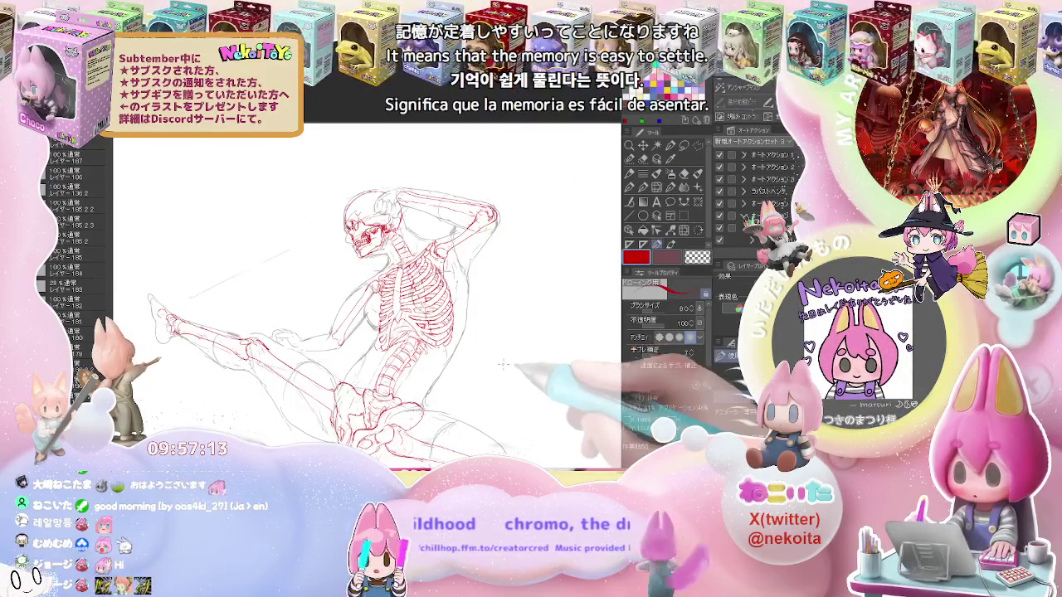
scroll(499, 363, "down", 3)
Mirror the canvas, zoom onto the kicking leg, and draw red knee and shin bone lines
key("h")
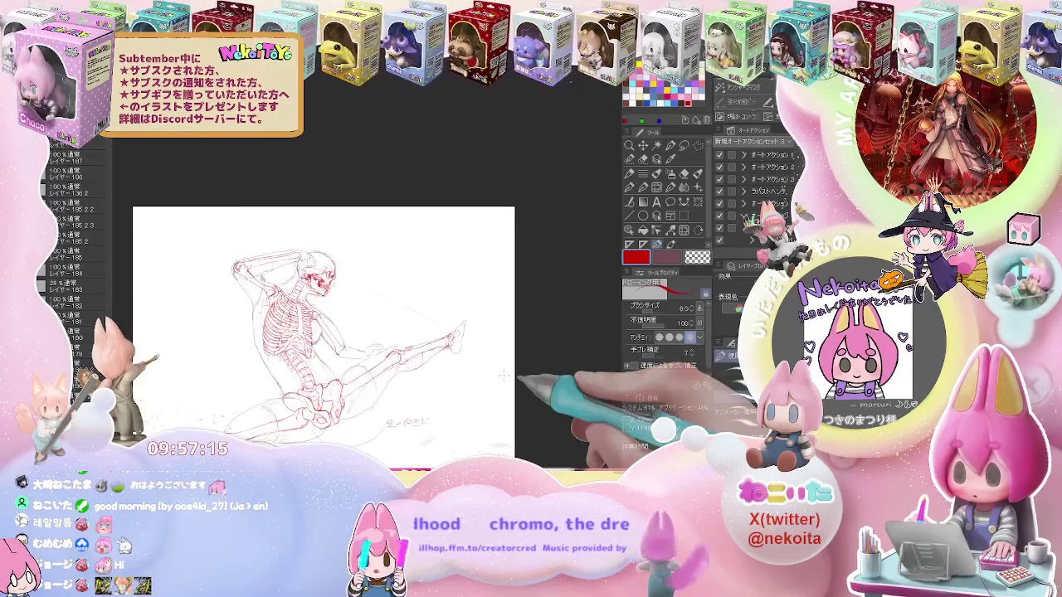
scroll(503, 376, "down", 2)
scroll(503, 377, "up", 3)
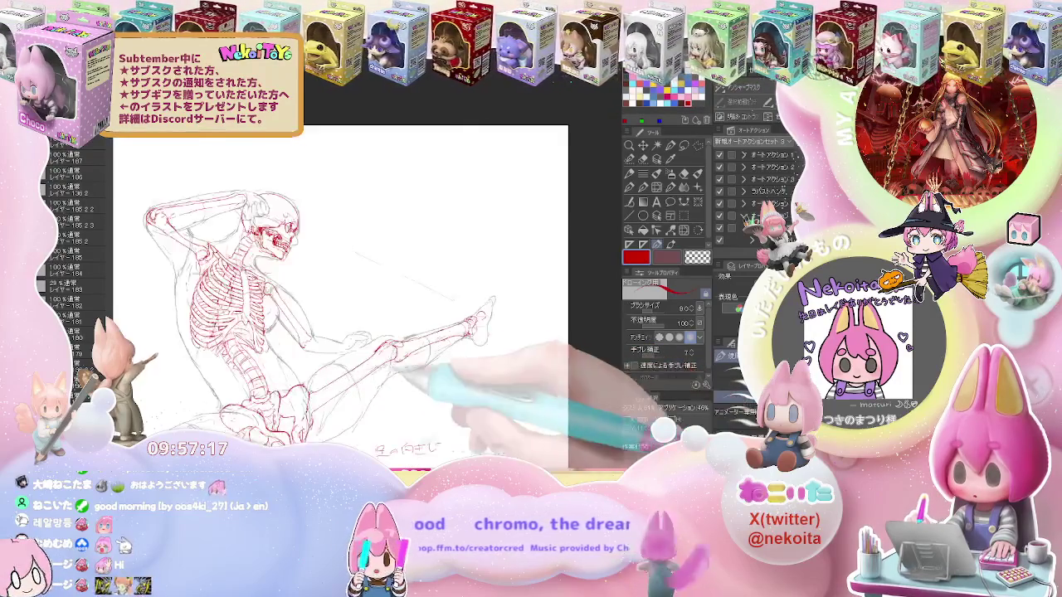
scroll(382, 356, "up", 3)
scroll(299, 352, "up", 2)
key("p")
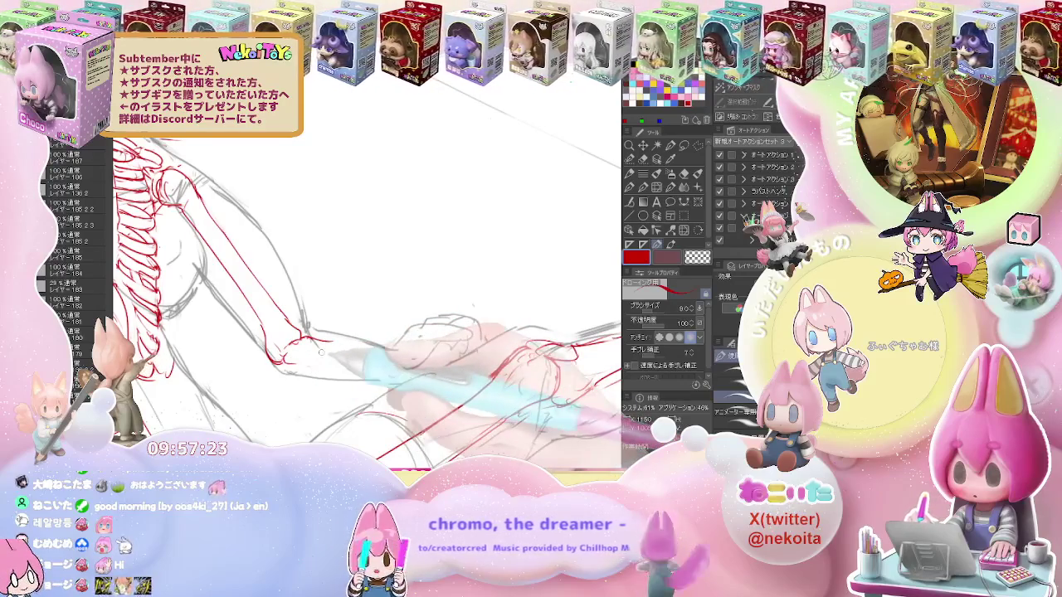
scroll(331, 357, "up", 1)
scroll(332, 356, "up", 1)
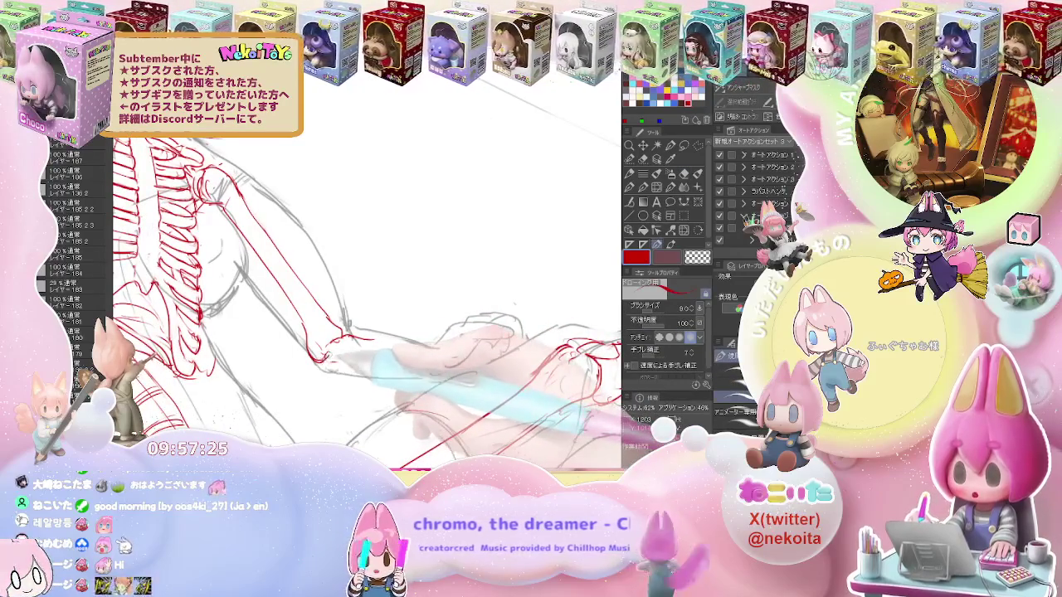
key("e")
key("p")
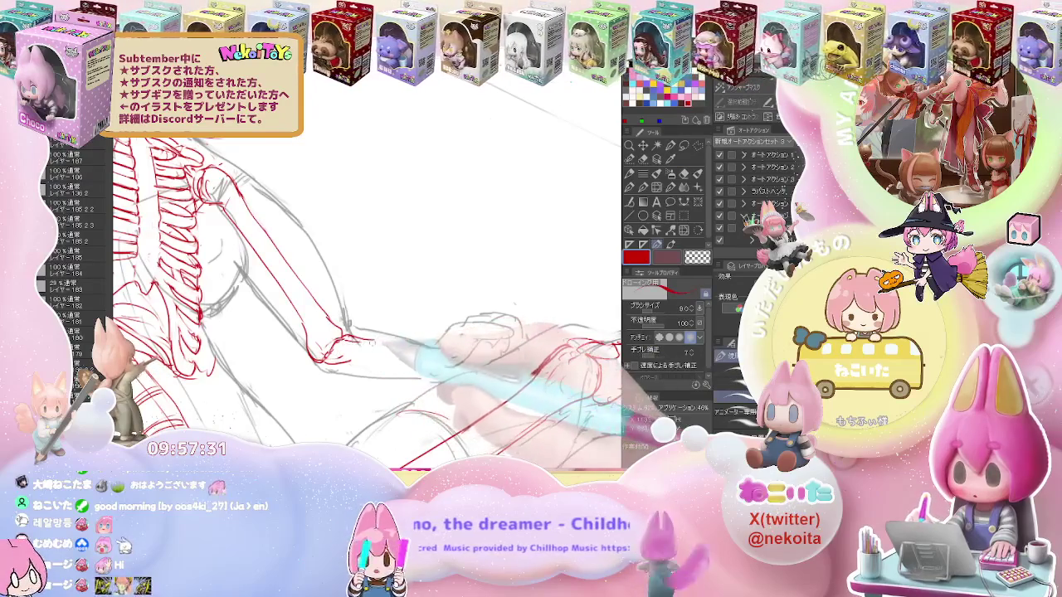
key("ctrl+minus")
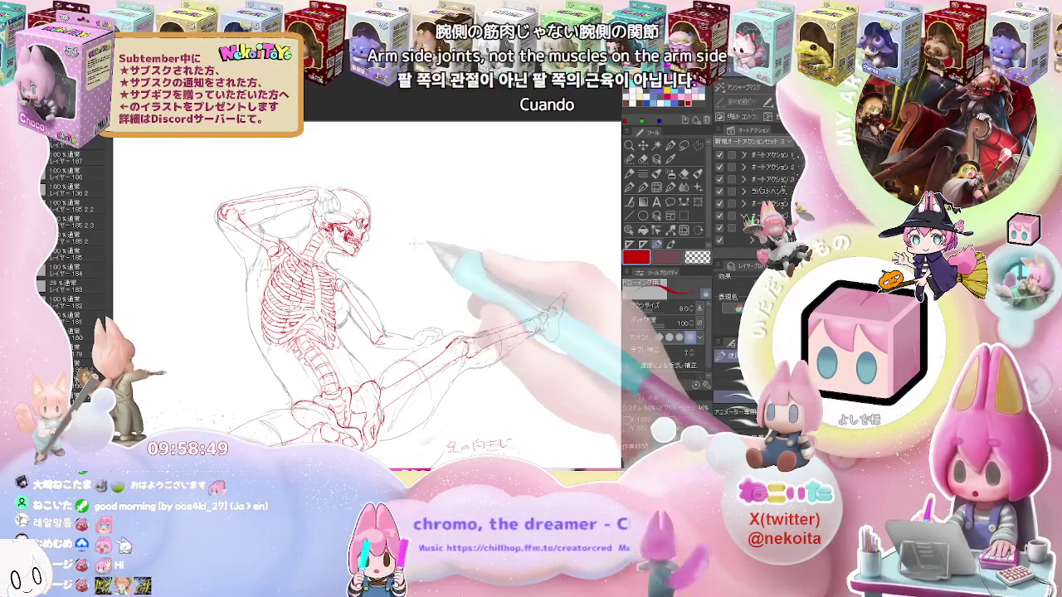
scroll(292, 238, "up", 5)
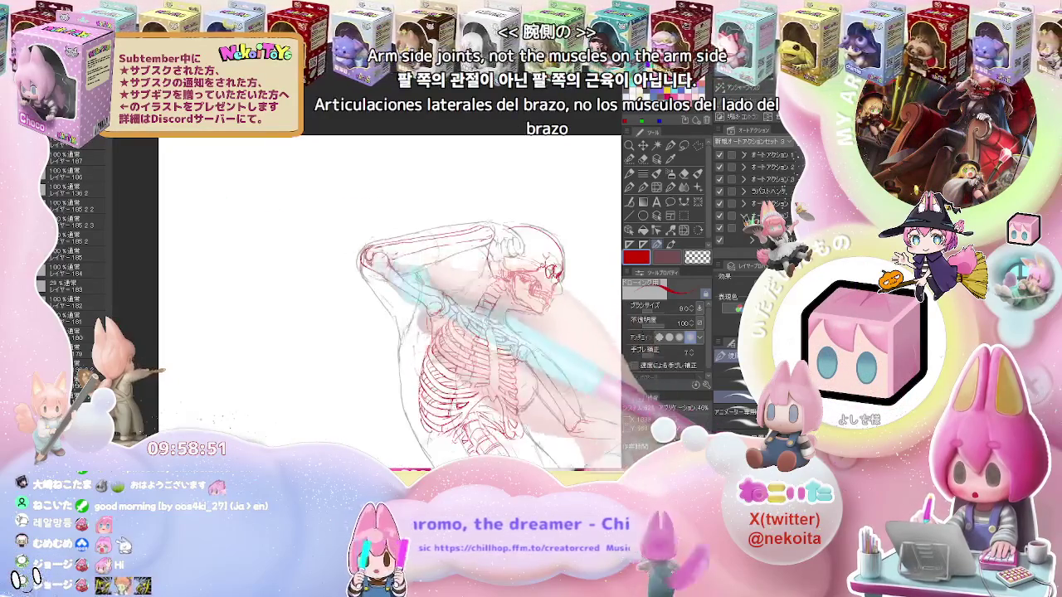
Outline two standalone red long bones side by side to the left of the skeleton
left_click_drag(297, 241, 300, 359)
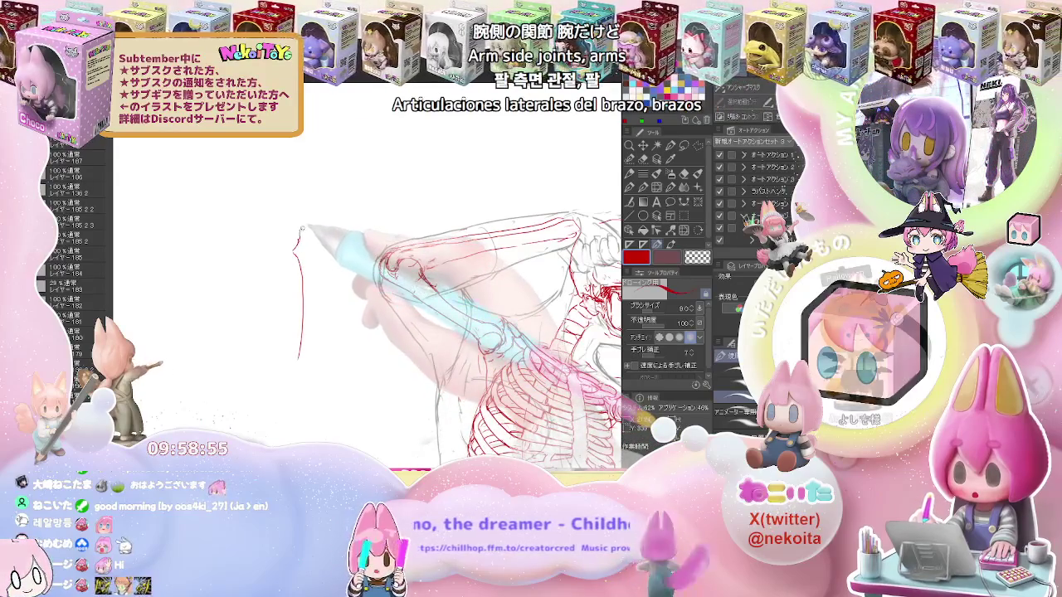
mouse_move(305, 232)
left_mouse_down()
mouse_move(314, 267)
mouse_move(296, 406)
left_mouse_up()
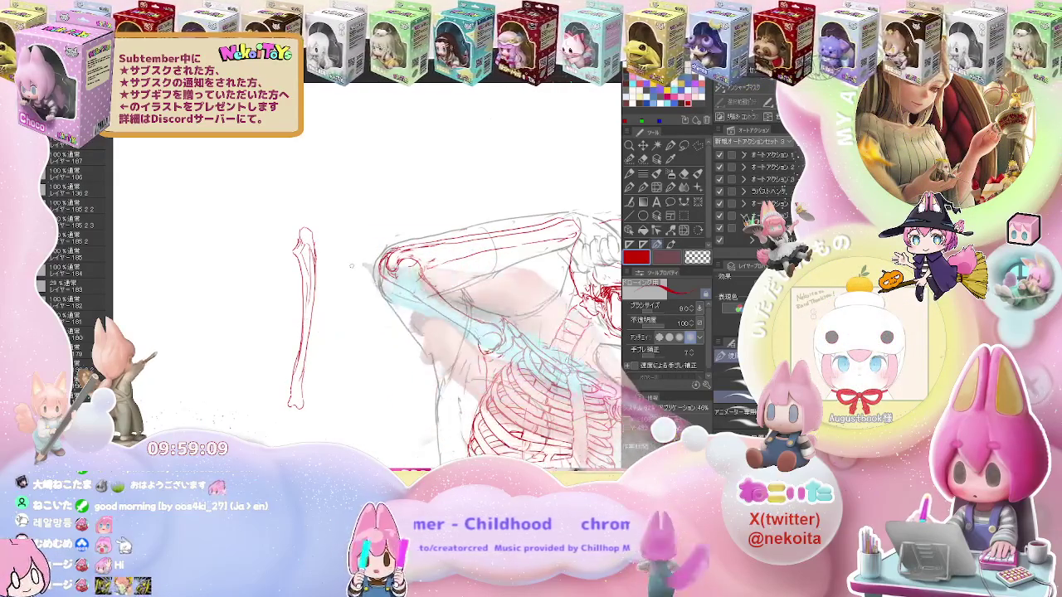
mouse_move(343, 260)
left_mouse_down()
mouse_move(358, 249)
mouse_move(357, 273)
left_mouse_up()
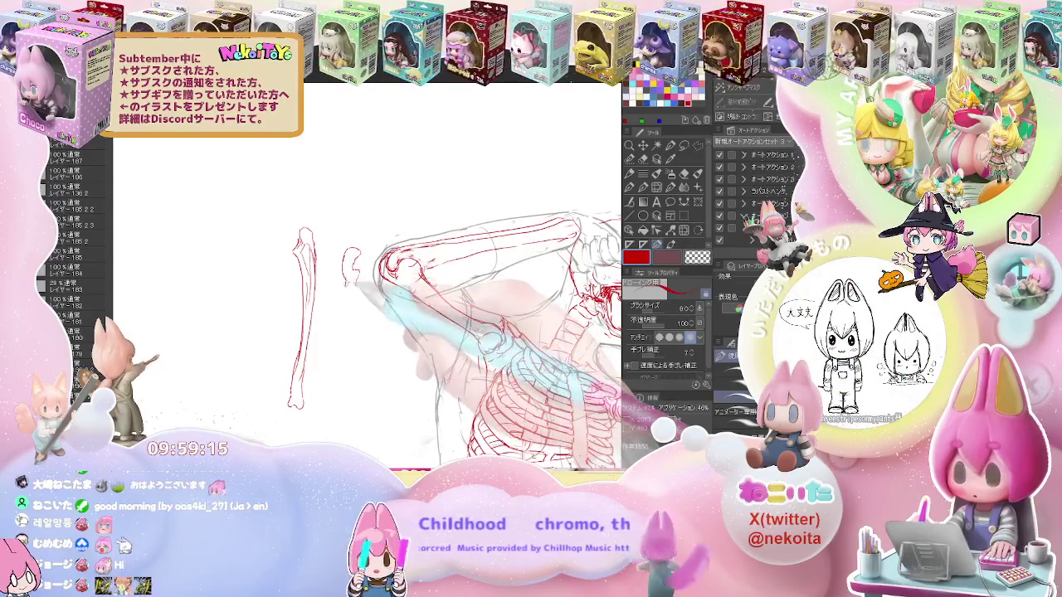
left_click_drag(349, 283, 358, 404)
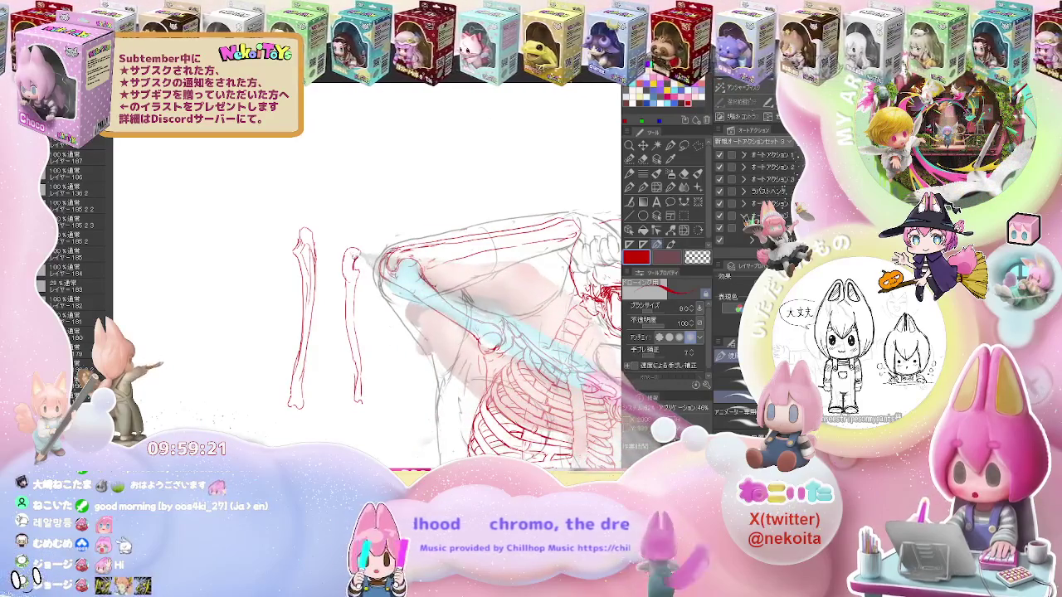
left_click_drag(355, 251, 358, 273)
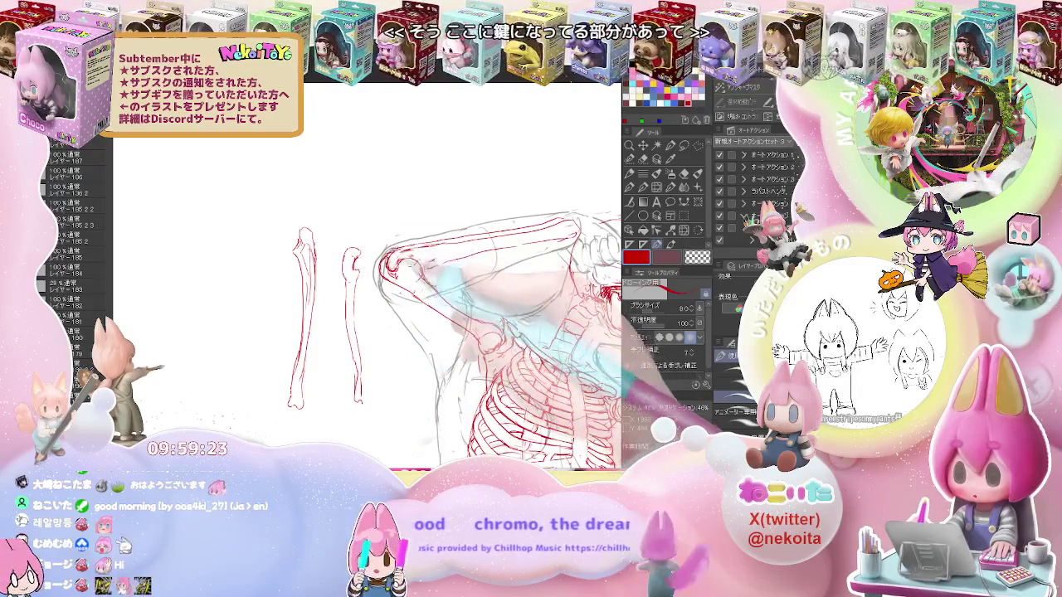
key("e")
key("p")
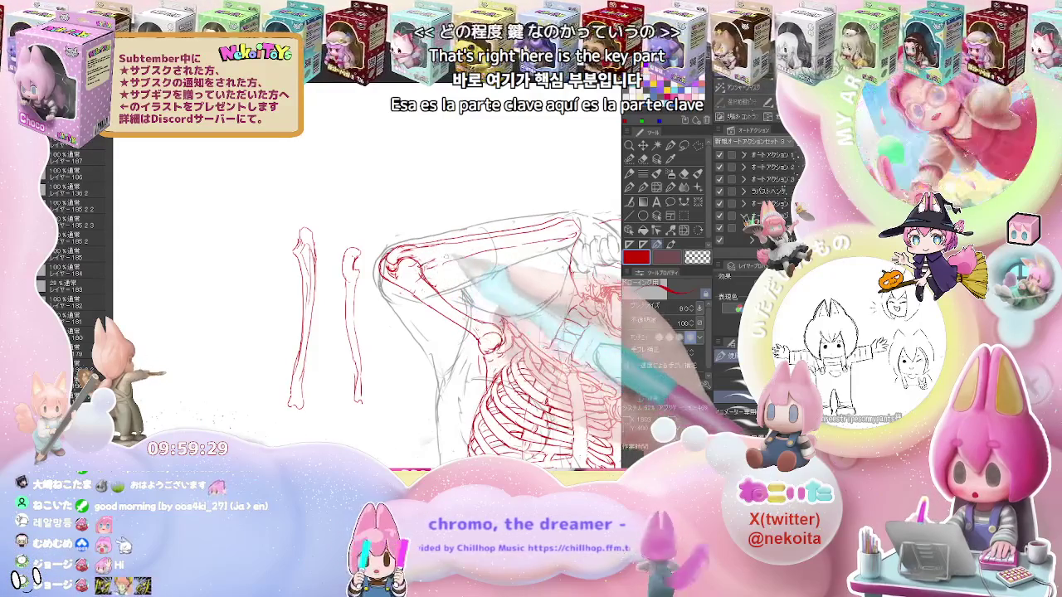
left_click_drag(414, 331, 331, 365)
left_click_drag(399, 348, 407, 336)
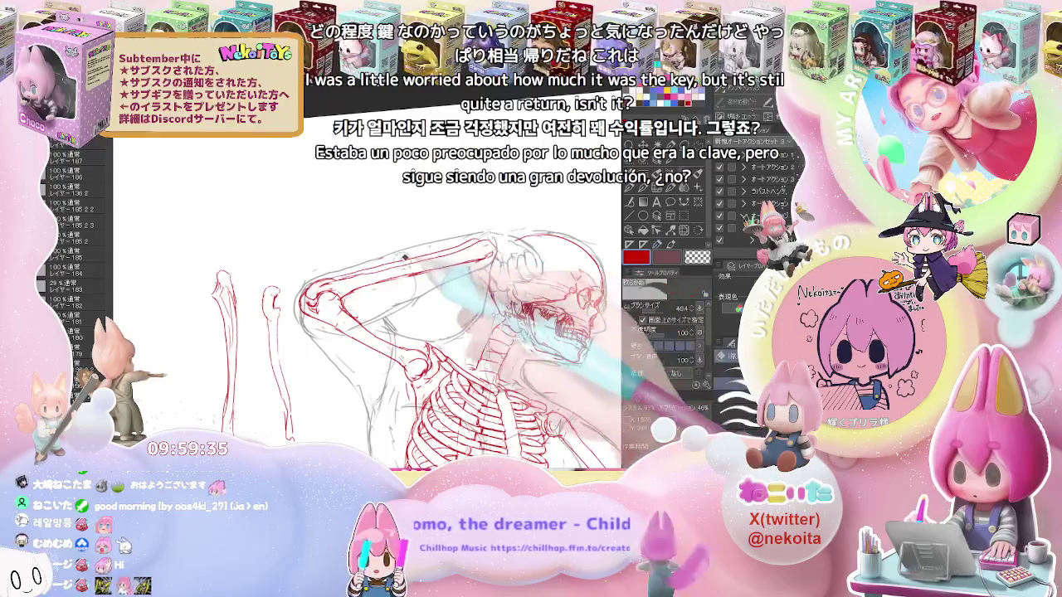
key("ctrl+minus")
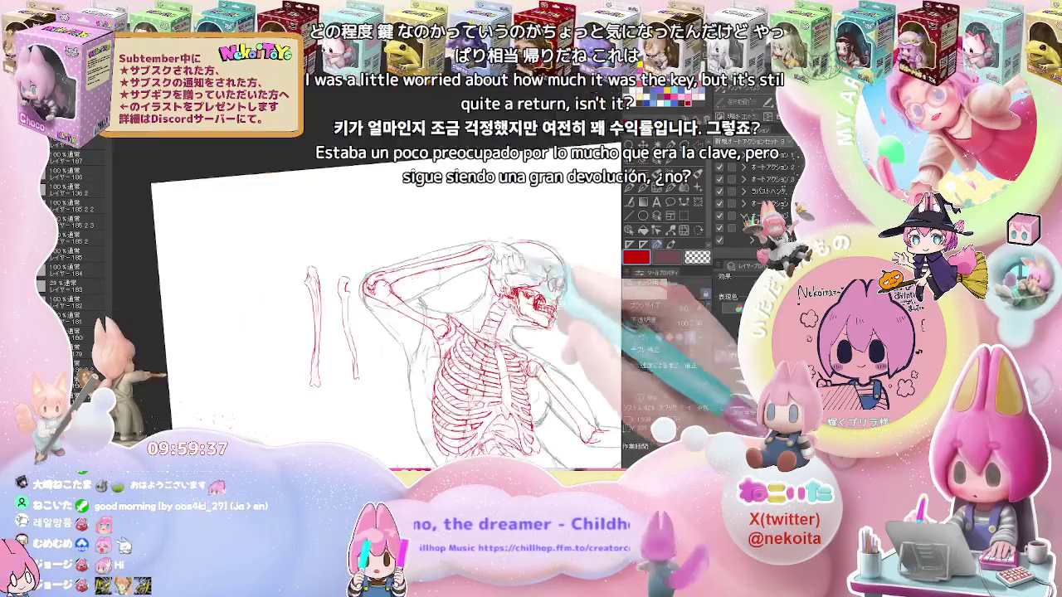
key("ctrl+plus")
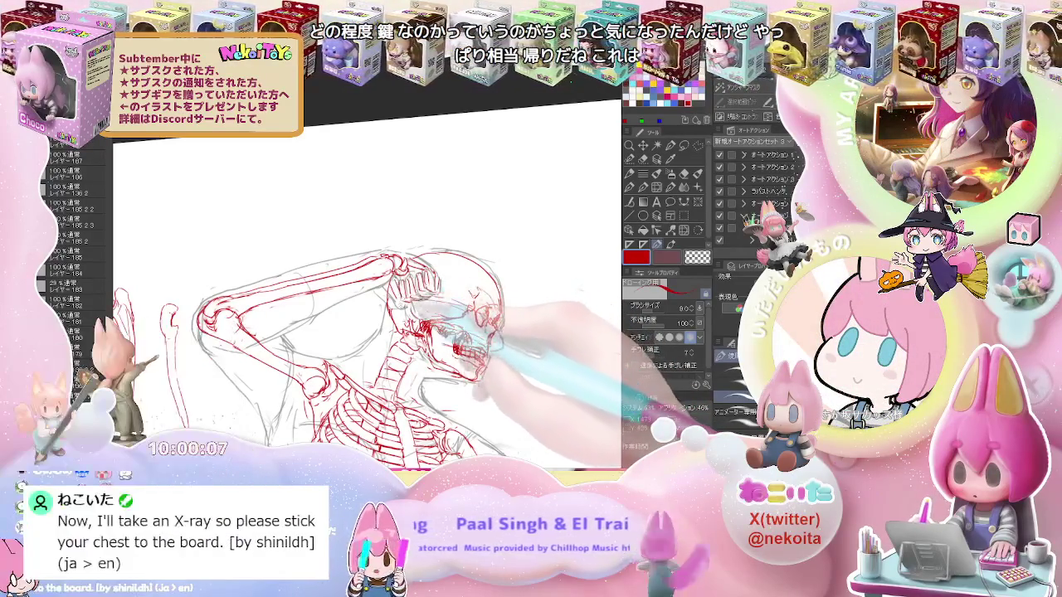
key("-")
key("asciicircum")
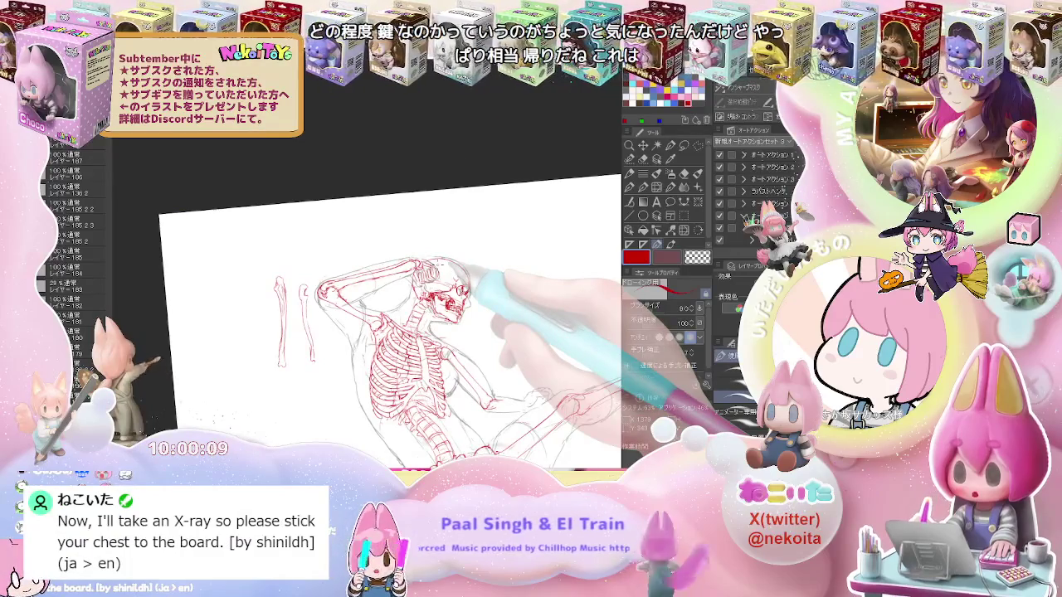
key("ctrl+plus")
key("-")
key("ctrl+minus")
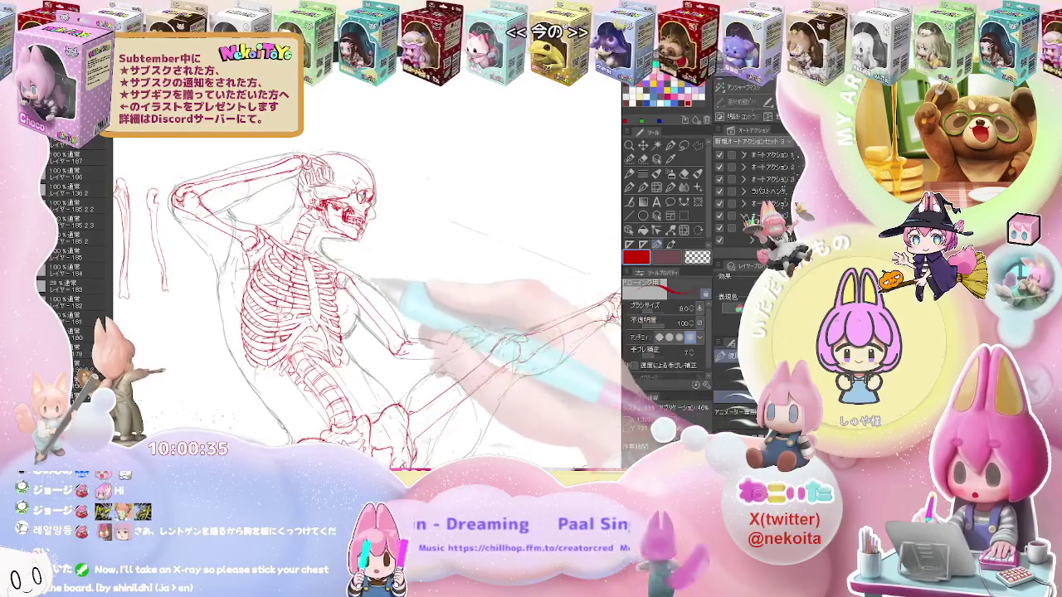
left_click_drag(516, 368, 314, 300)
key("e")
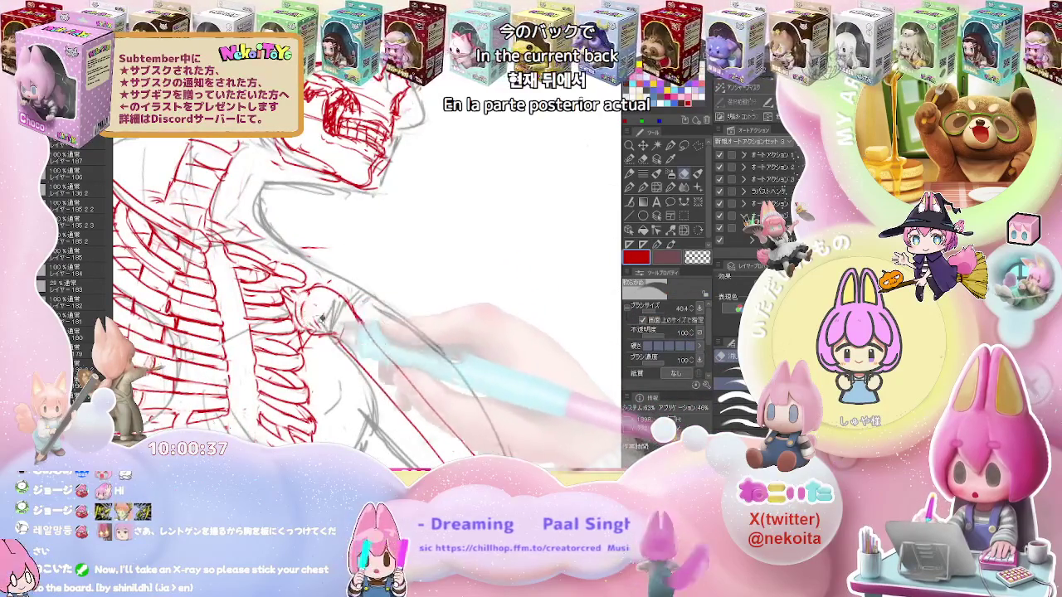
key("p")
key("e")
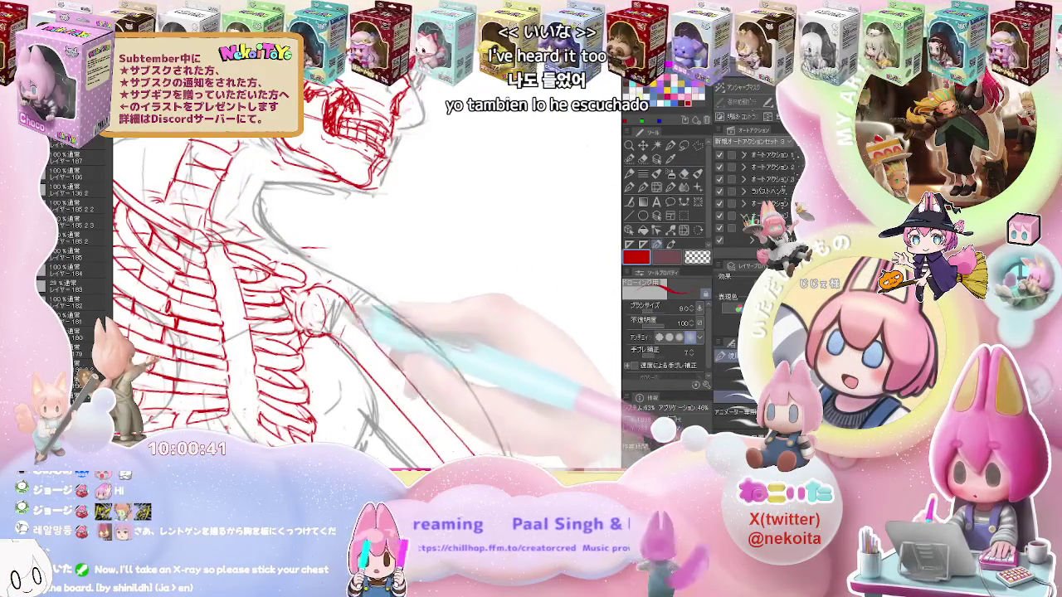
key("p")
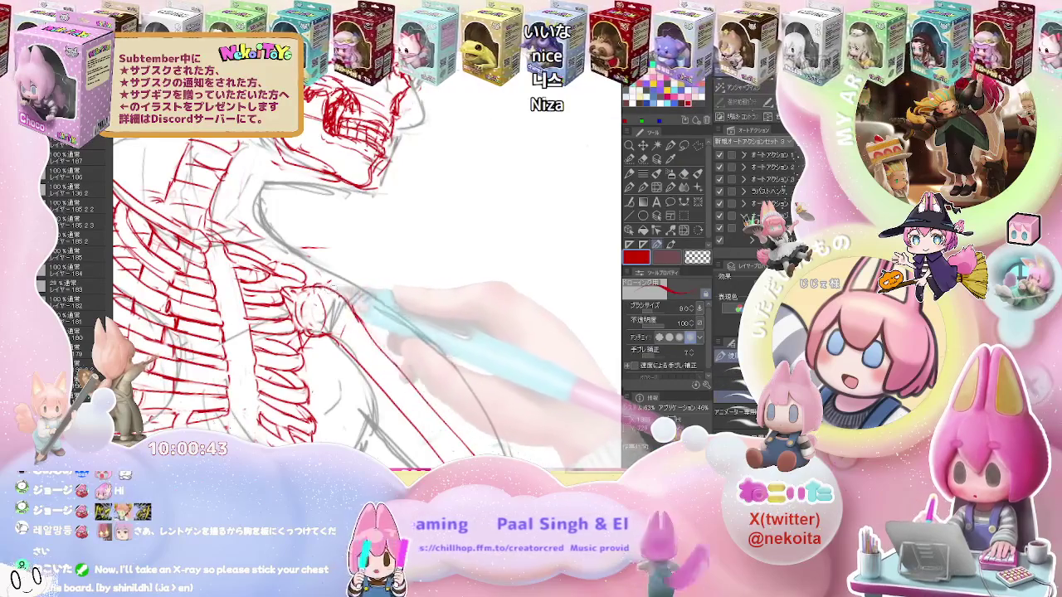
scroll(365, 290, "down", 2)
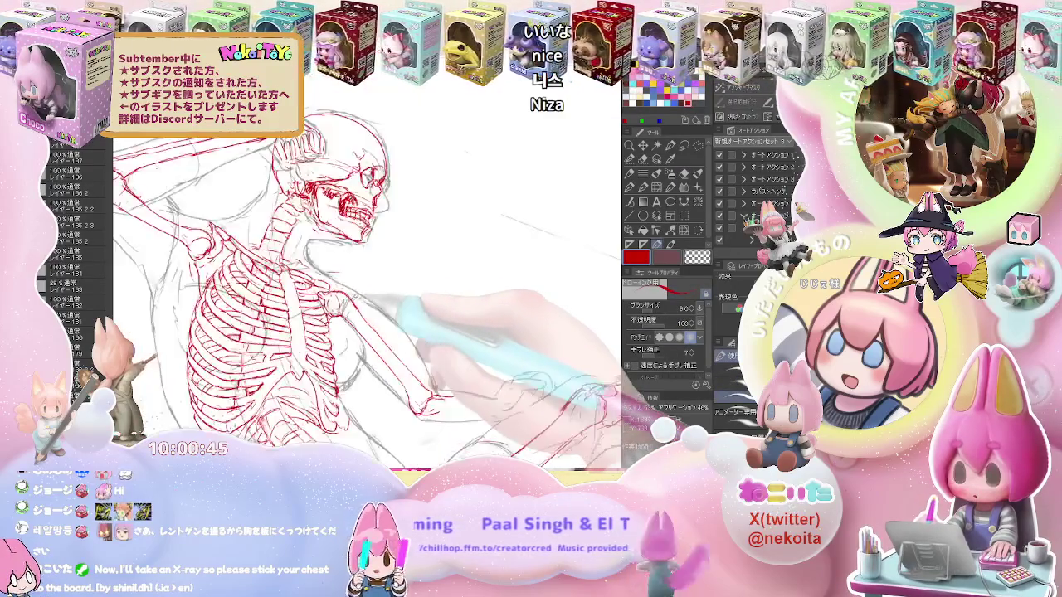
scroll(365, 290, "down", 2)
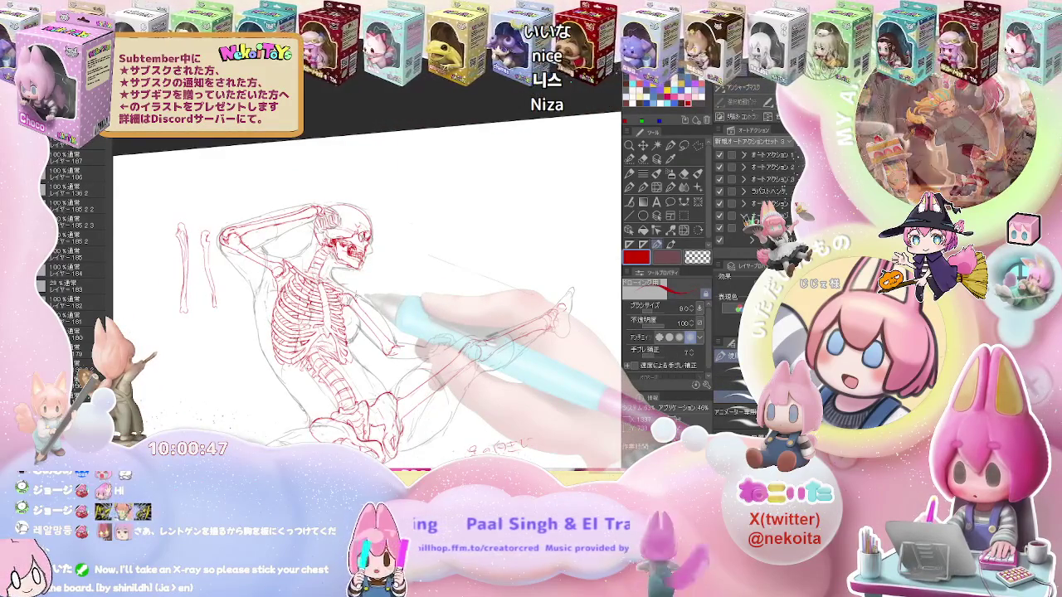
scroll(390, 332, "up", 3)
Bring the lowered forearm into view and refine its red bone lines with pen and eraser
key("minus")
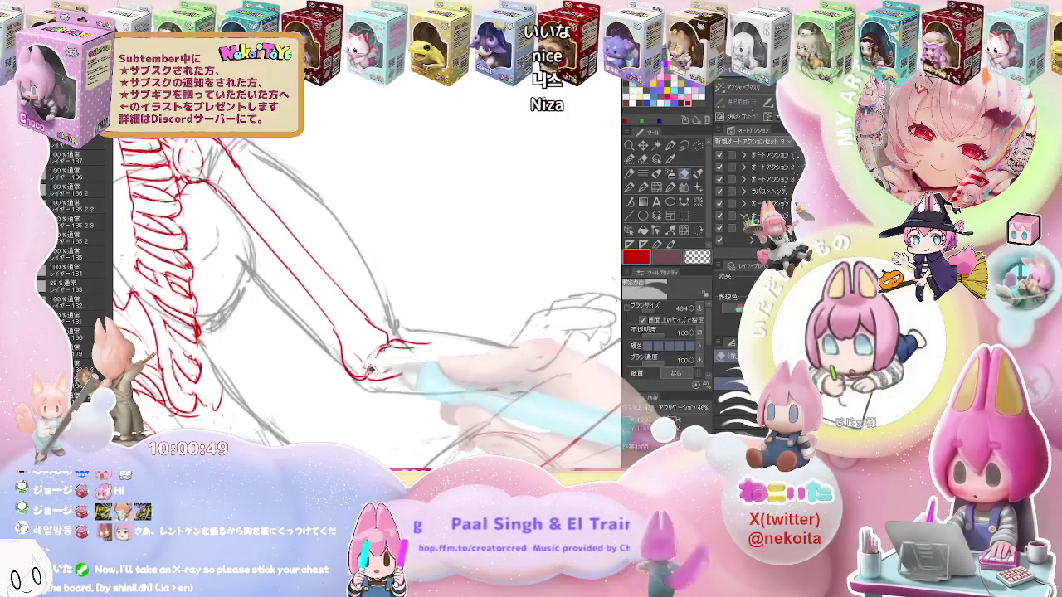
key("p")
key("e")
key("p")
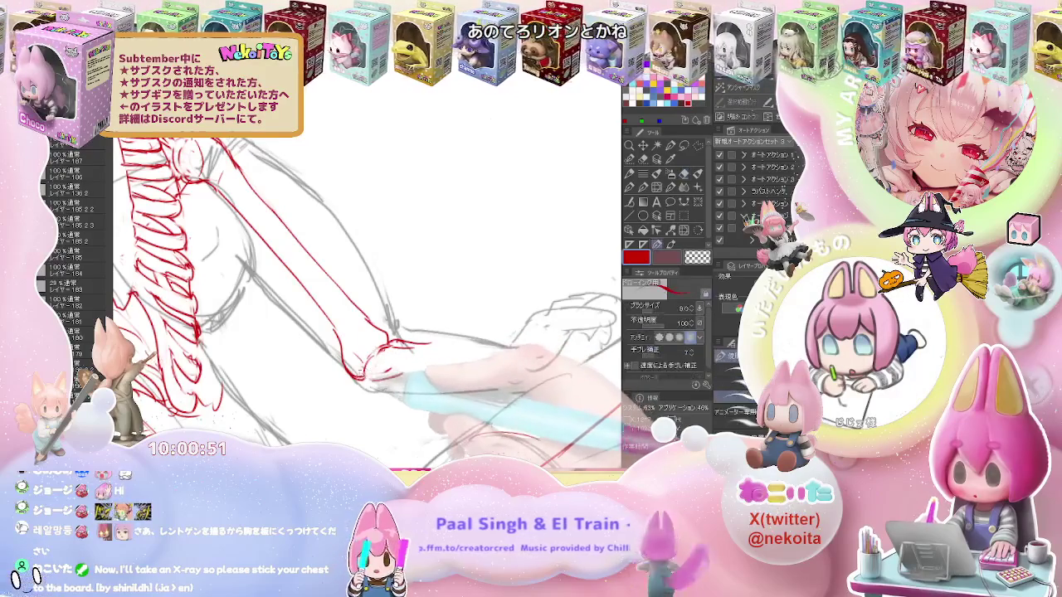
key("e")
key("p")
key("e")
key("p")
key("e")
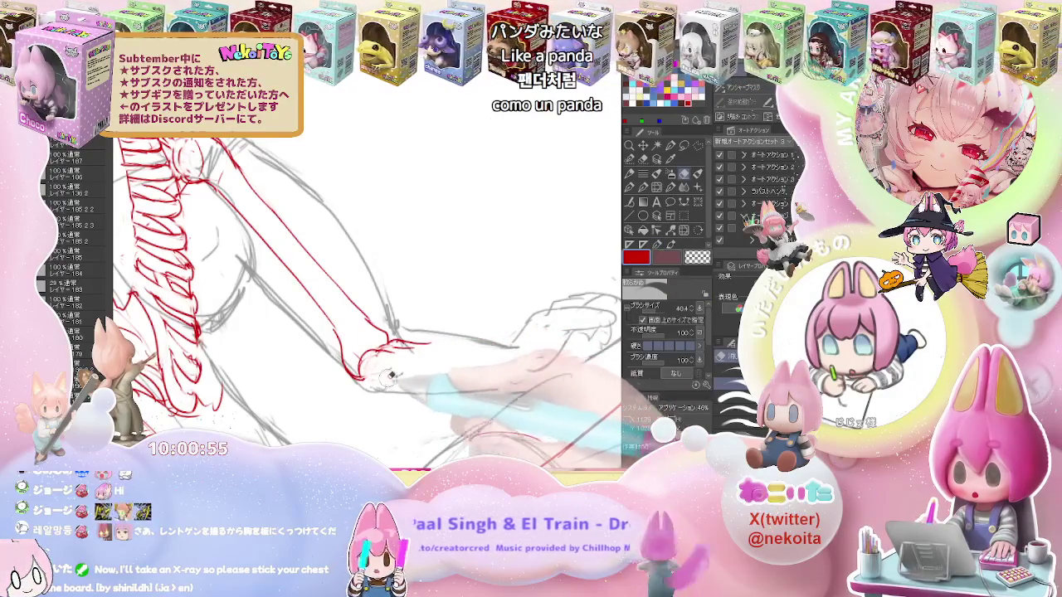
key("p")
Pan to the wrist and finish the red forearm bones down to it
left_click_drag(505, 391, 342, 355)
key("e")
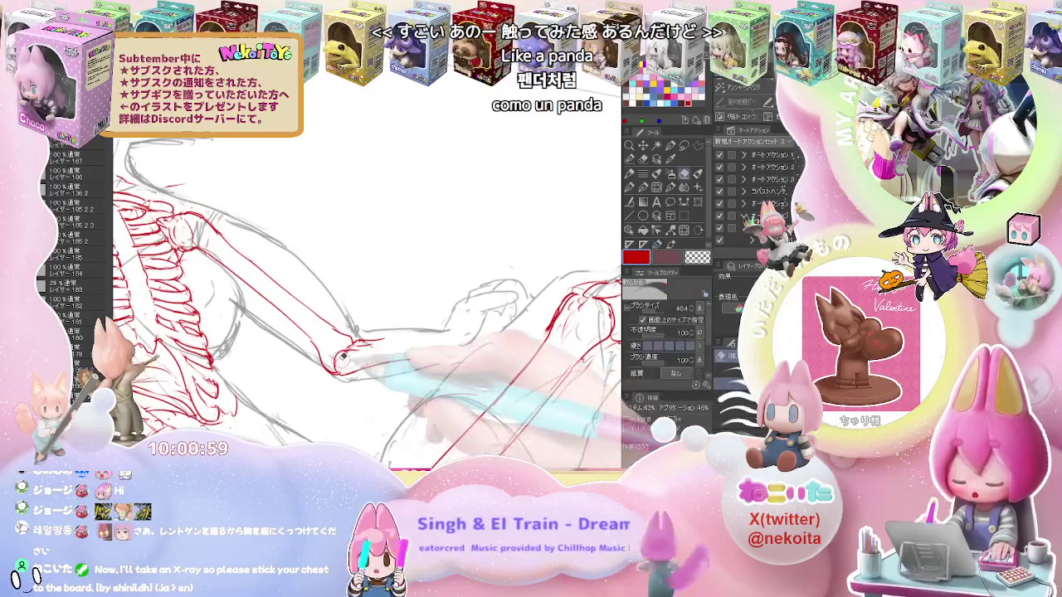
key("p")
key("e")
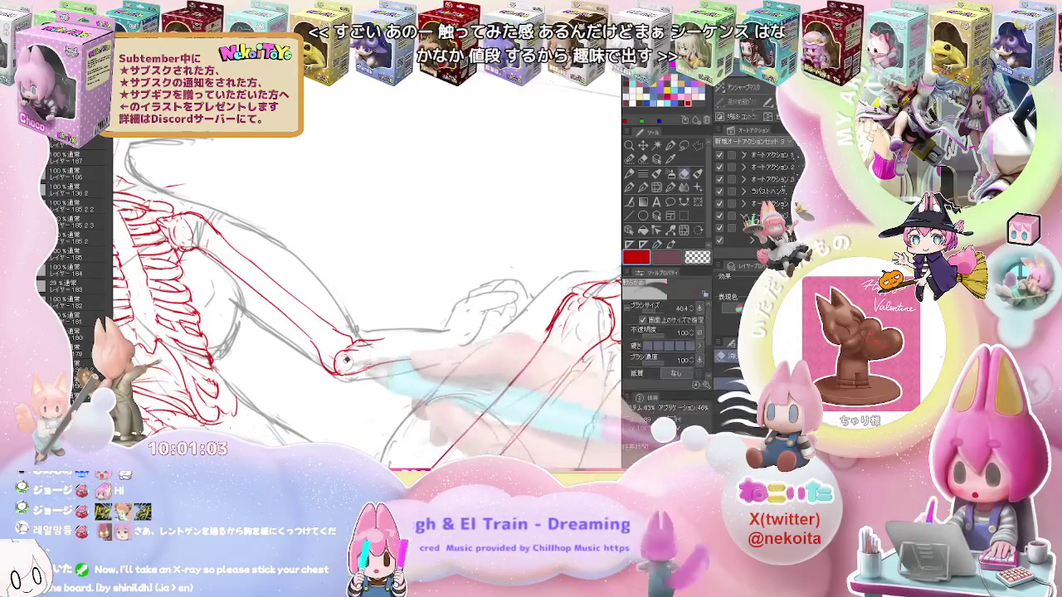
key("p")
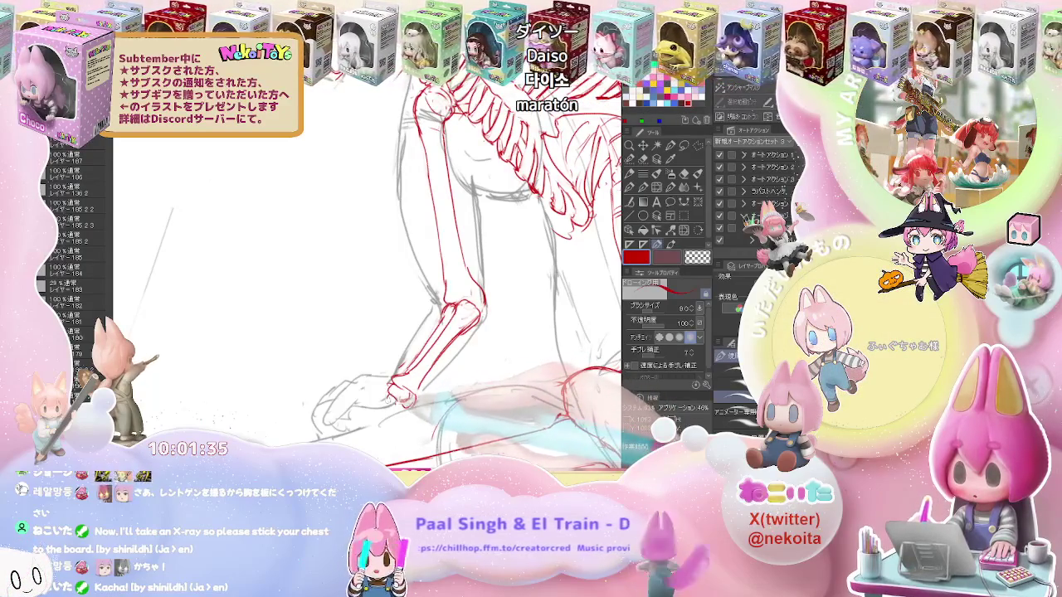
Zoom out to check the whole skeleton and touch up the red wrist bones
key("e")
key("p")
key("e")
key("p")
key("ctrl+minus")
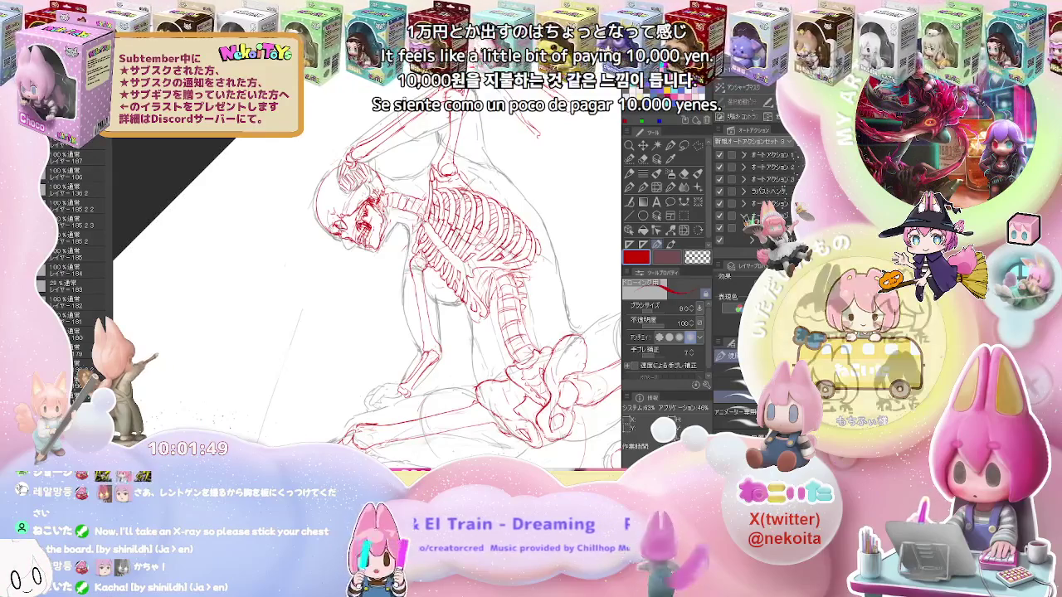
scroll(398, 381, "up", 5)
key("e")
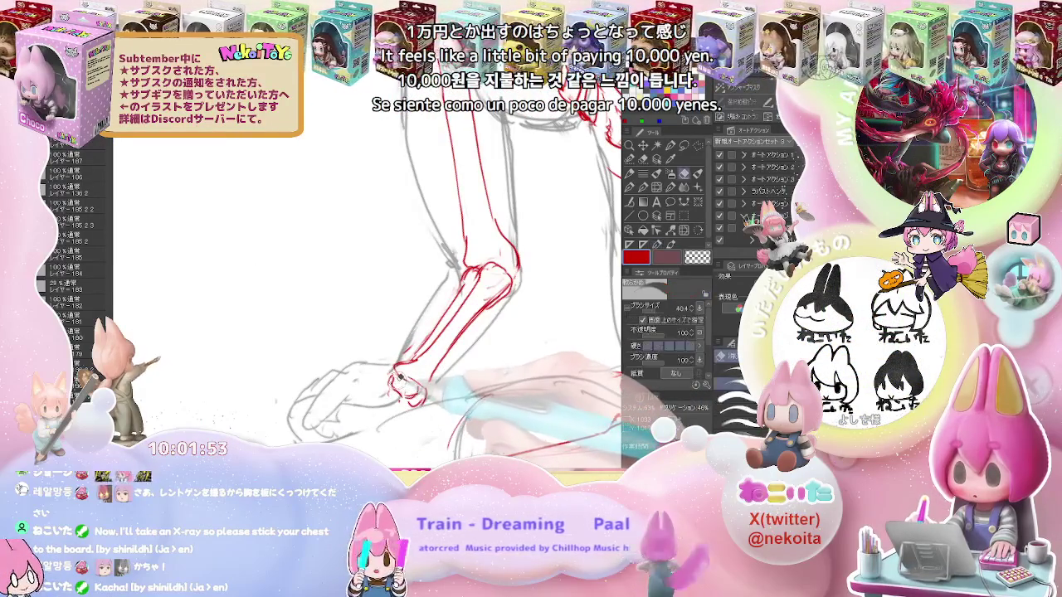
key("p")
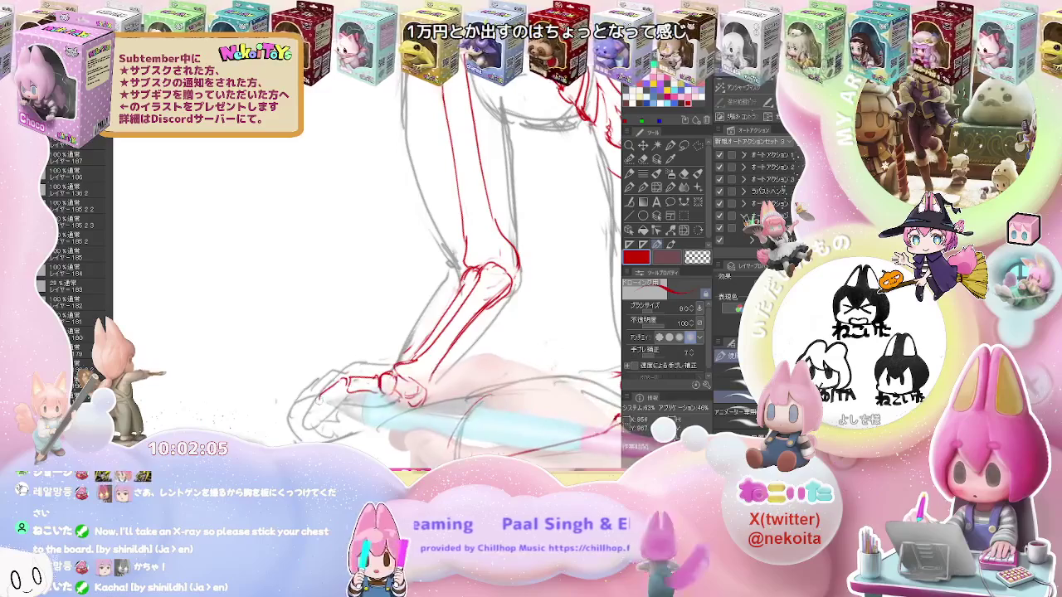
Draw the red finger bones of the hand and straighten the canvas view
left_click_drag(347, 379, 303, 429)
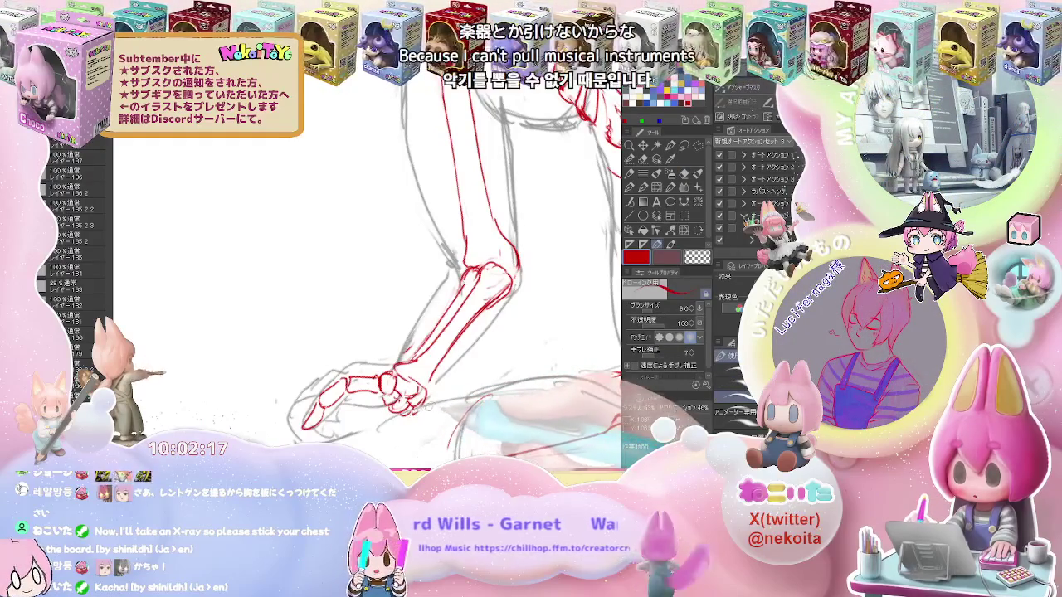
scroll(431, 407, "down", 2)
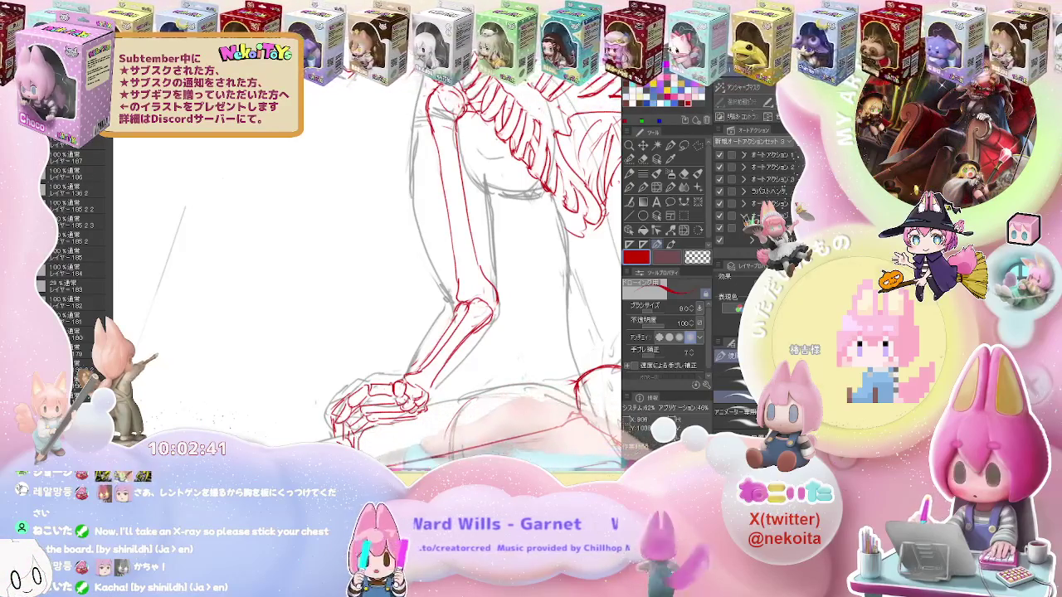
scroll(367, 279, "down", 3)
mouse_move(443, 284)
left_mouse_down()
mouse_move(540, 330)
mouse_move(274, 328)
left_mouse_up()
scroll(368, 316, "up", 3)
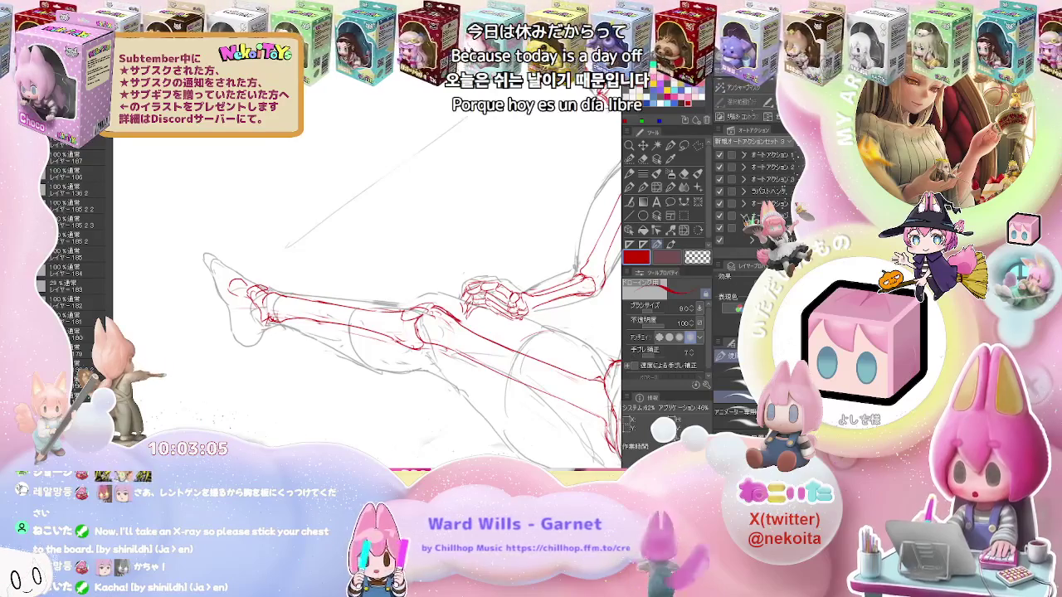
Draw red ankle and heel bone lines with the size 8 pen
key("e")
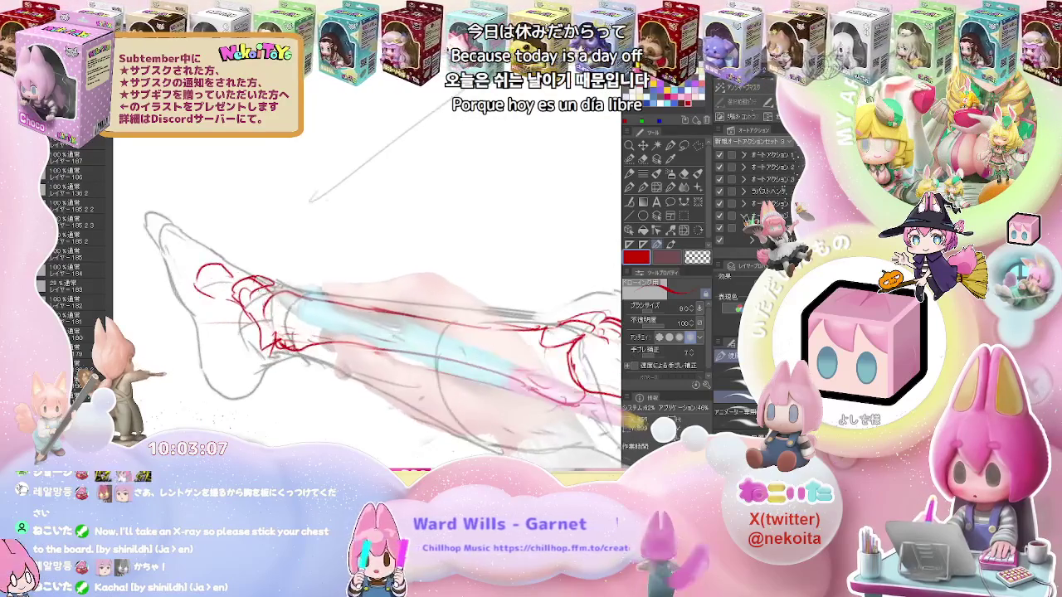
key("p")
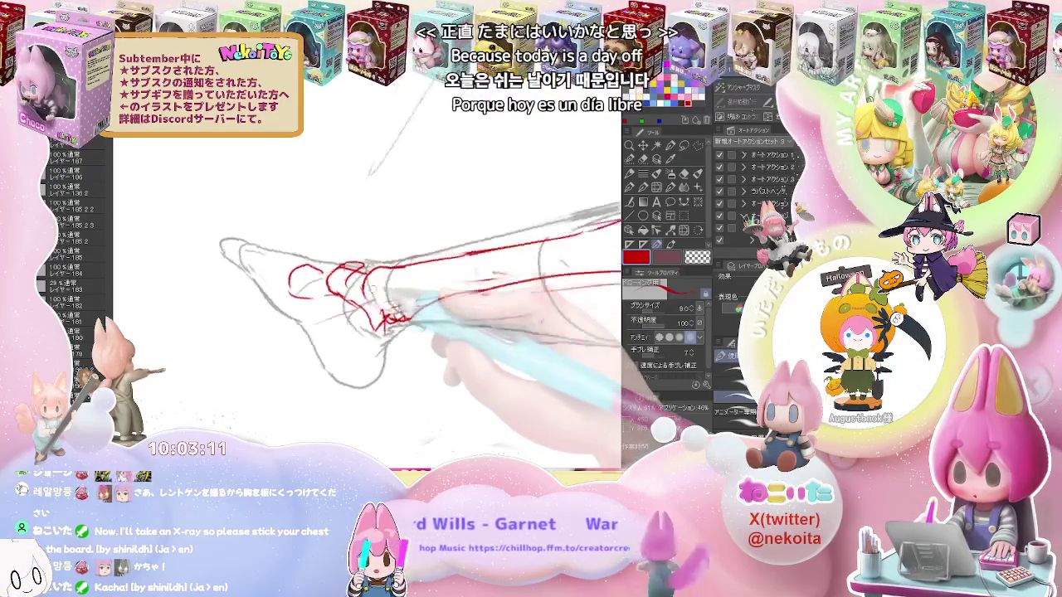
key("e")
key("p")
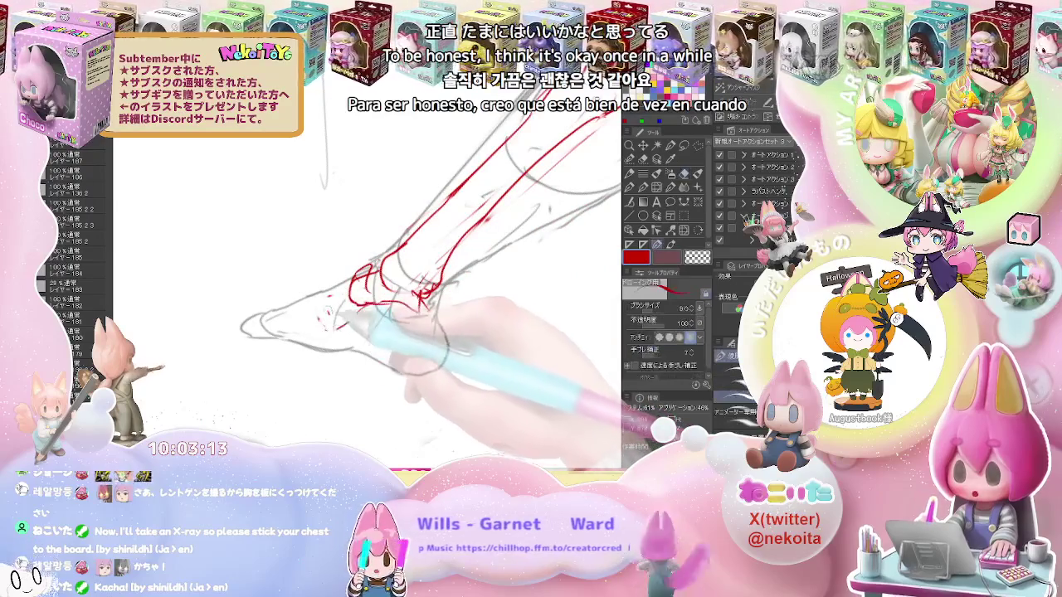
left_click_drag(355, 290, 332, 320)
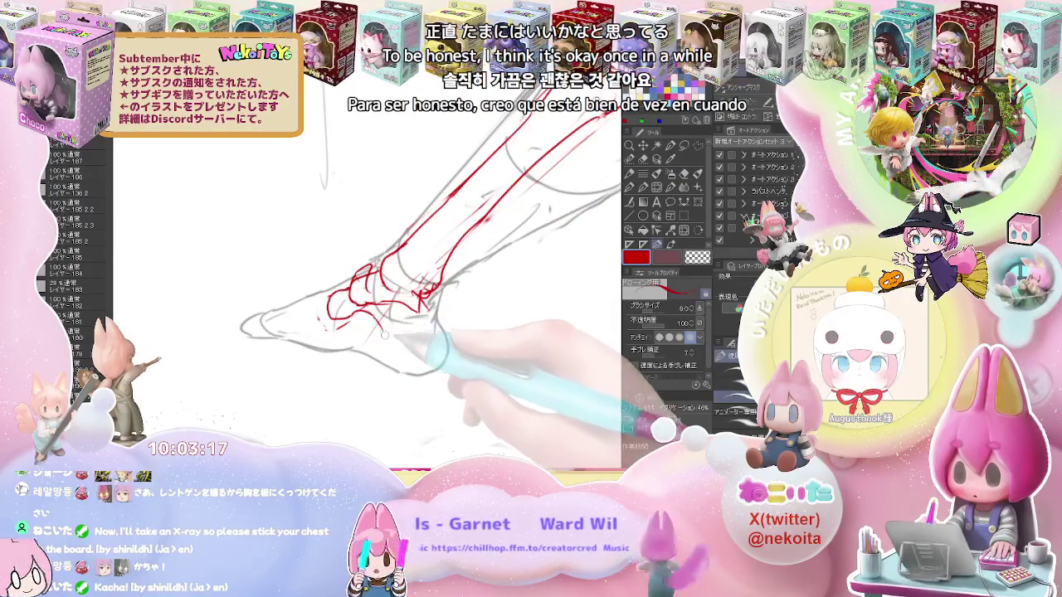
mouse_move(427, 369)
left_mouse_down()
mouse_move(446, 351)
mouse_move(422, 350)
left_mouse_up()
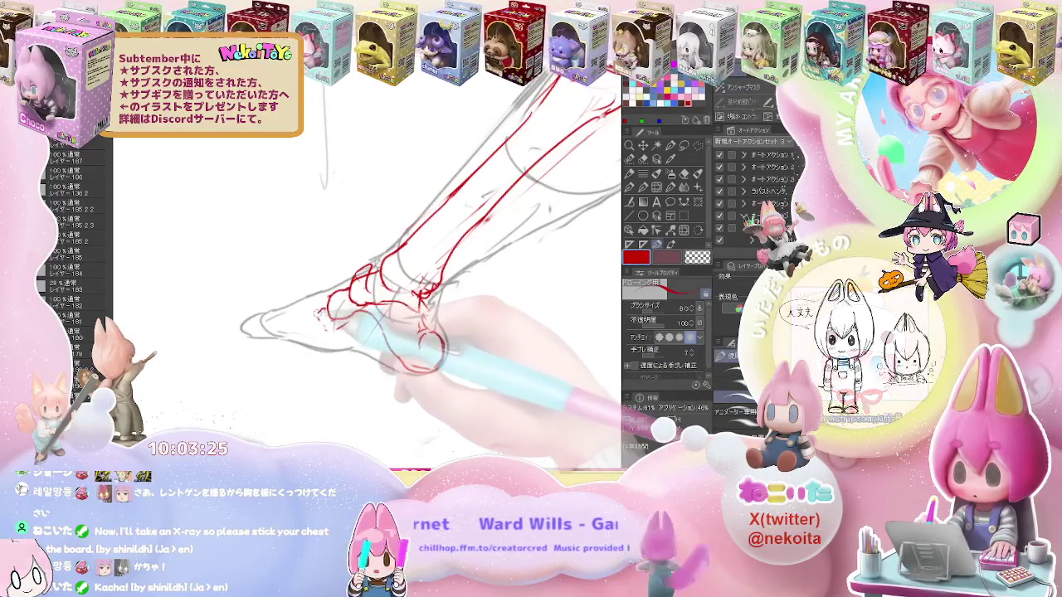
Draw and refine the red toe bones extending left from the foot
left_click_drag(328, 315, 300, 324)
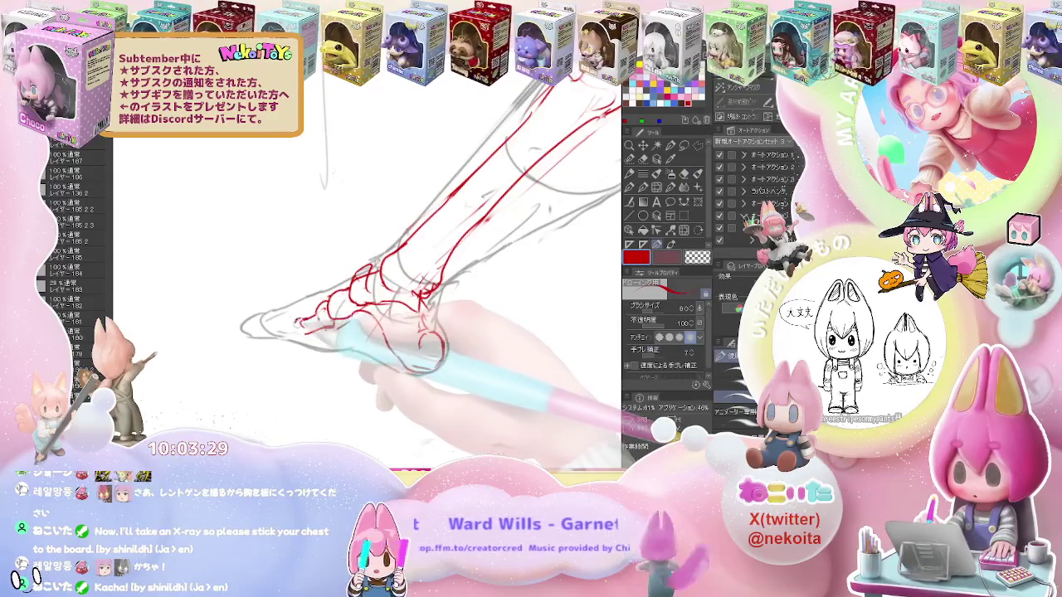
left_click_drag(327, 320, 304, 311)
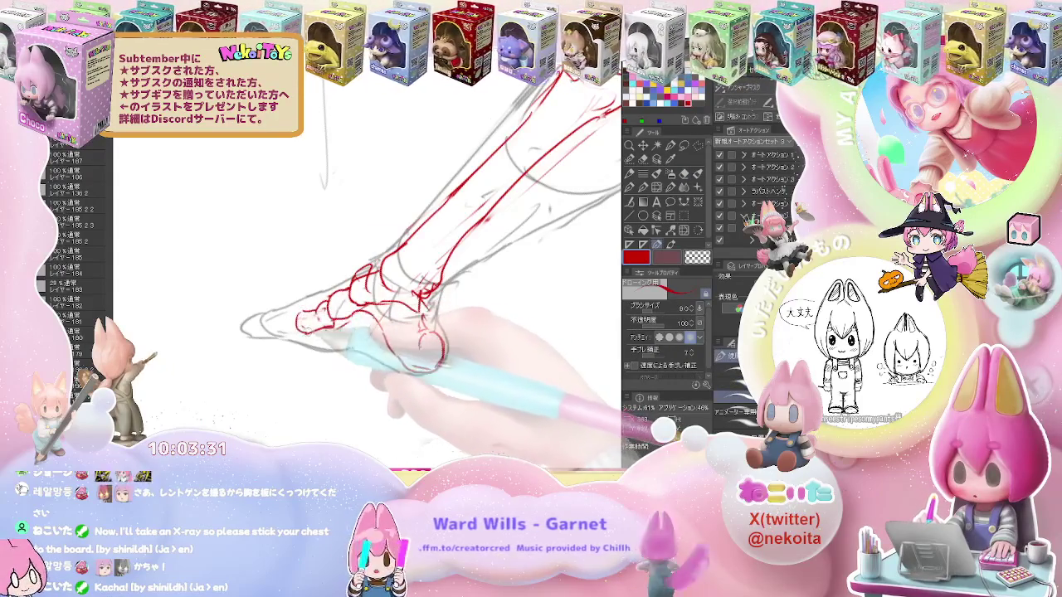
left_click_drag(307, 319, 253, 328)
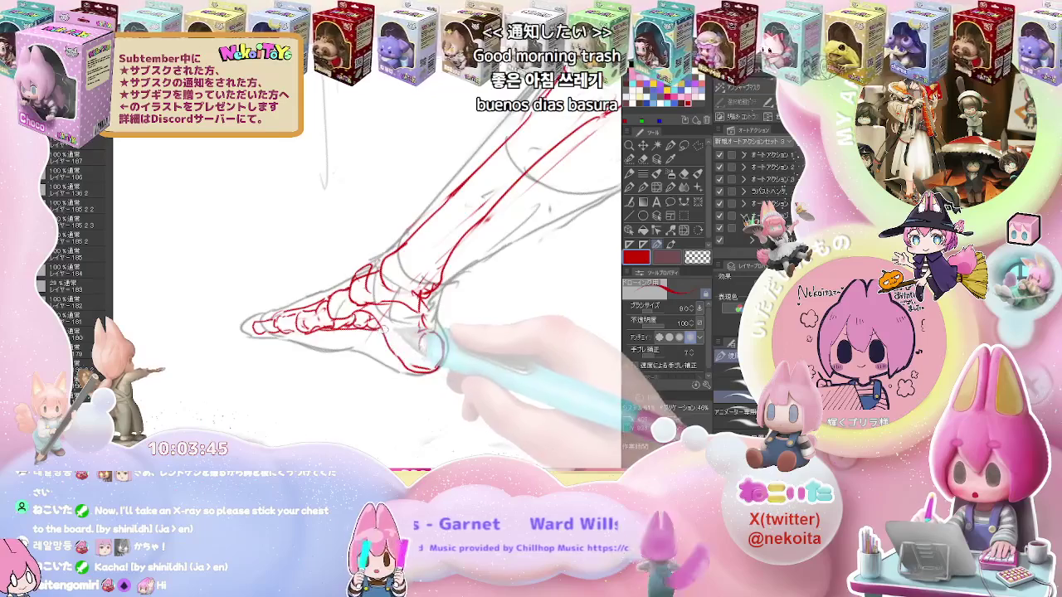
Zoom out and rotate the canvas so the skeleton stands upright
scroll(433, 349, "down", 3)
scroll(432, 349, "down", 3)
scroll(432, 374, "down", 2)
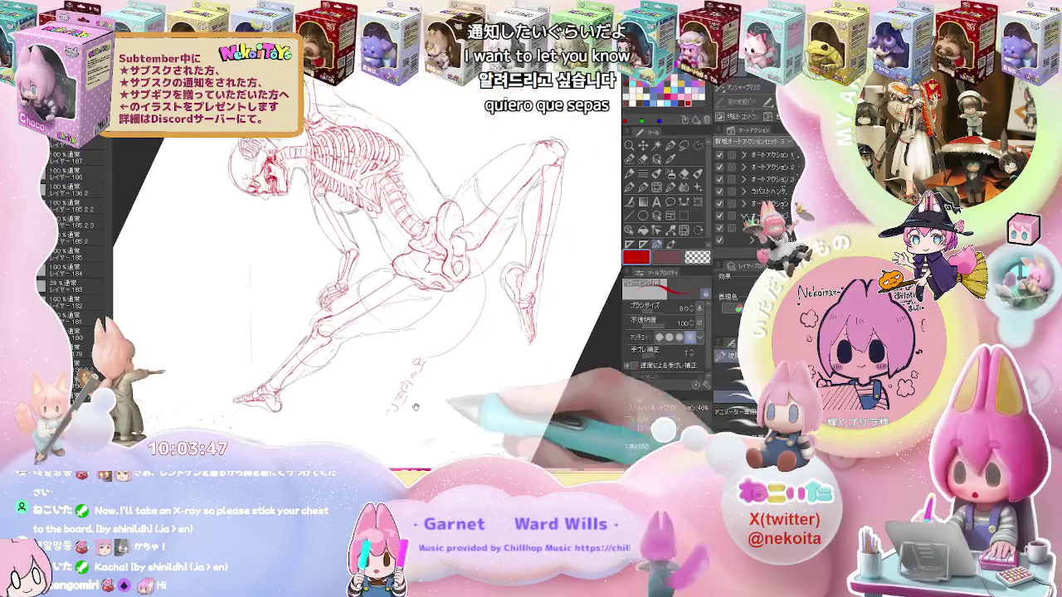
left_click_drag(432, 398, 497, 365)
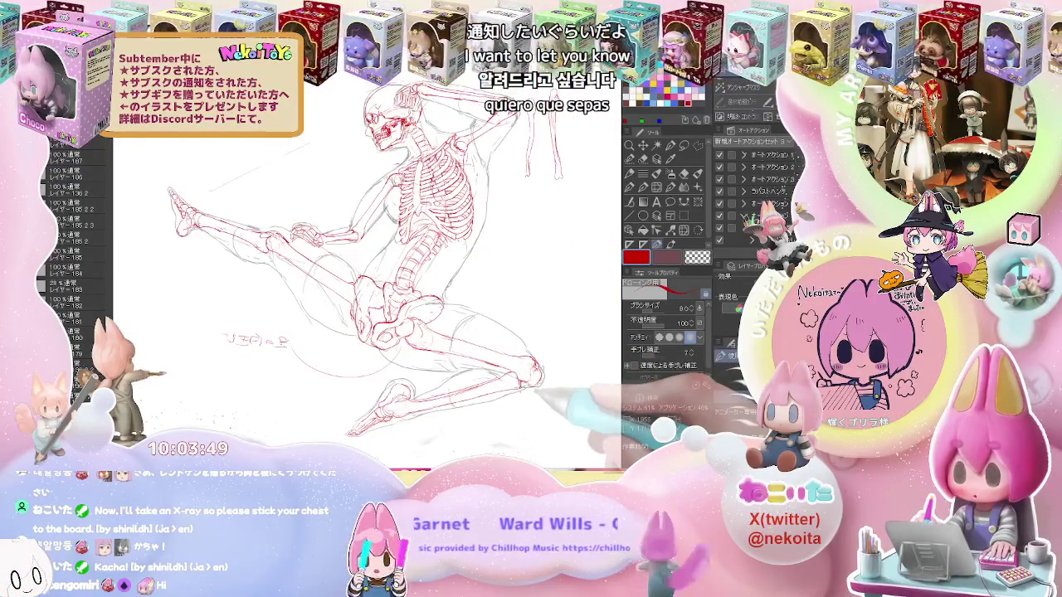
key("e")
scroll(363, 286, "up", 4)
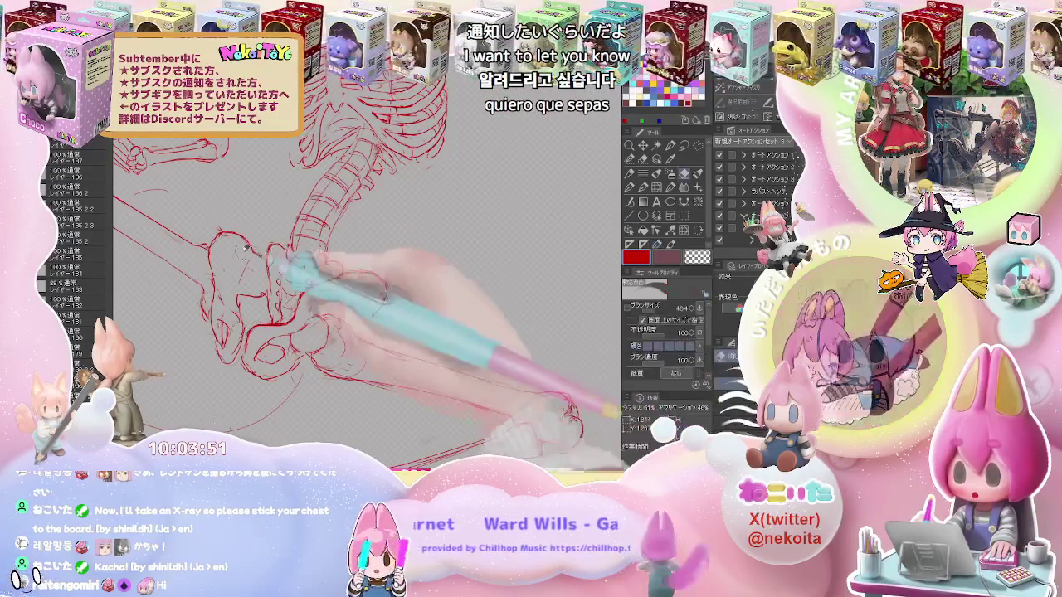
scroll(274, 261, "down", 3)
scroll(332, 278, "down", 3)
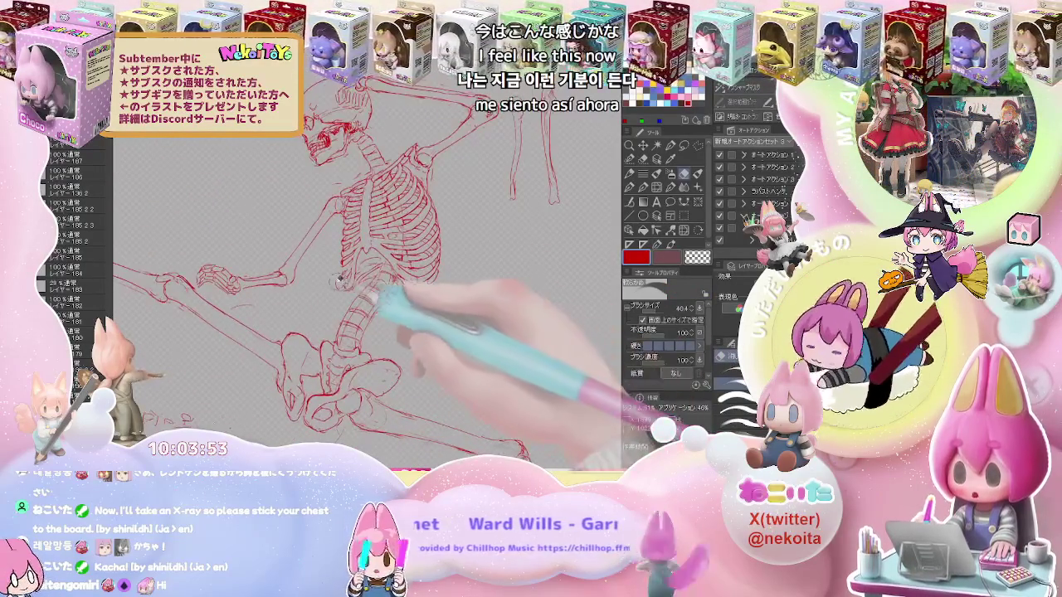
scroll(503, 323, "down", 2)
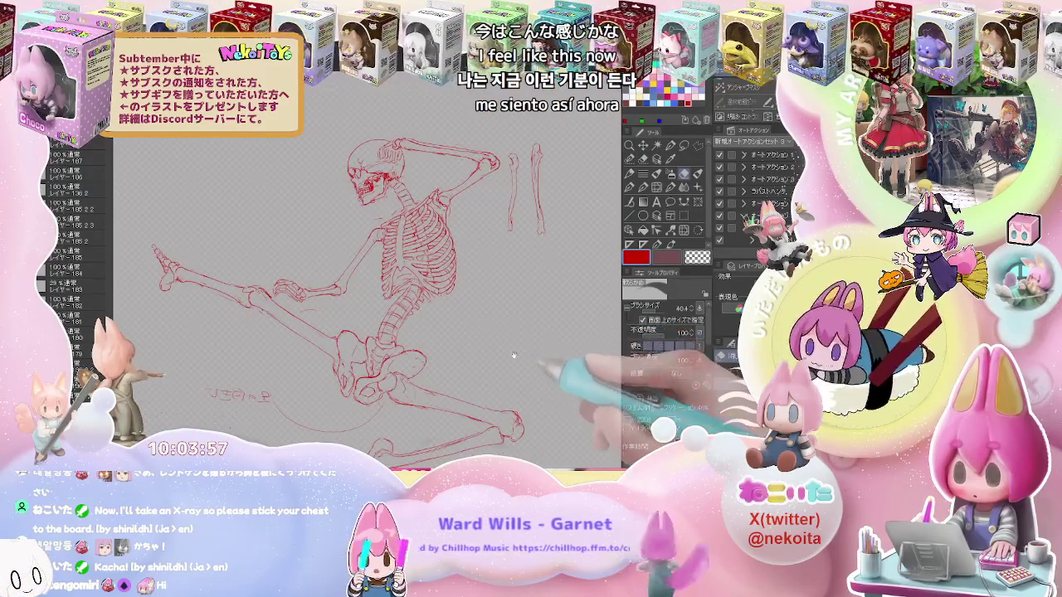
scroll(513, 355, "down", 2)
Sketch trial ellipses at the knee, undo them, and fit the whole page in view
key("p")
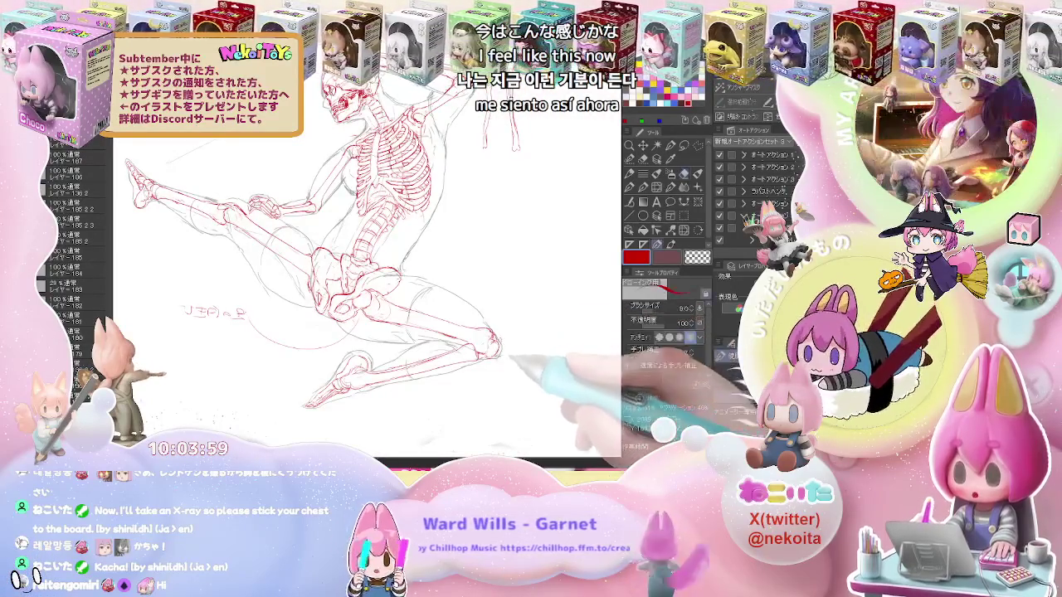
left_click_drag(511, 358, 512, 300)
key("ctrl+z")
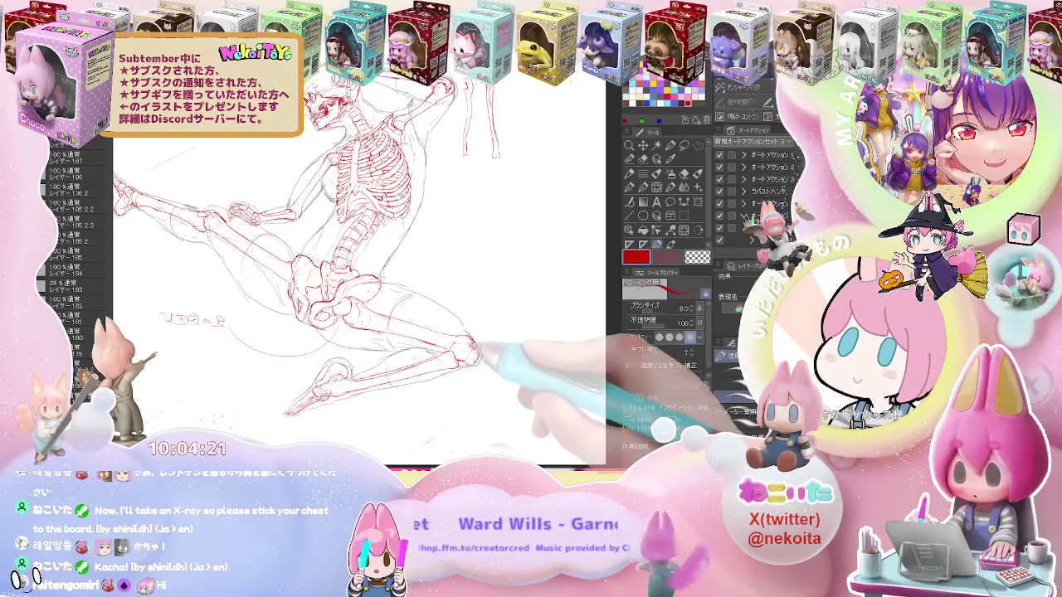
scroll(479, 352, "up", 2)
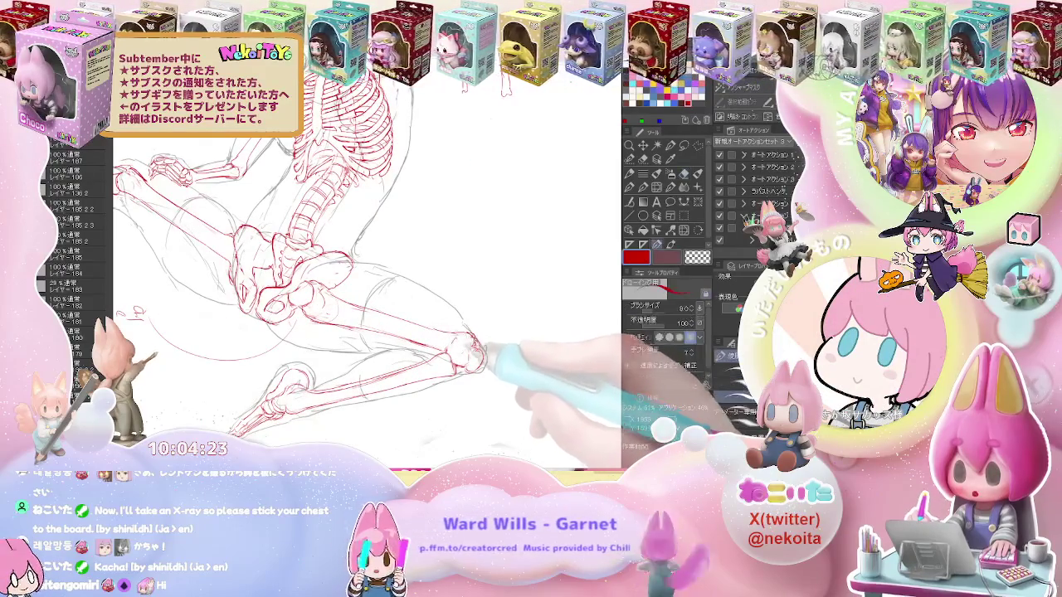
key("e")
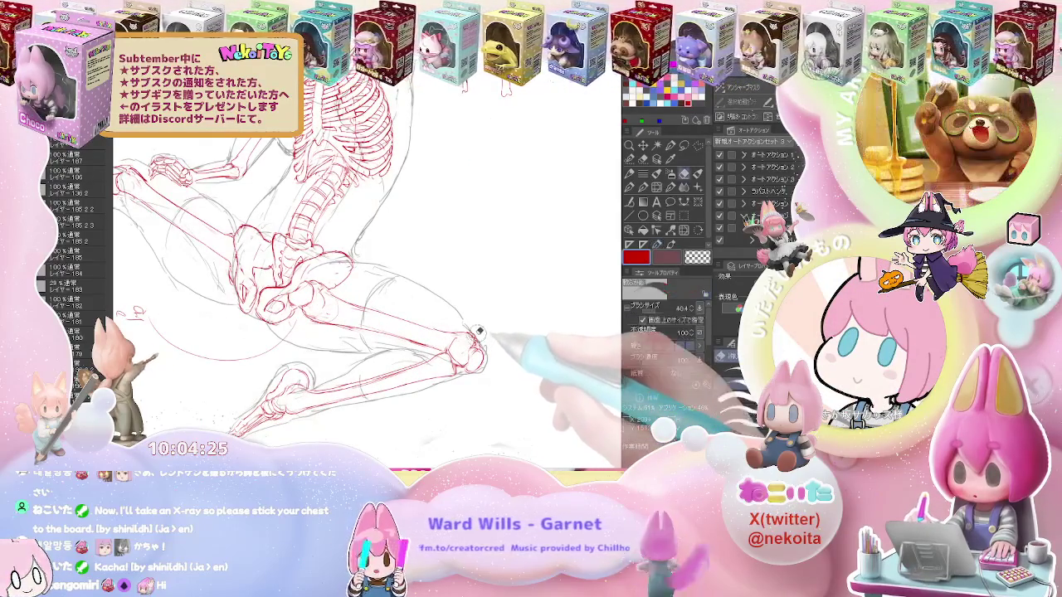
key("p")
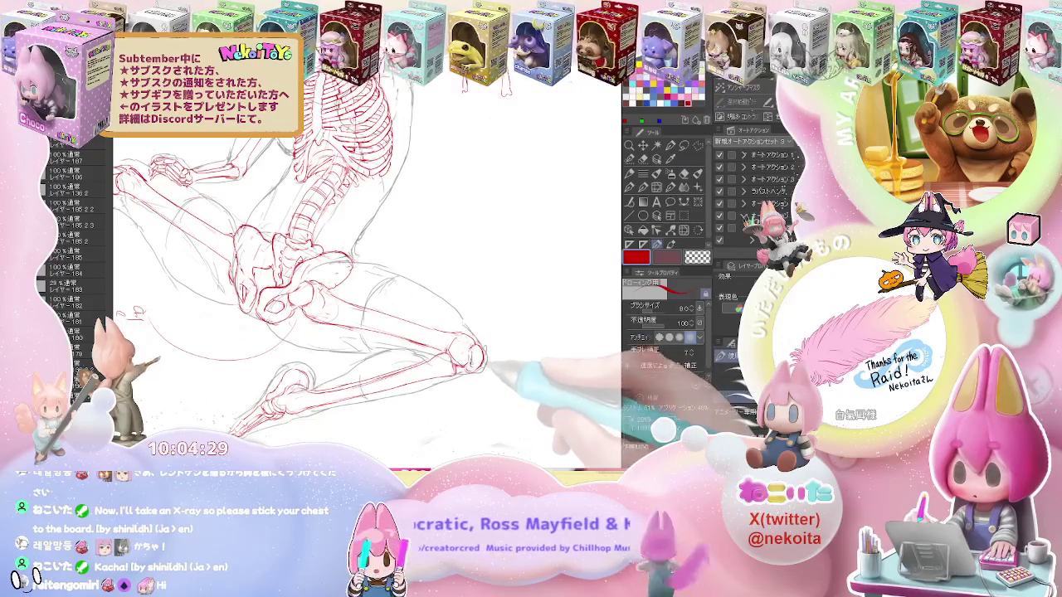
key("e")
key("p")
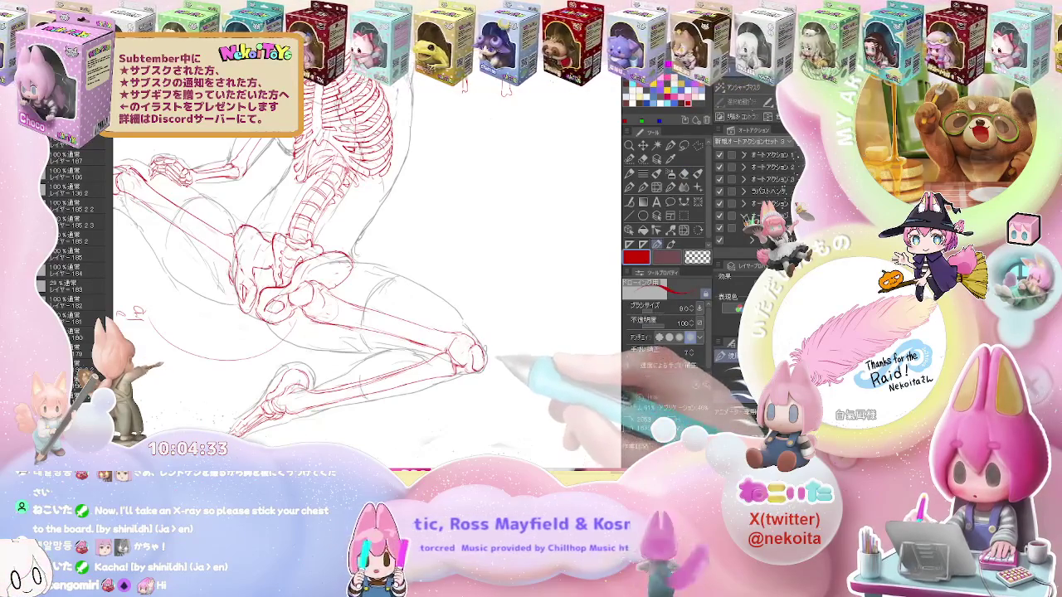
key("ctrl+0")
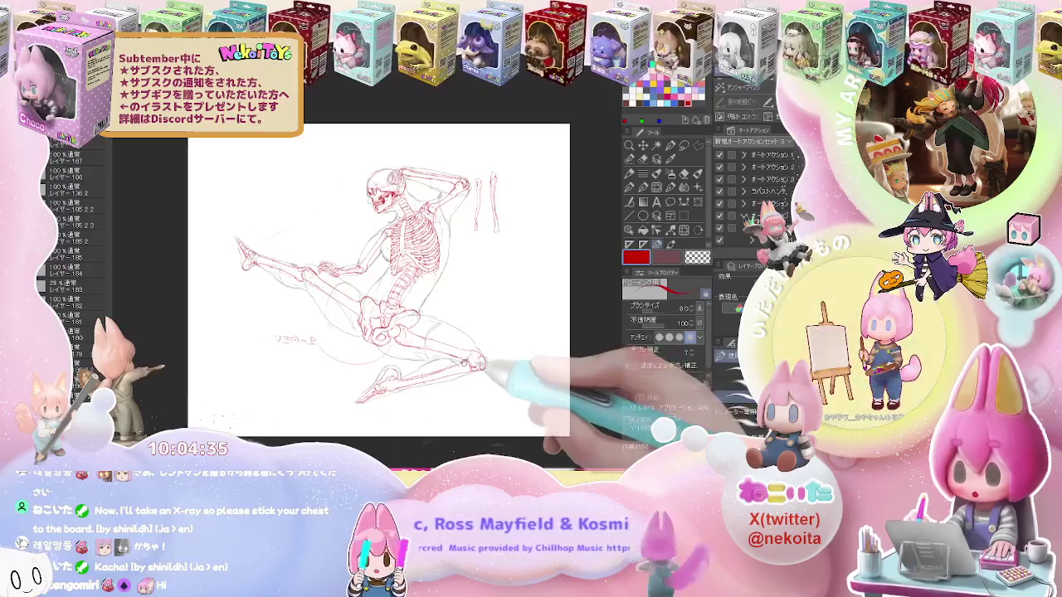
scroll(373, 332, "up", 5)
Draw red joint lines around the skeleton's knee with the fine pen
key("e")
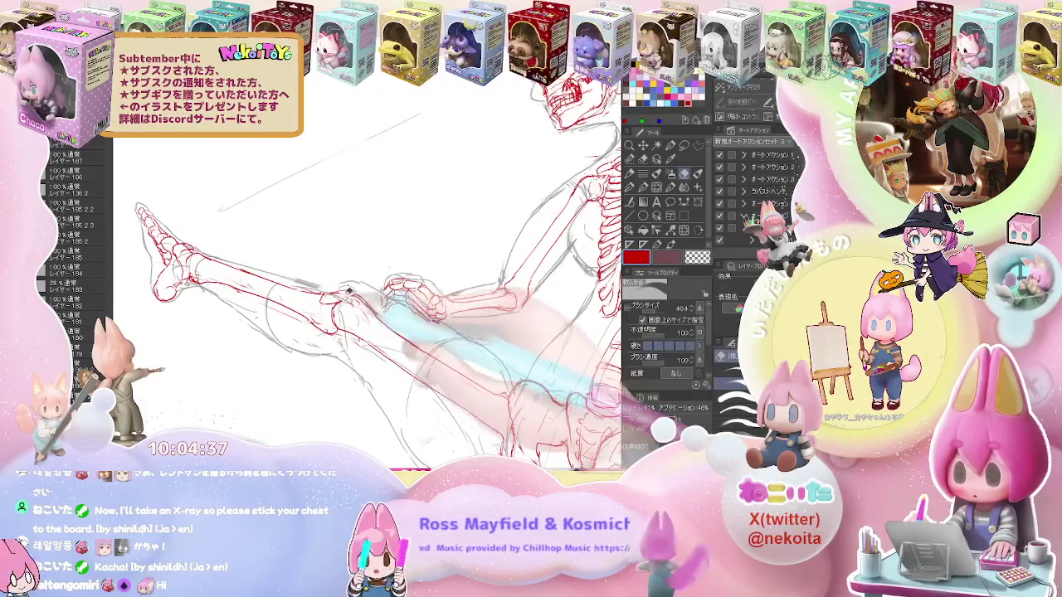
key("p")
left_click_drag(332, 294, 440, 315)
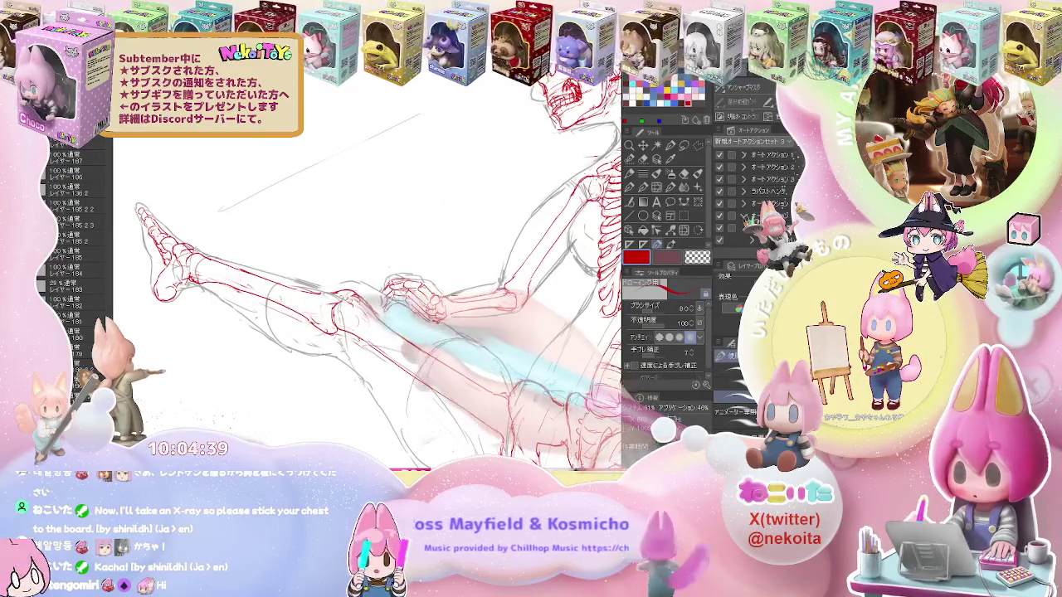
left_click_drag(349, 307, 531, 295)
Pan and zoom in on the pelvis and leg, then zoom out to the whole skeleton
scroll(373, 299, "down", 2)
scroll(373, 298, "down", 3)
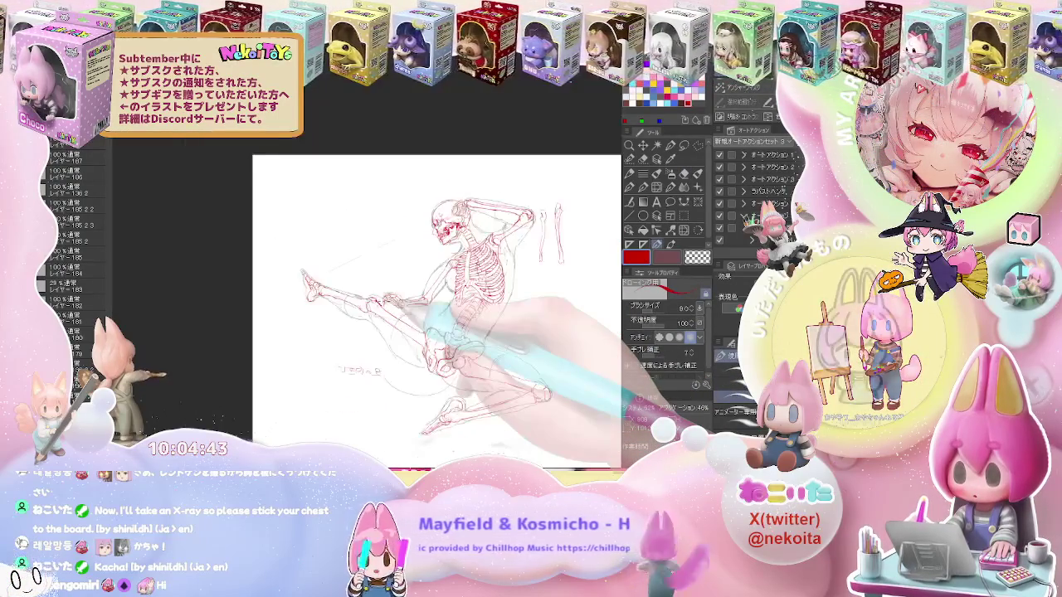
left_click_drag(524, 427, 452, 393)
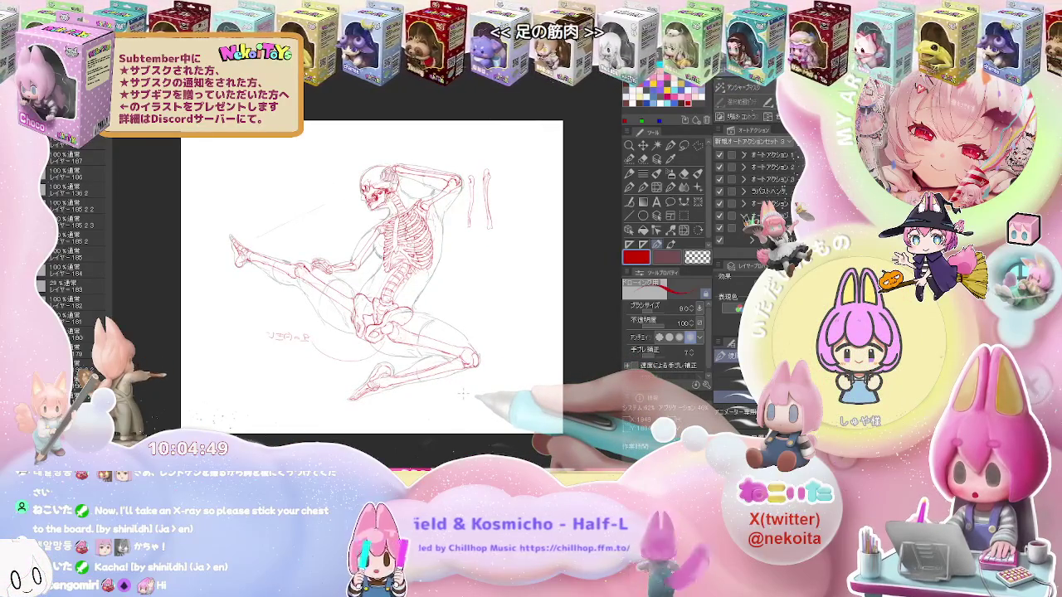
left_click_drag(463, 395, 375, 325)
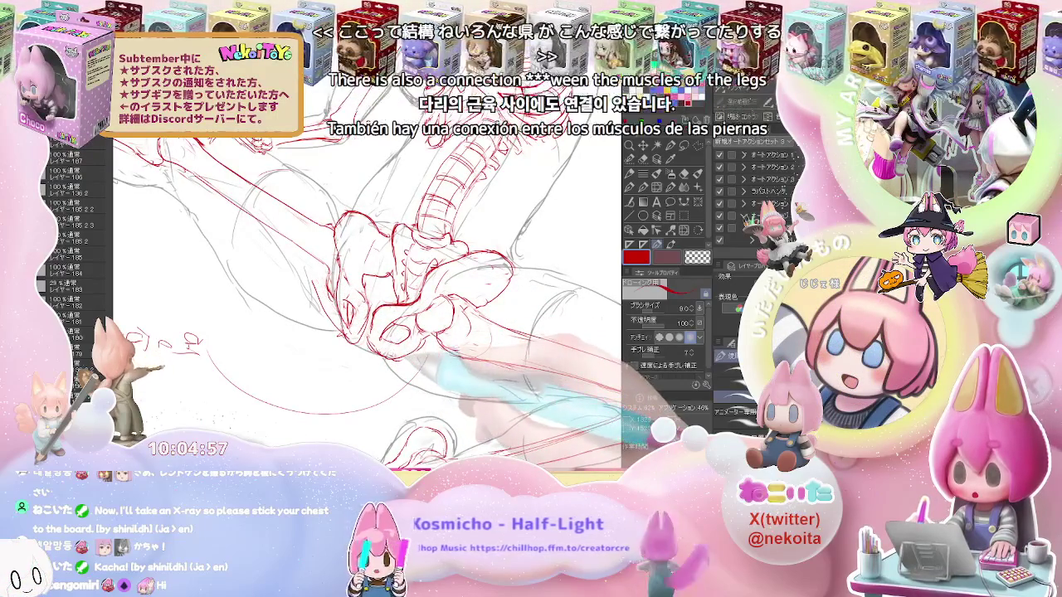
key("ctrl+0")
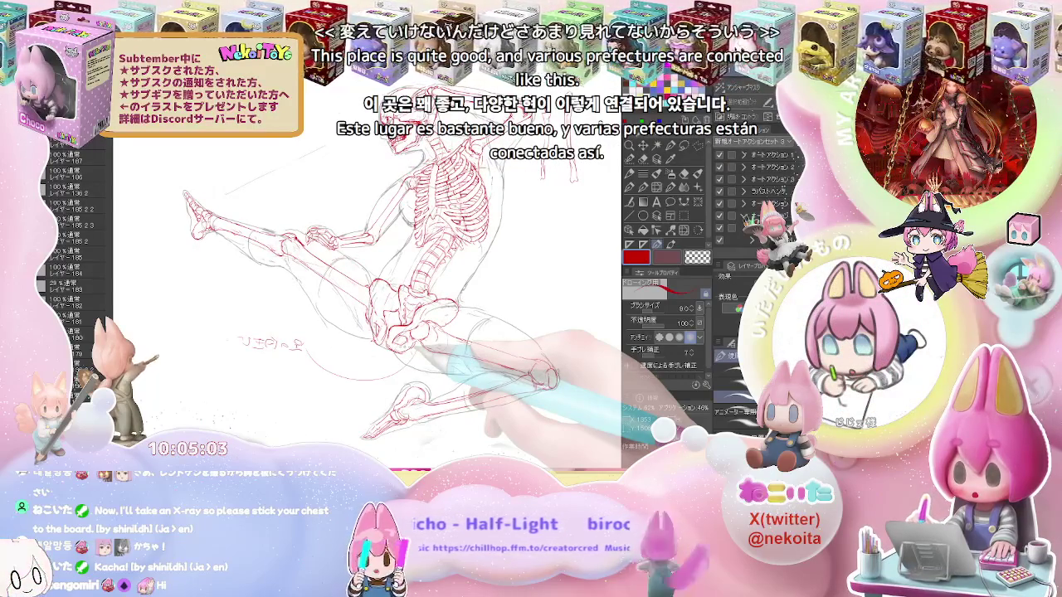
Swap the drawing colour from red to blue
key("x")
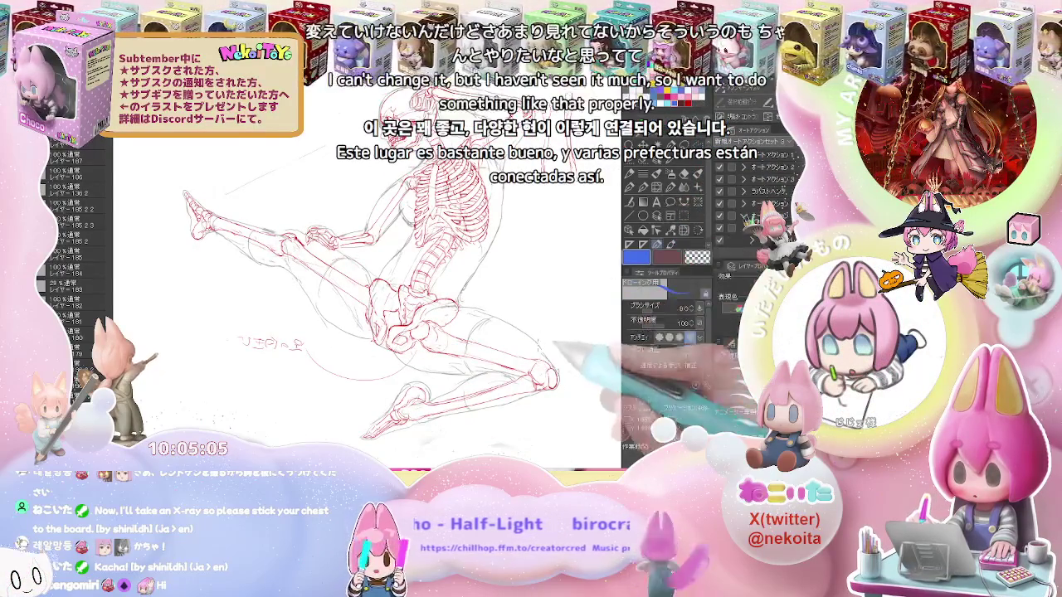
scroll(365, 274, "up", 3)
scroll(364, 273, "up", 2)
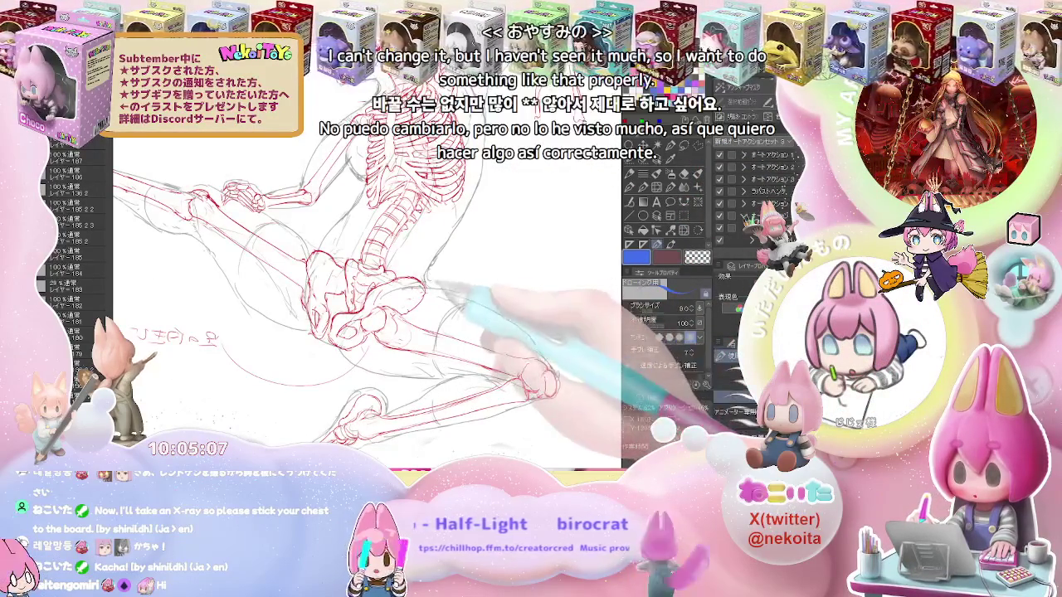
scroll(365, 274, "down", 3)
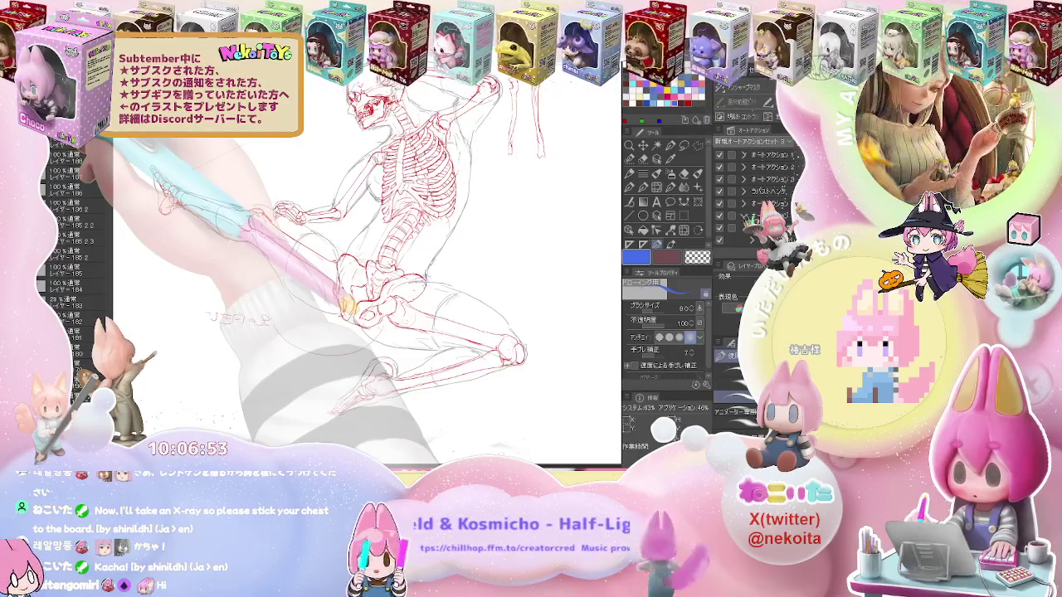
Mirror the view horizontally, zoom in on the hip, and draw a blue stroke up from the pelvis
key("h")
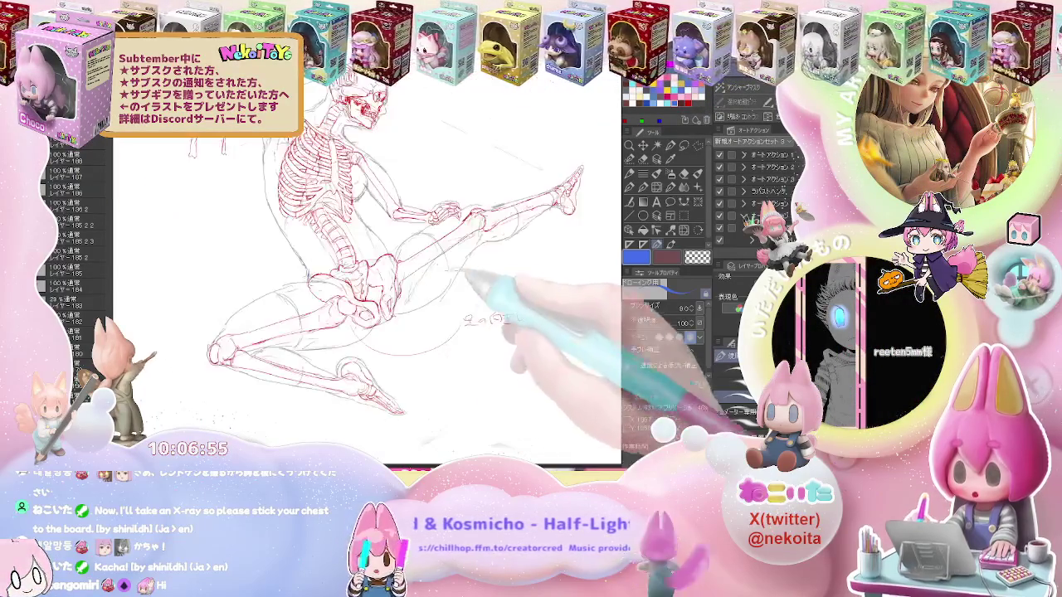
key("ctrl+plus")
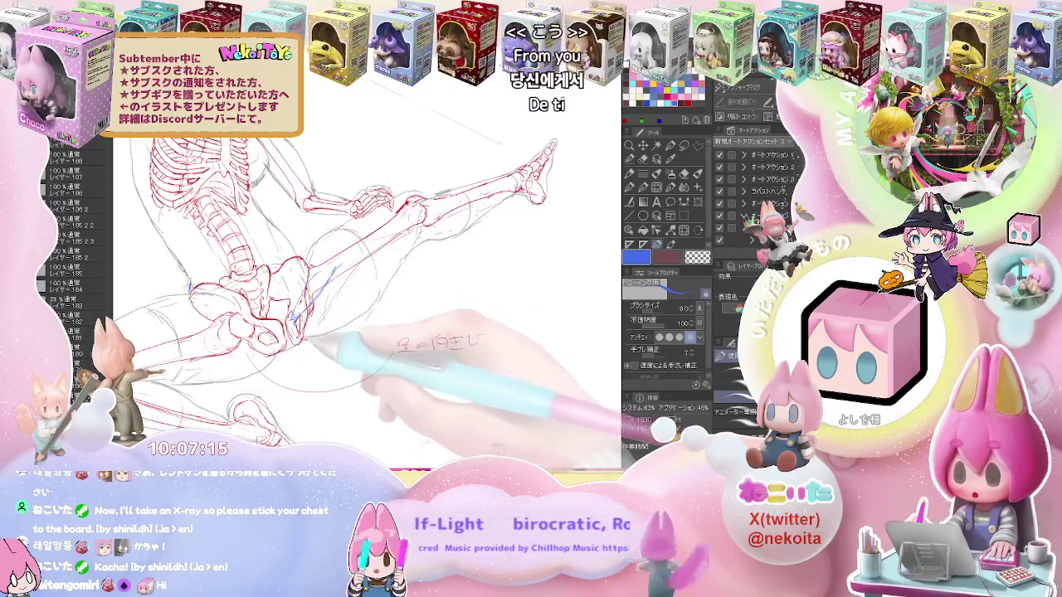
left_click_drag(292, 325, 340, 267)
Draw several blue muscle lines from the pelvis along the raised thigh, erasing to fix strokes
left_click_drag(299, 319, 370, 249)
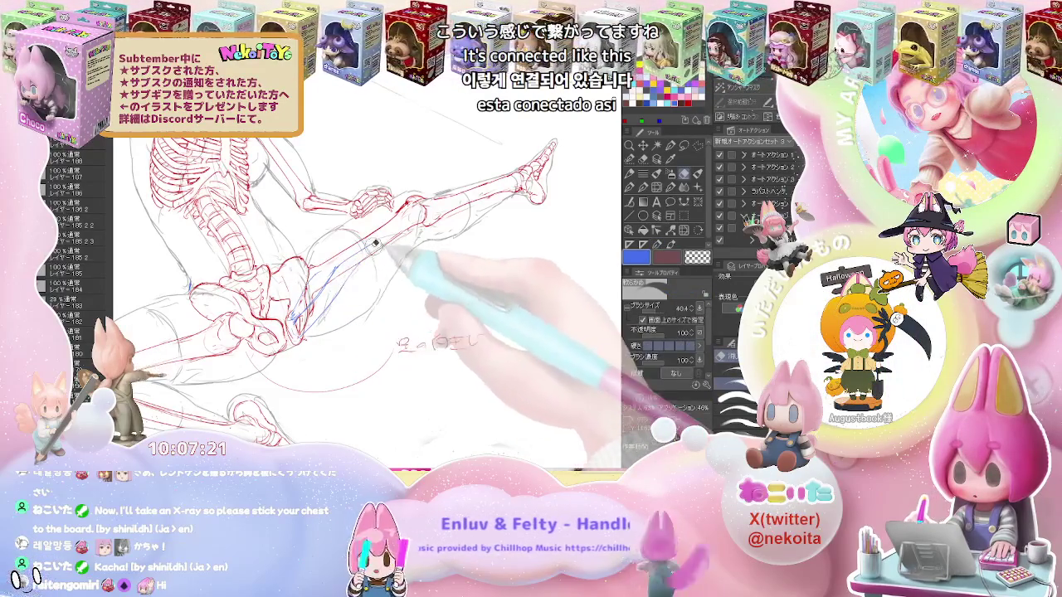
left_click_drag(352, 253, 374, 240)
key("e")
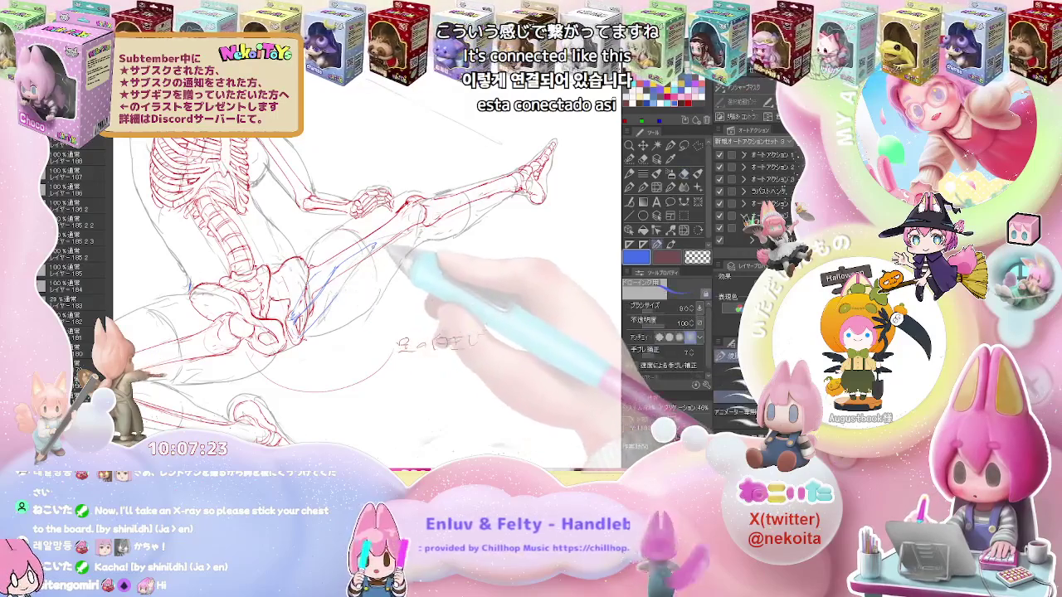
key("p")
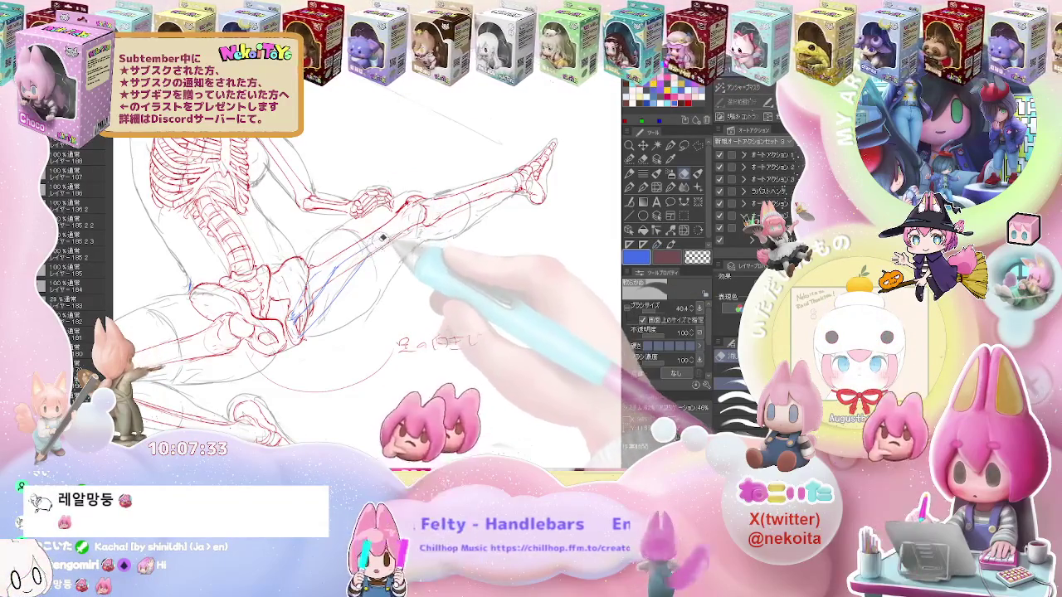
key("e")
key("p")
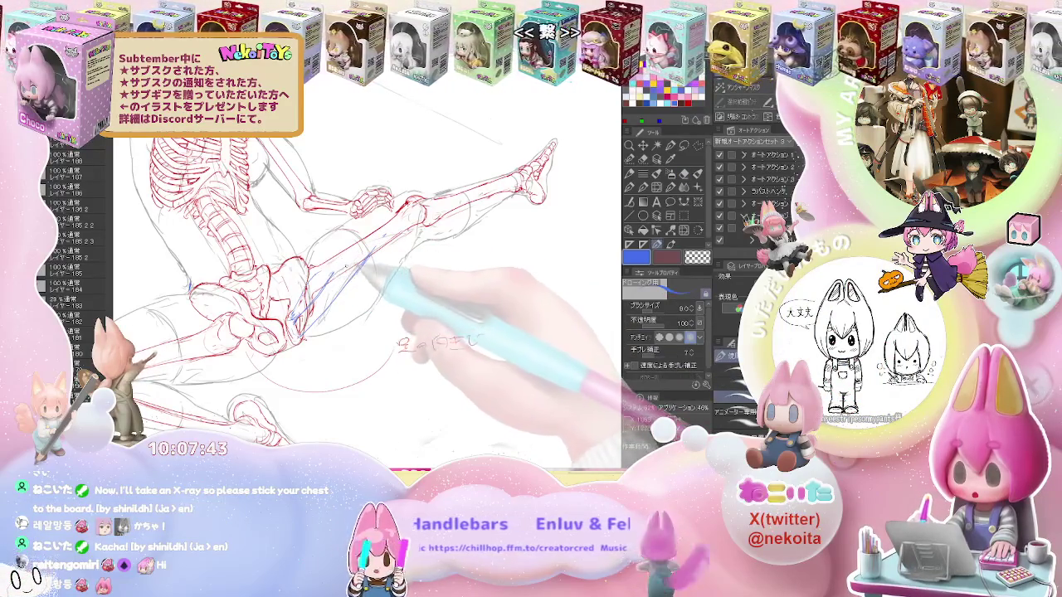
key("e")
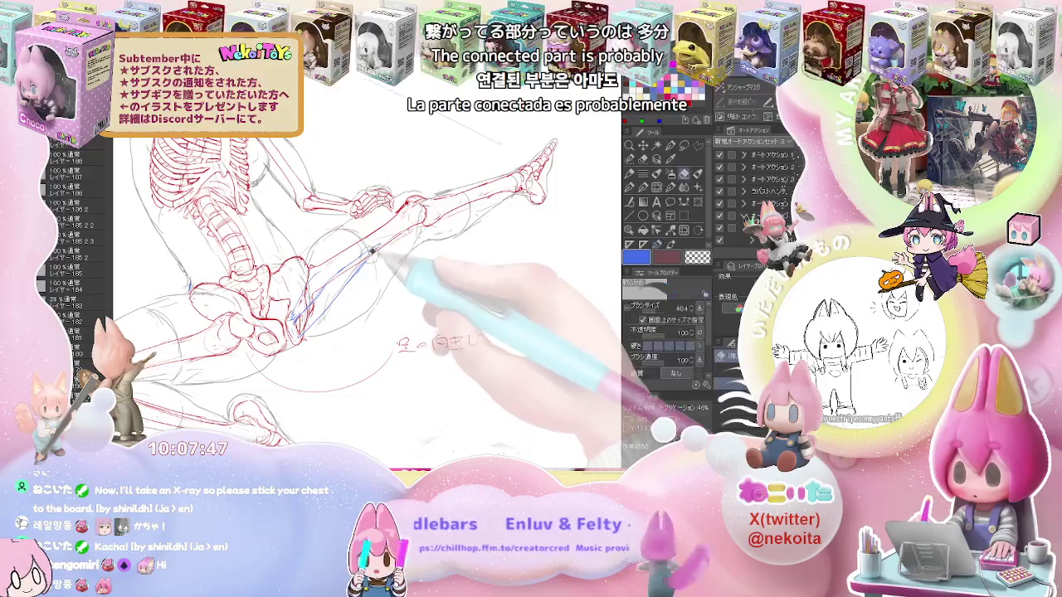
key("p")
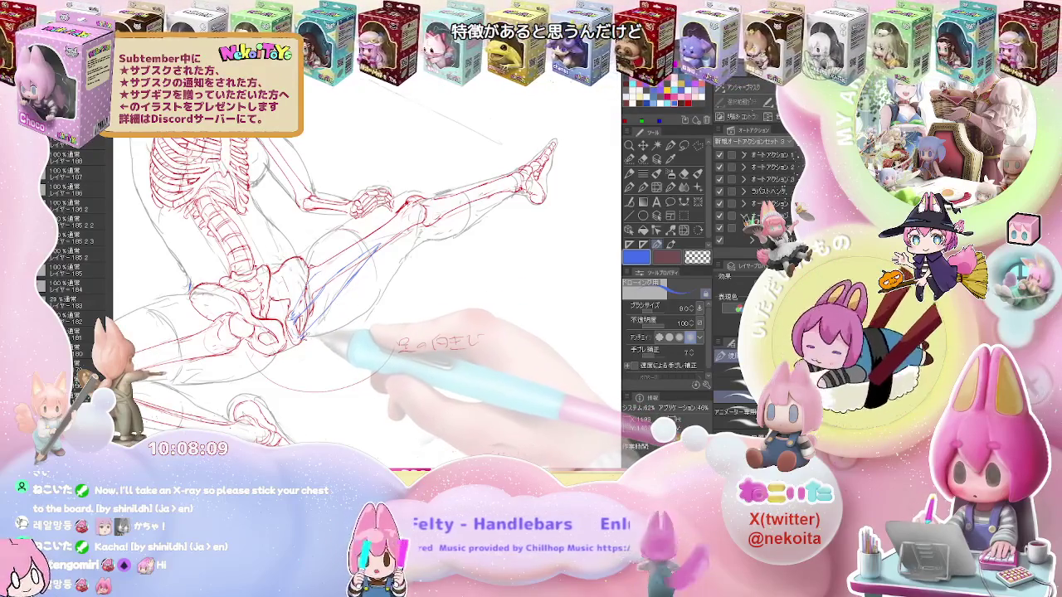
left_click_drag(307, 332, 415, 233)
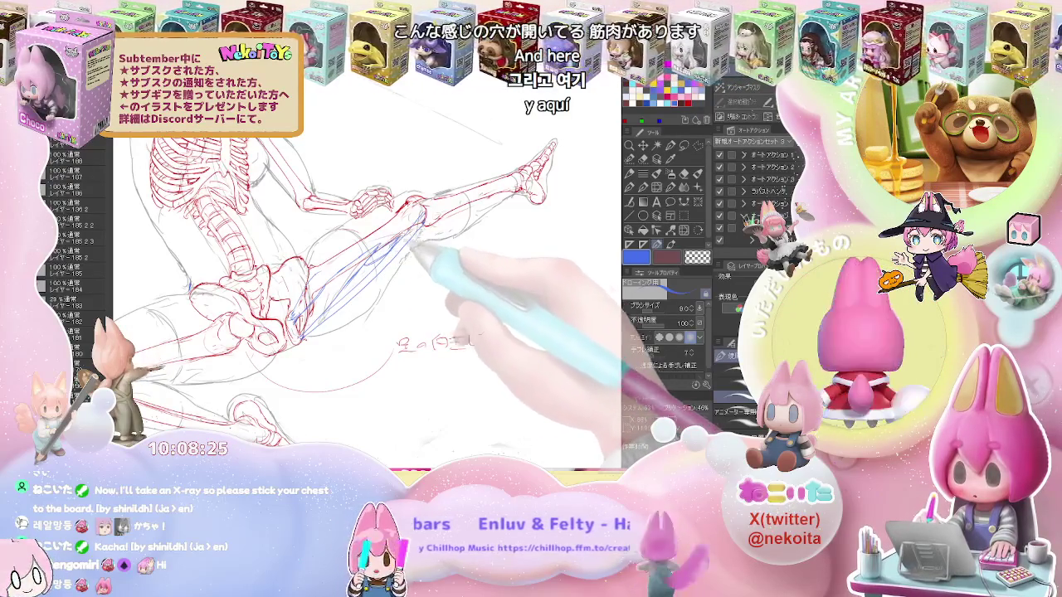
key("ctrl+minus")
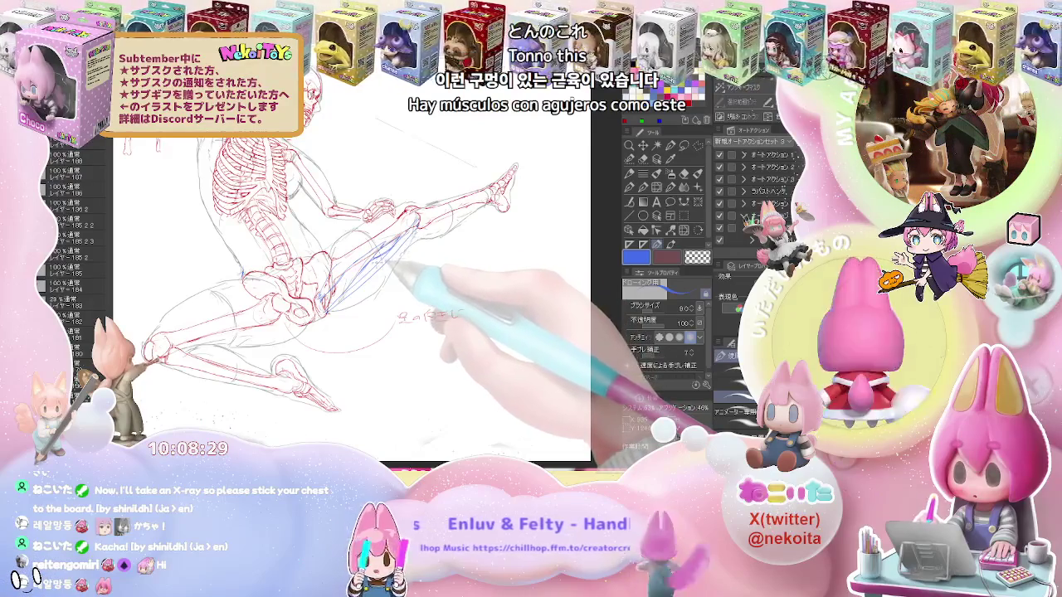
key("ctrl+plus")
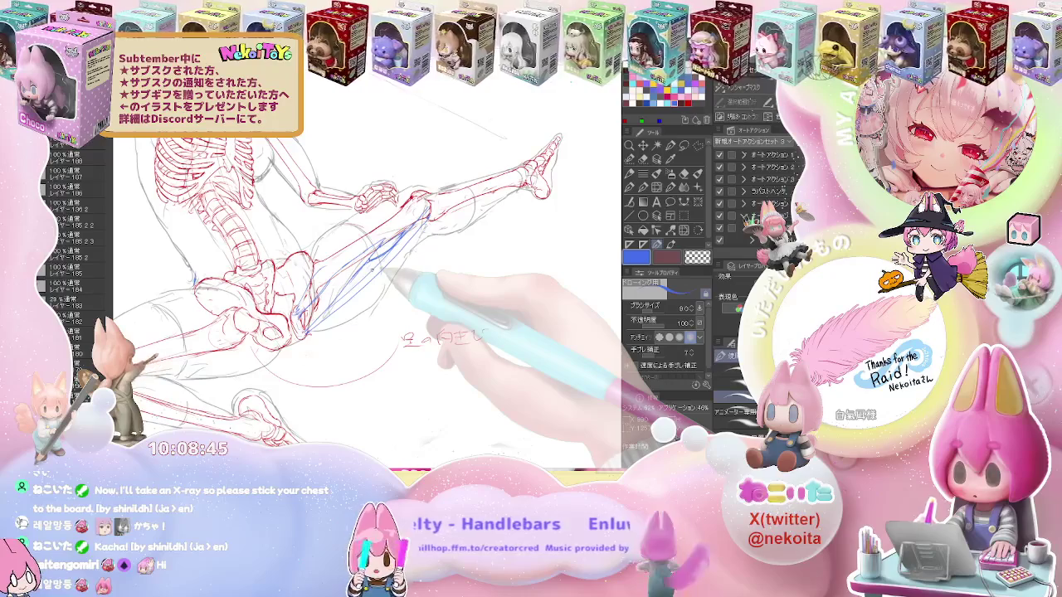
Tilt the view toward the bent leg and draw blue thigh-muscle lines, erasing to correct them
left_click_drag(406, 249, 282, 327)
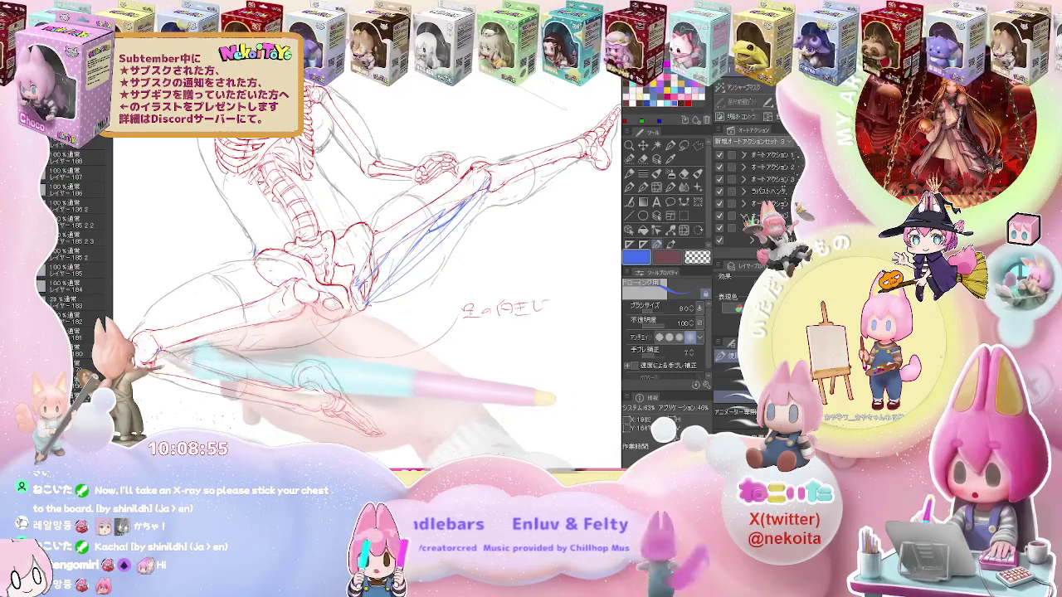
left_click_drag(166, 352, 336, 338)
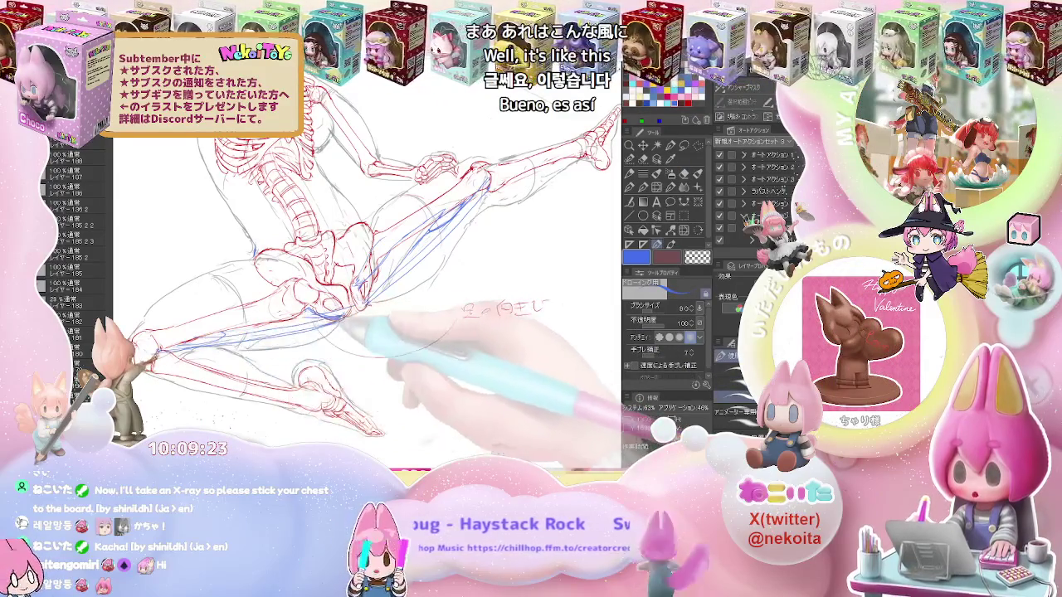
key("e")
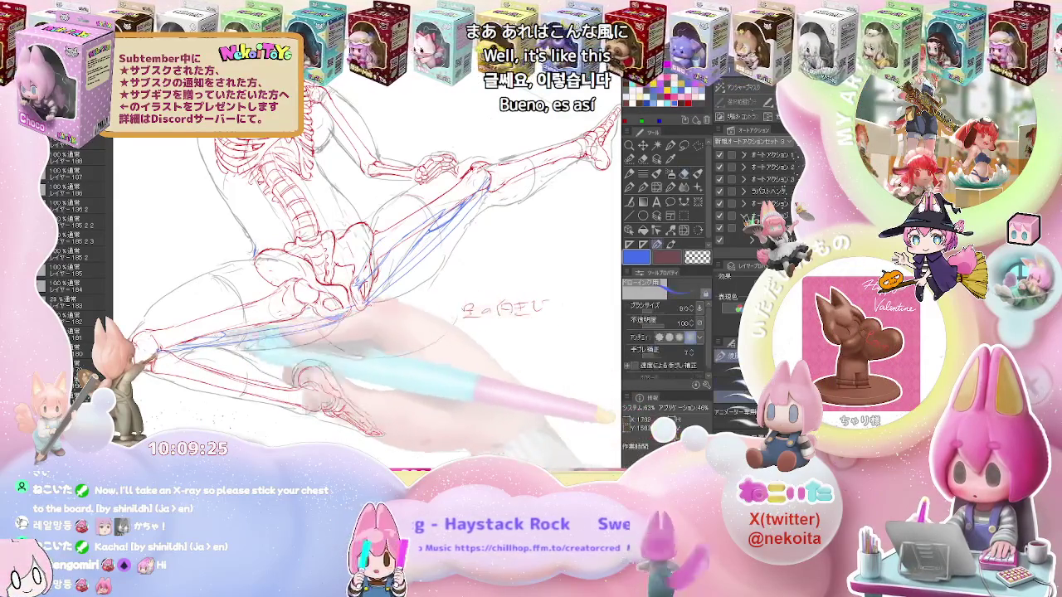
key("y")
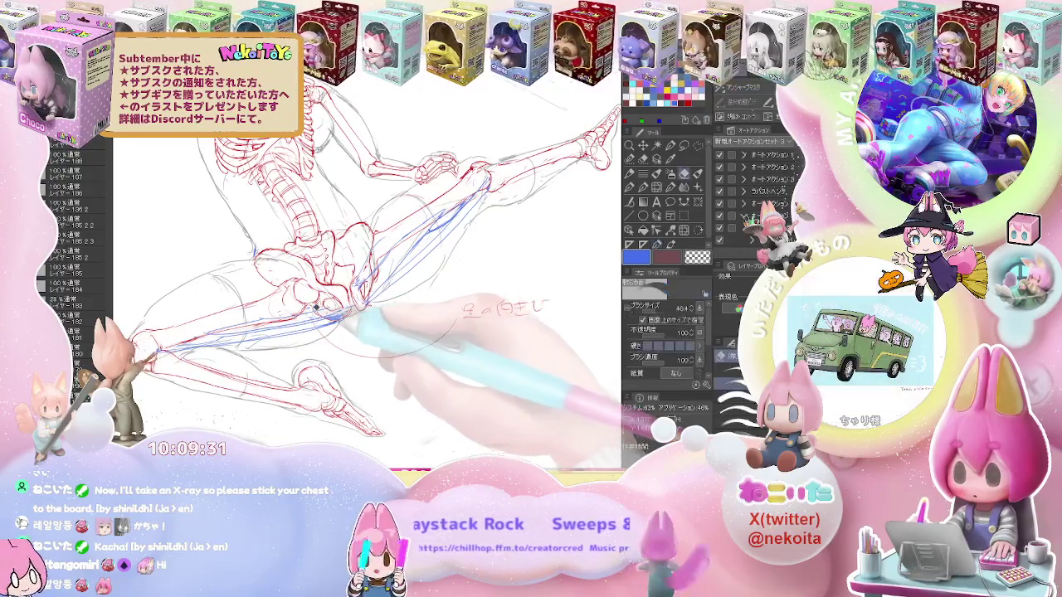
key("e")
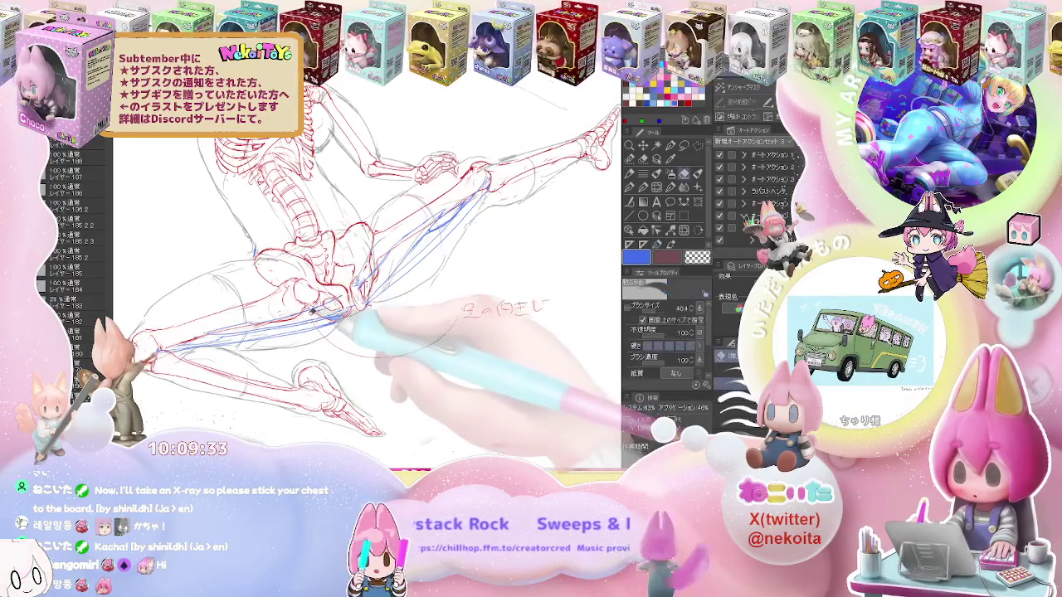
key("p")
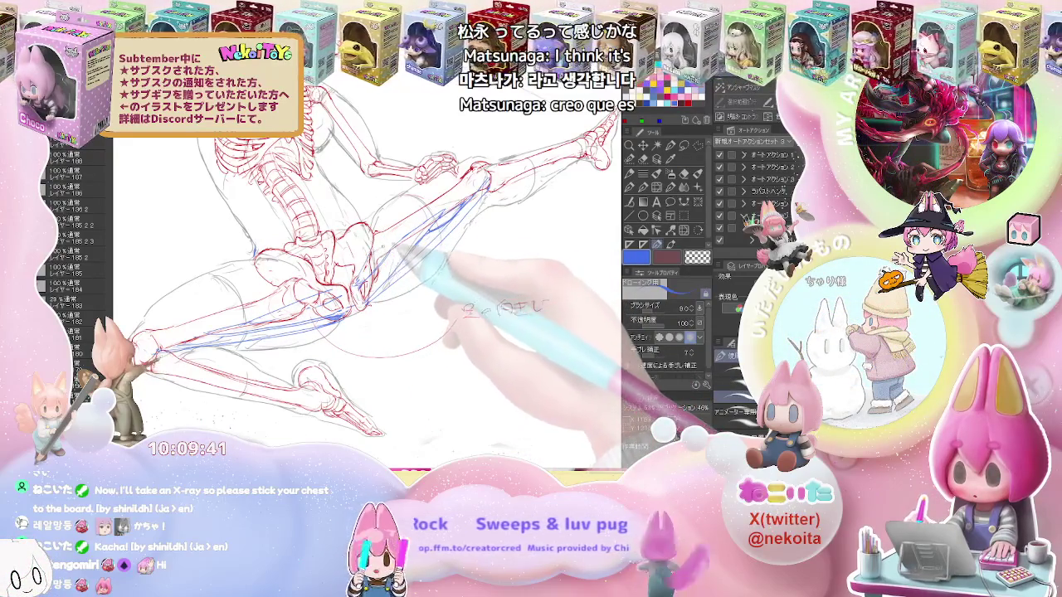
key("e")
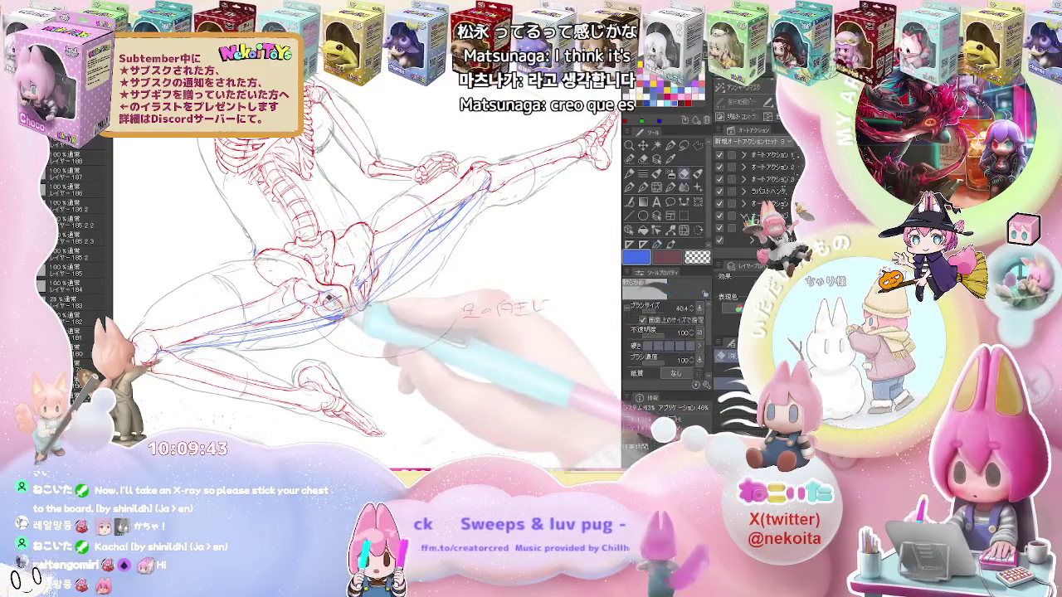
key("p")
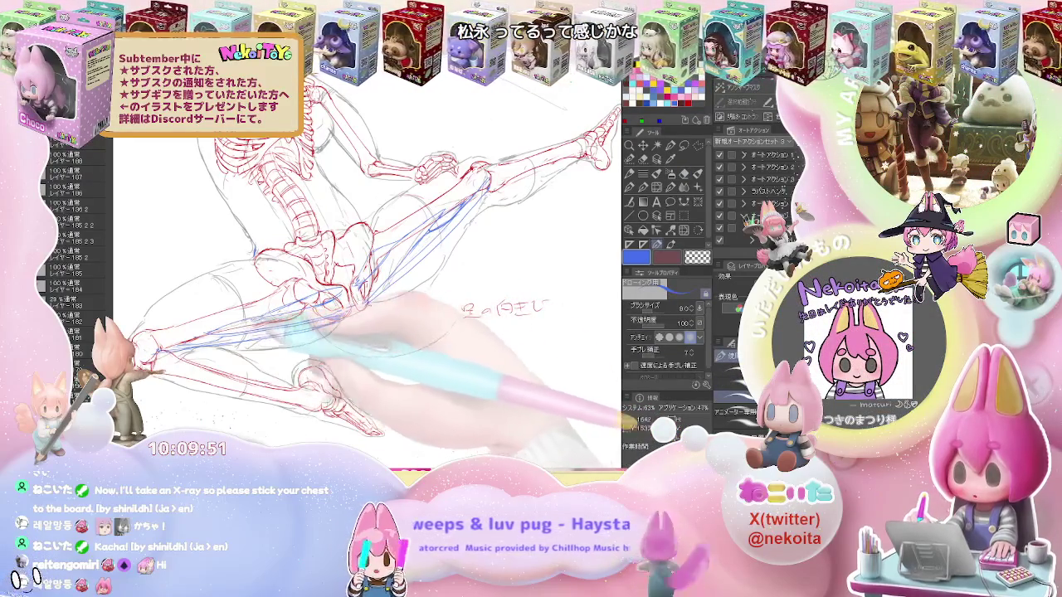
key("ctrl+minus")
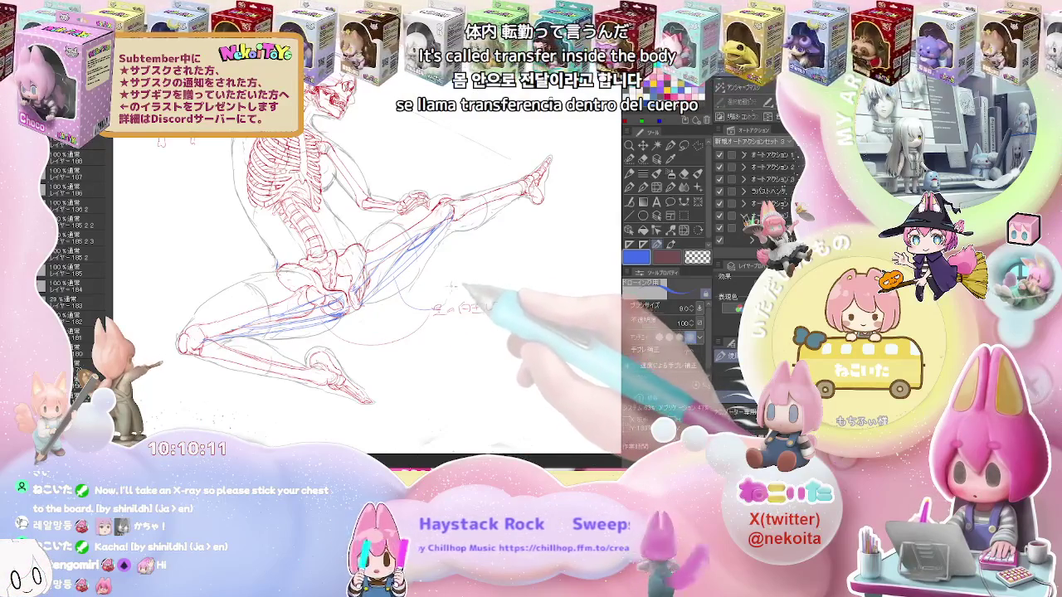
Handwrite the label 恥骨筋 beside the leg and begin the next muscle name below it
mouse_move(452, 284)
left_mouse_down()
mouse_move(462, 296)
mouse_move(514, 291)
left_mouse_up()
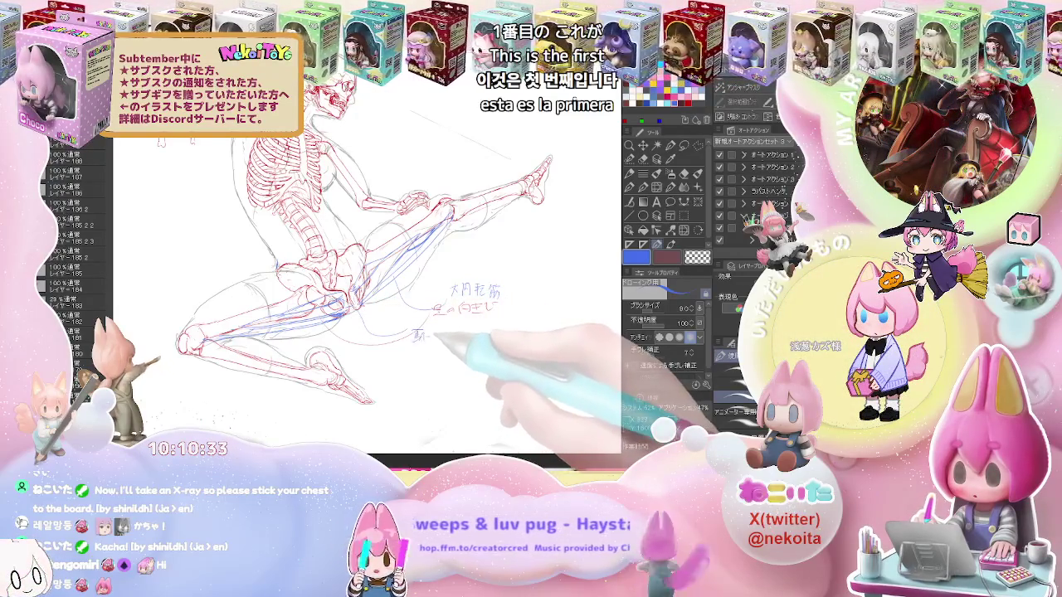
mouse_move(426, 330)
left_mouse_down()
mouse_move(440, 343)
mouse_move(455, 338)
left_mouse_up()
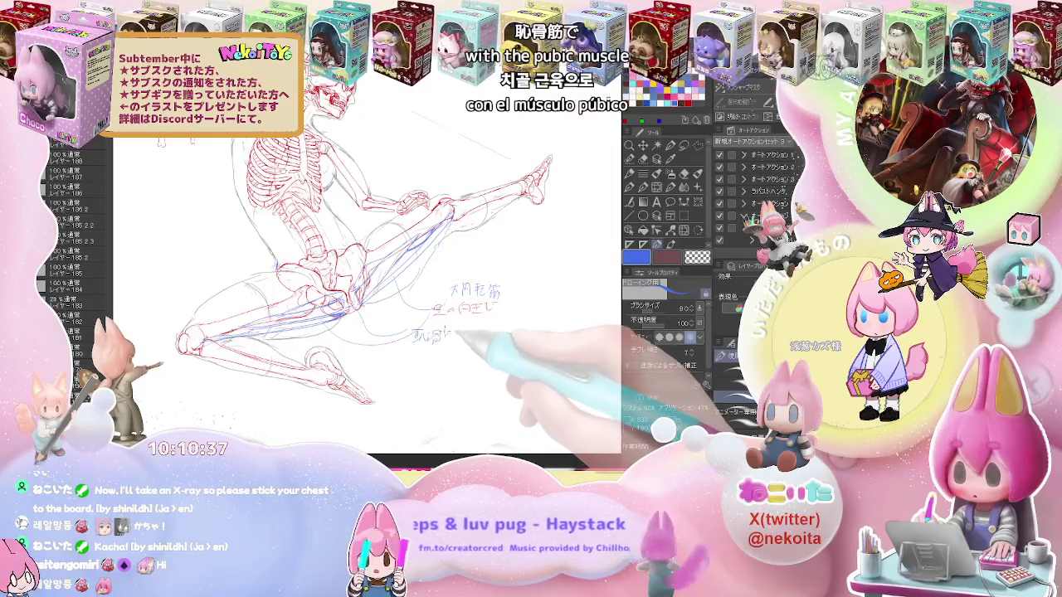
left_click_drag(445, 332, 456, 343)
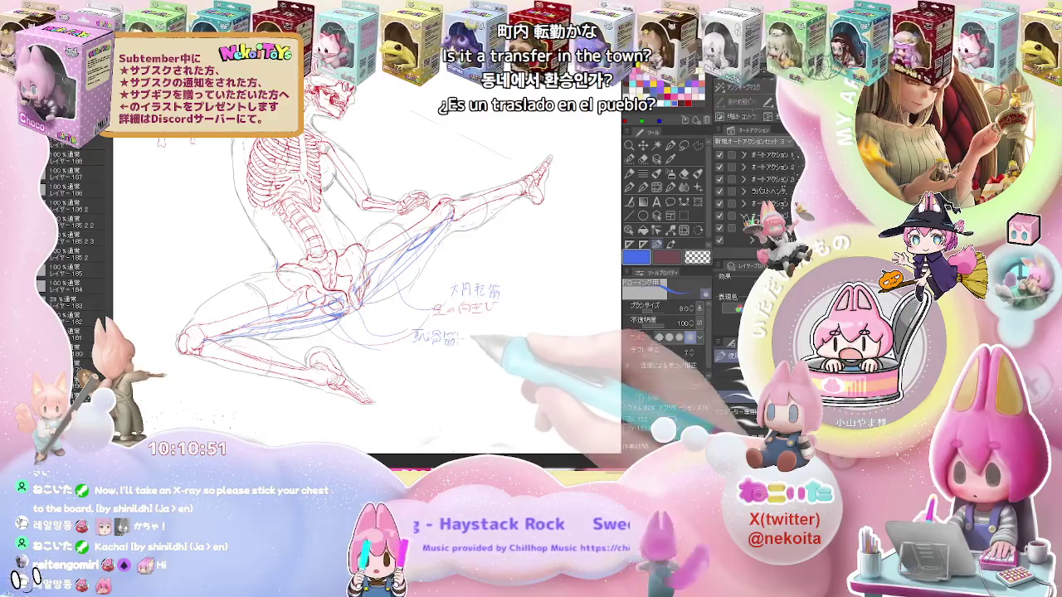
left_click_drag(394, 351, 461, 358)
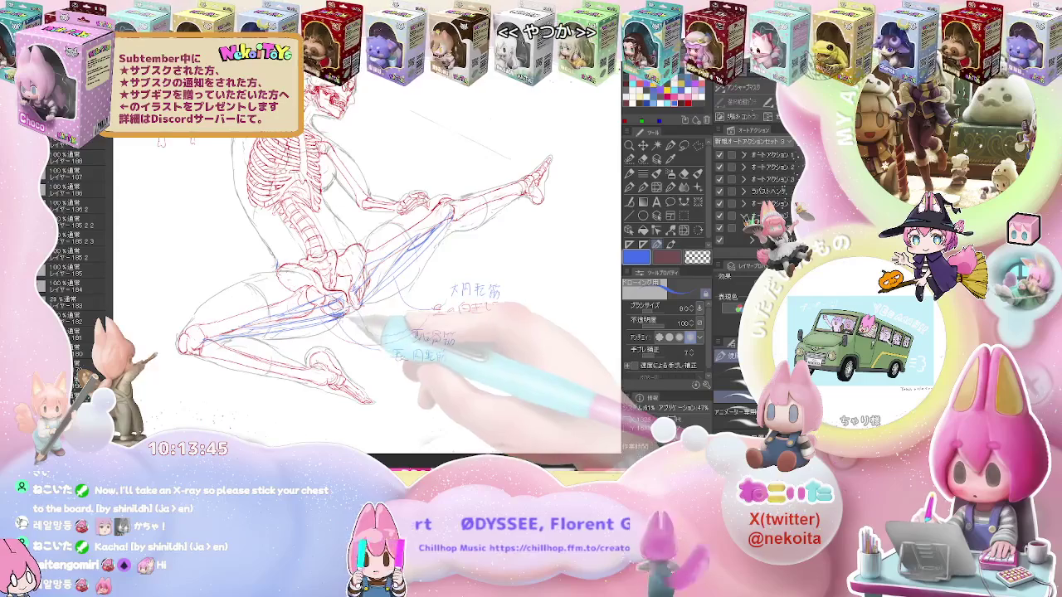
Adjust the view over the thigh lines labelled 大内転筋, 恥骨筋 and 長内転筋
scroll(373, 274, "up", 2)
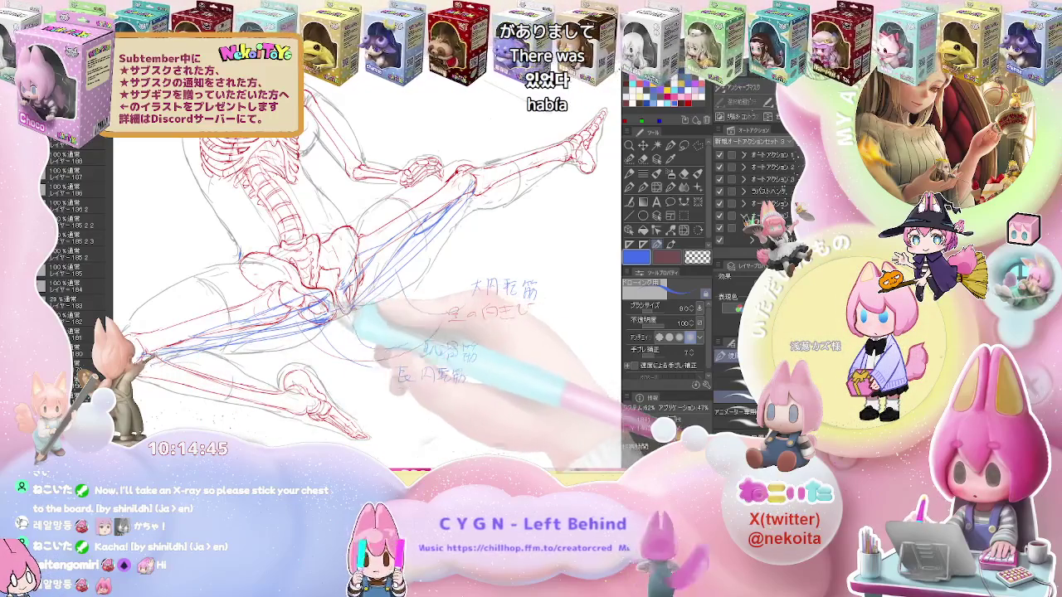
Reframe the leg and touch up blue strokes, alternating the soft eraser and the pen
key("e")
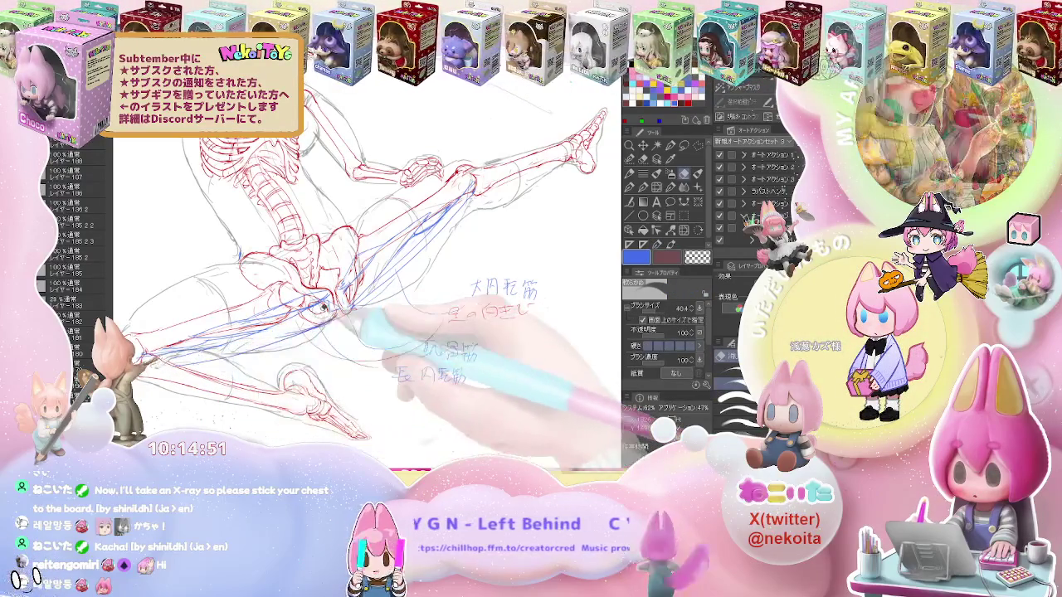
left_click_drag(365, 307, 253, 357)
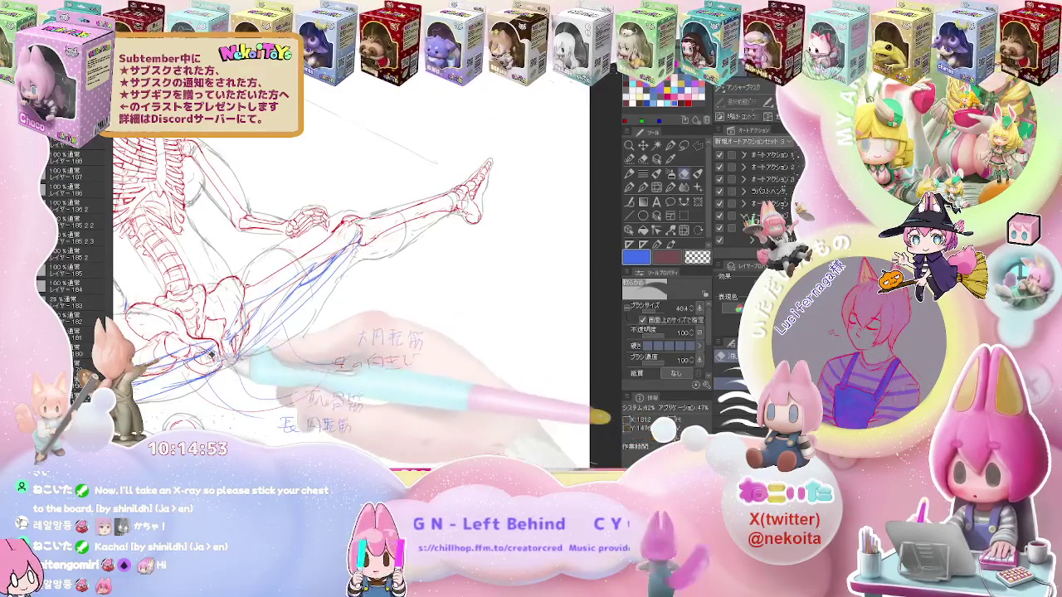
key("p")
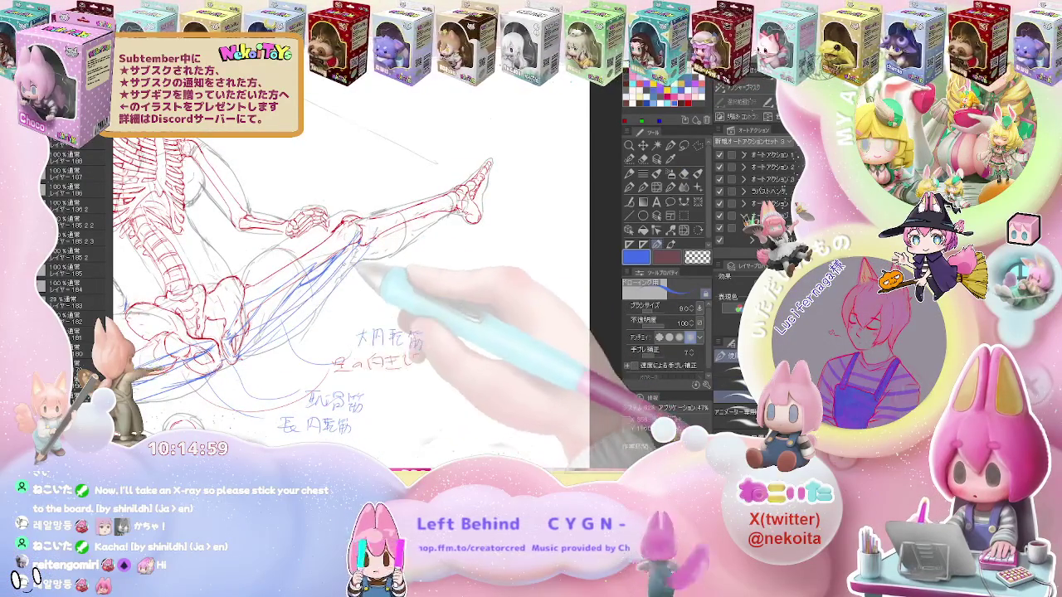
key("e")
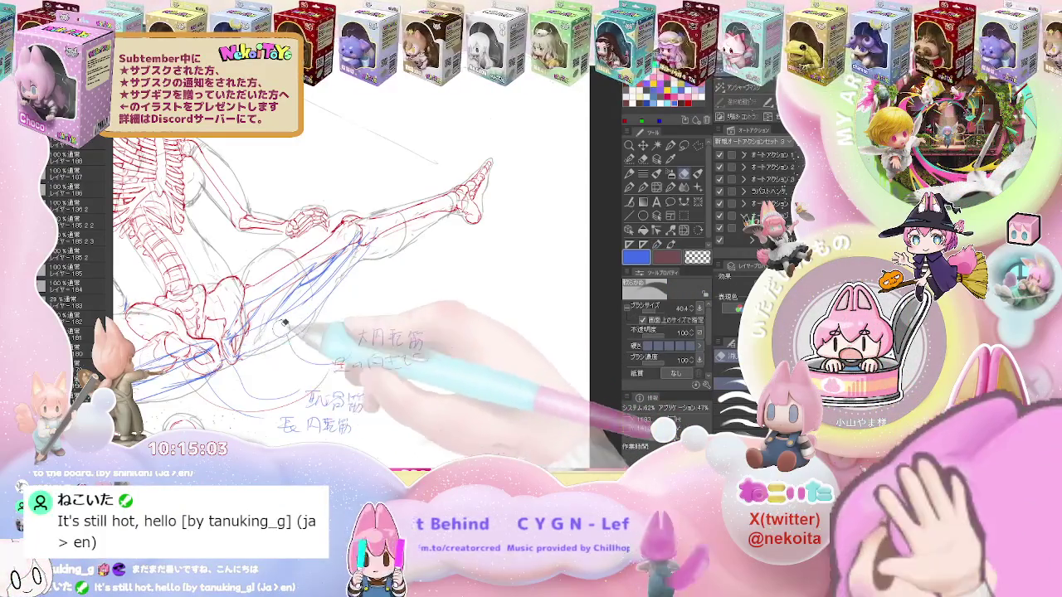
key("p")
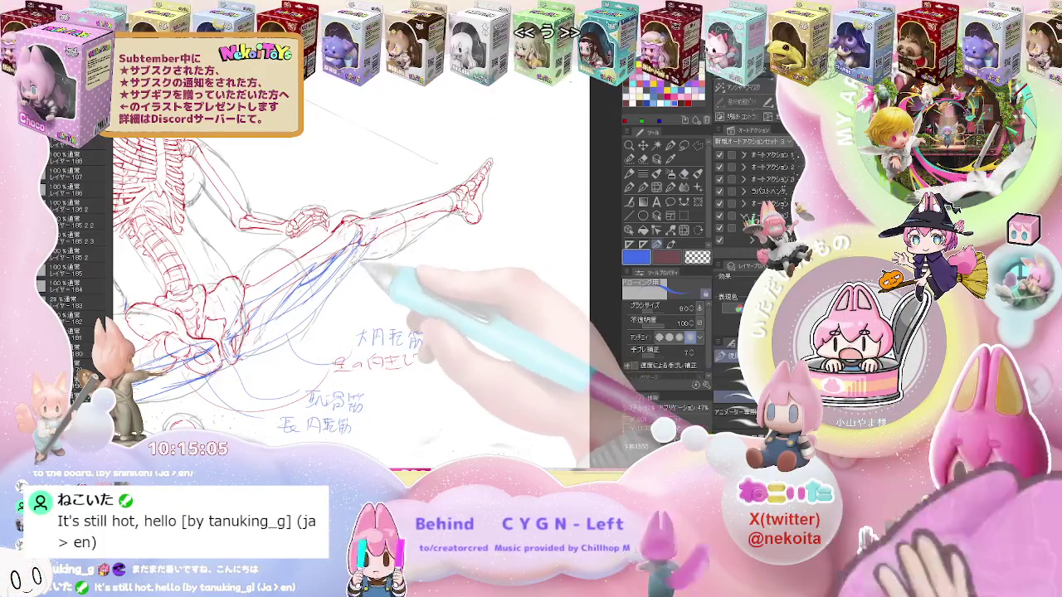
key("ctrl+minus")
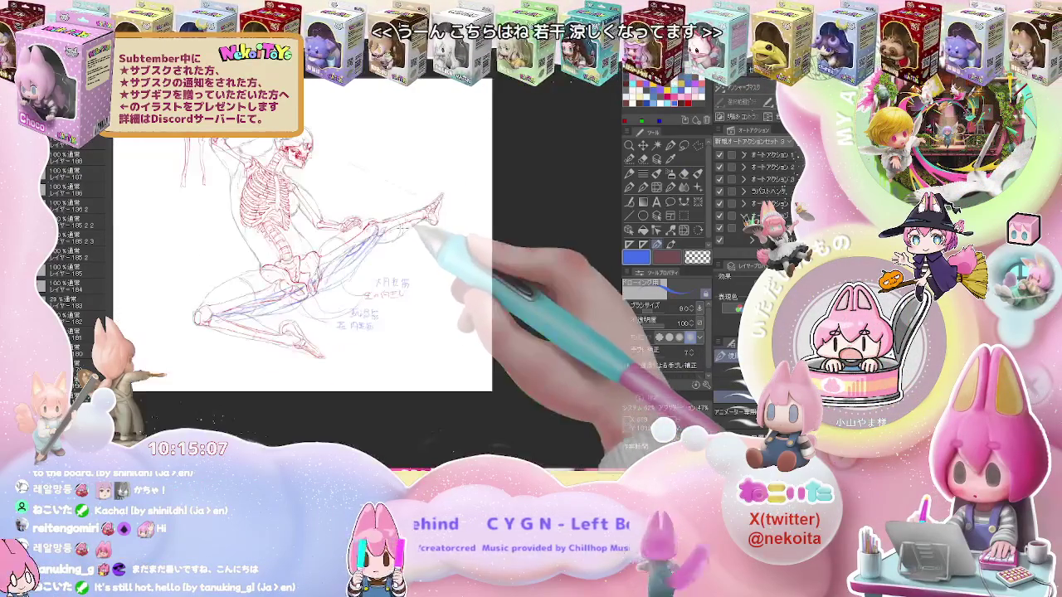
key("ctrl+plus")
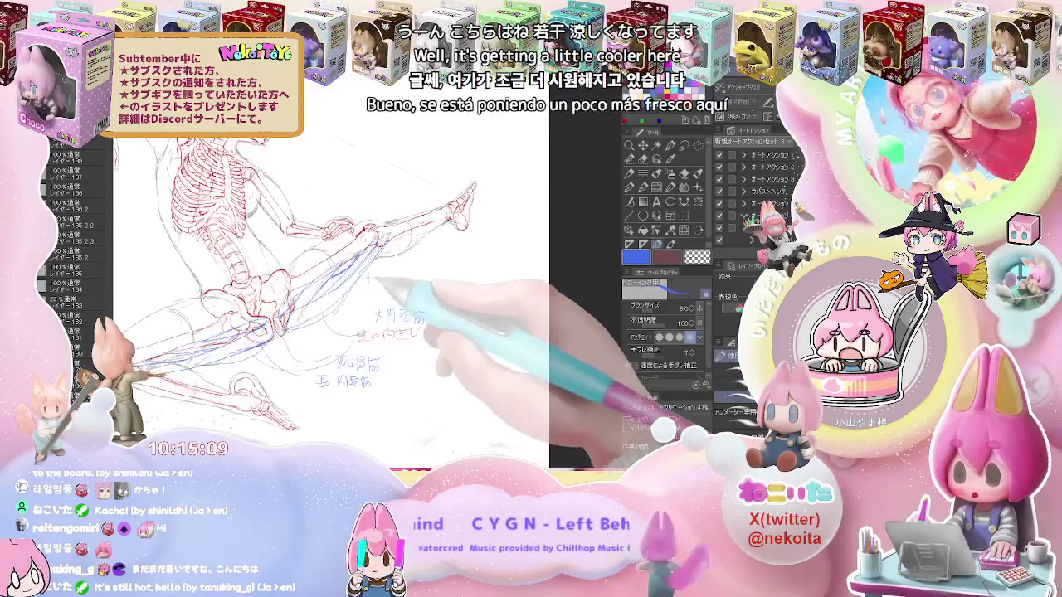
key("e")
key("p")
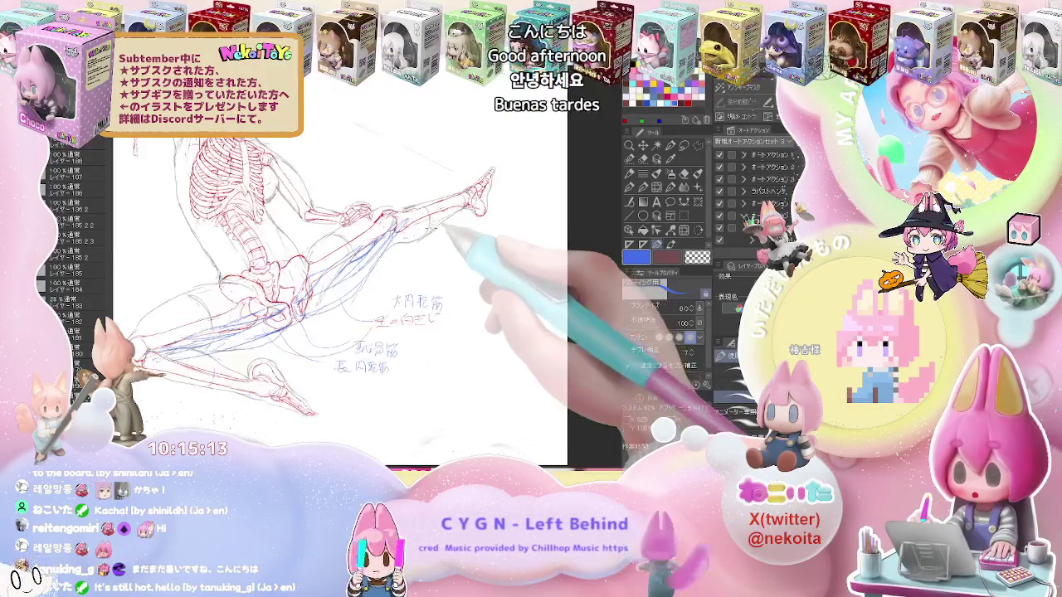
Zoom in closer on the thigh and erase and redraw the remaining blue muscle strokes
key("ctrl+minus")
key("ctrl+minus")
key("ctrl+plus")
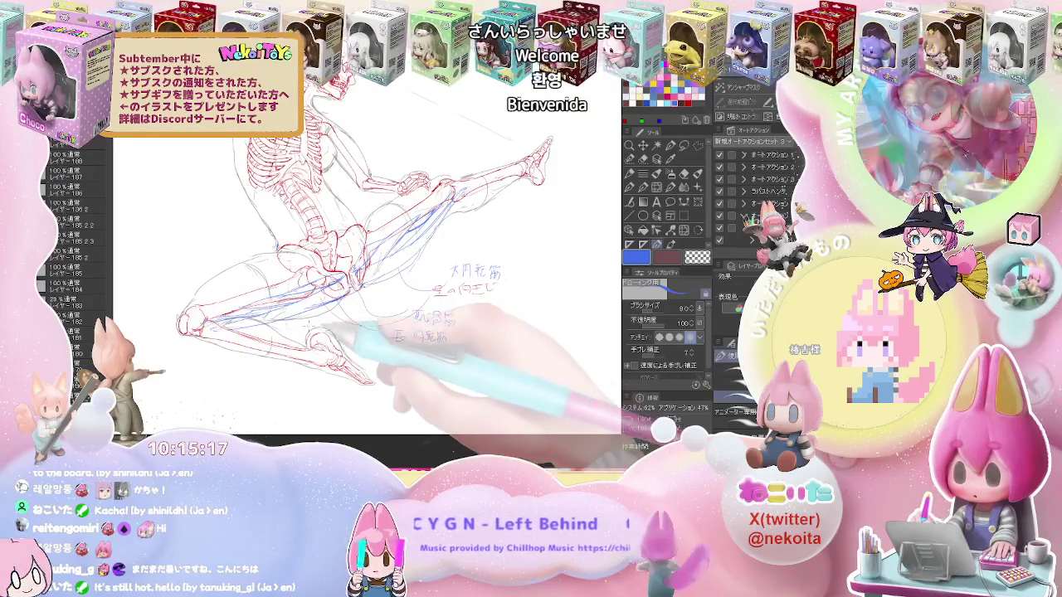
key("e")
key("ctrl+plus")
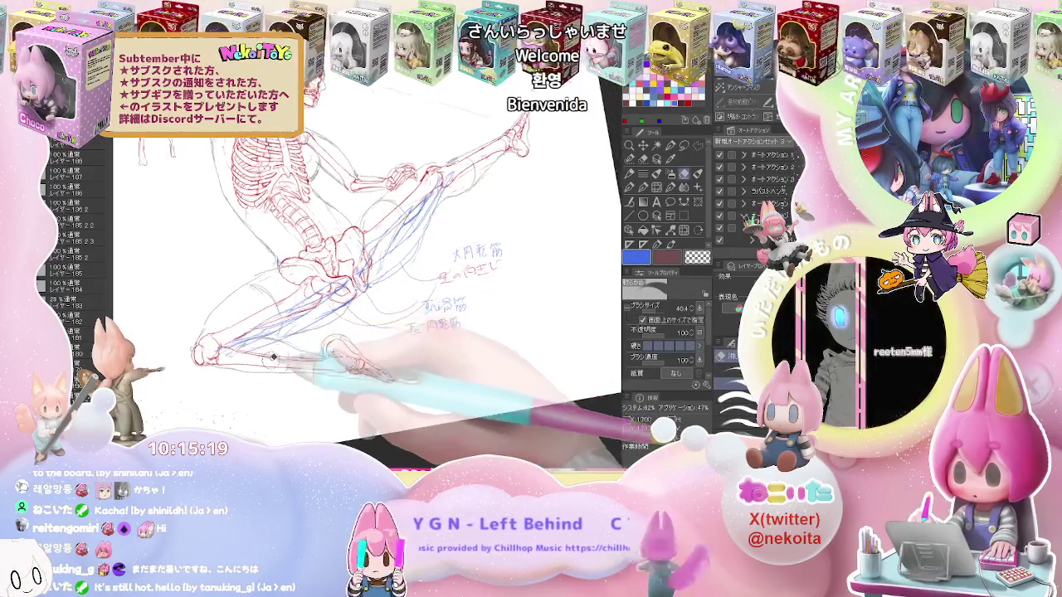
key("ctrl+plus")
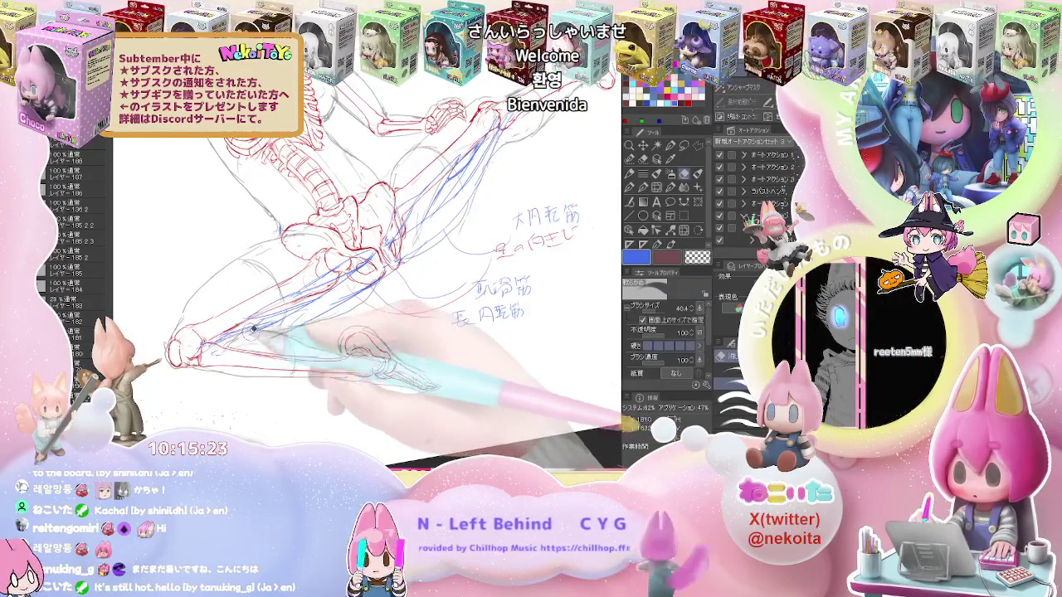
key("p")
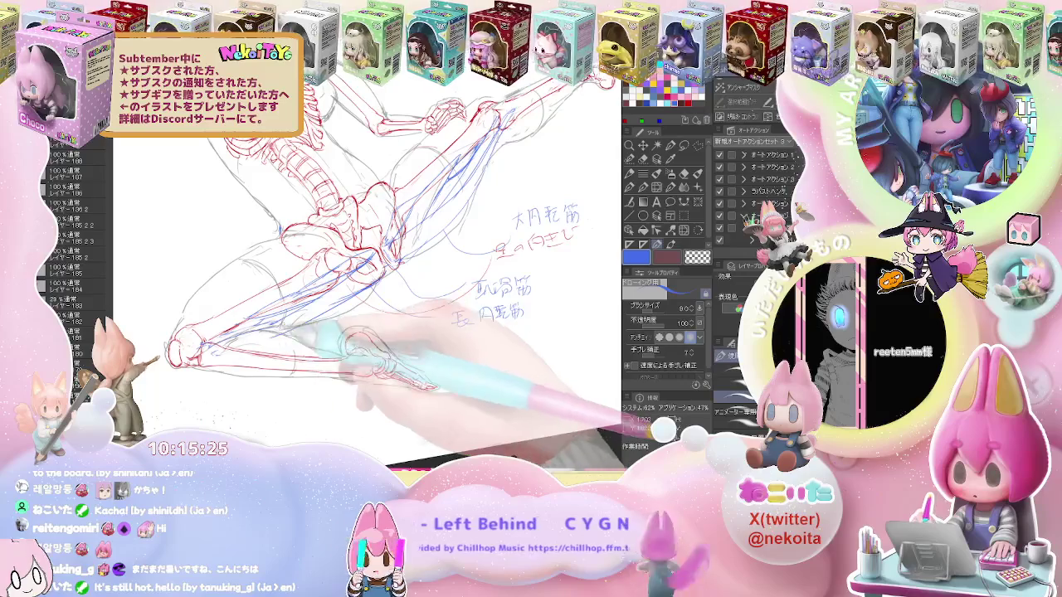
key("e")
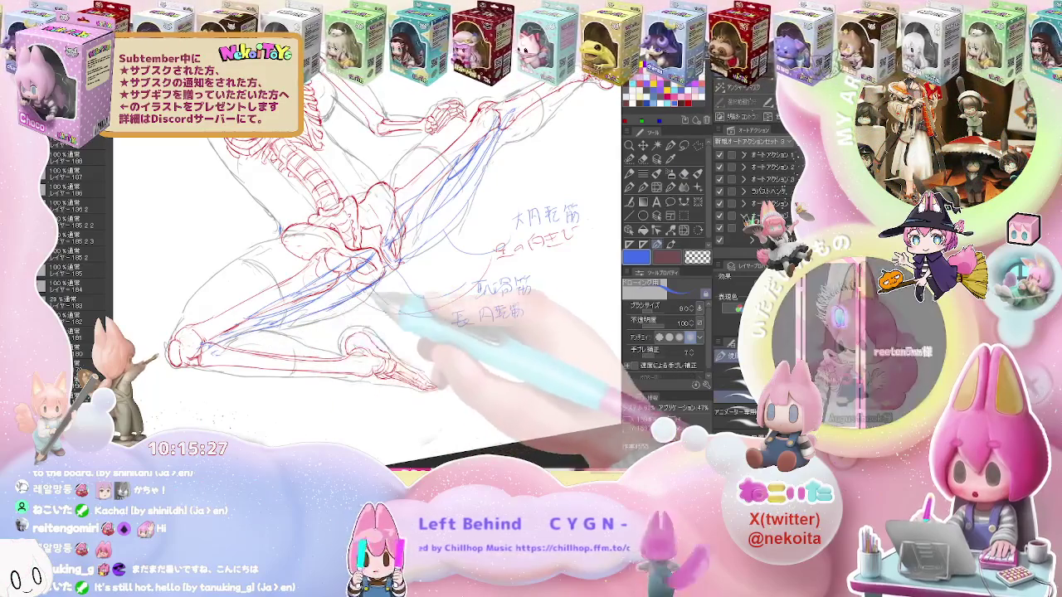
key("p")
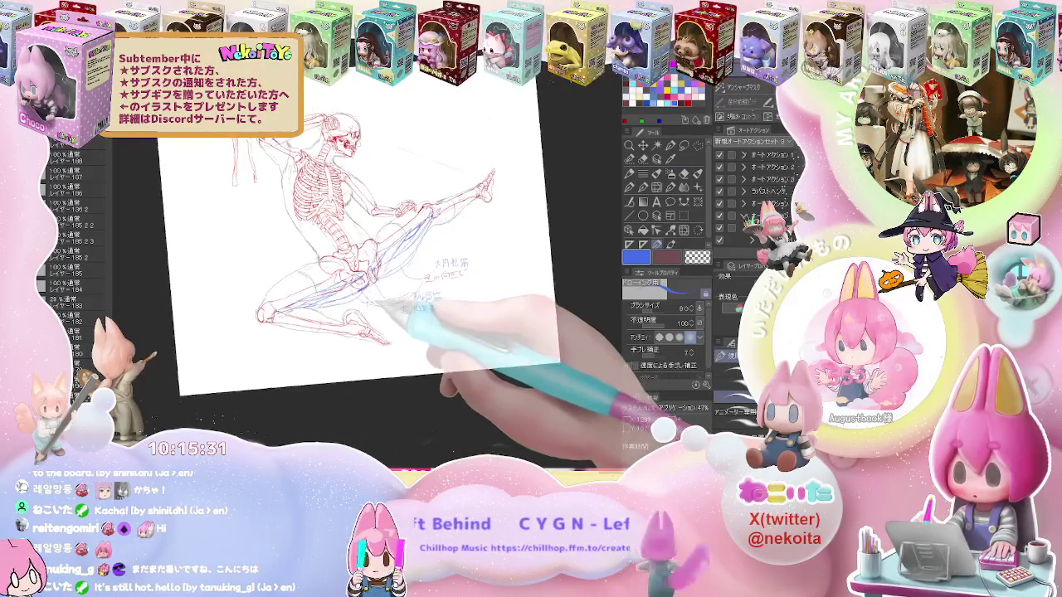
Reframe the view, hide the skeleton and paper layers, and redraw blue lines with the pen
left_click_drag(389, 307, 348, 348)
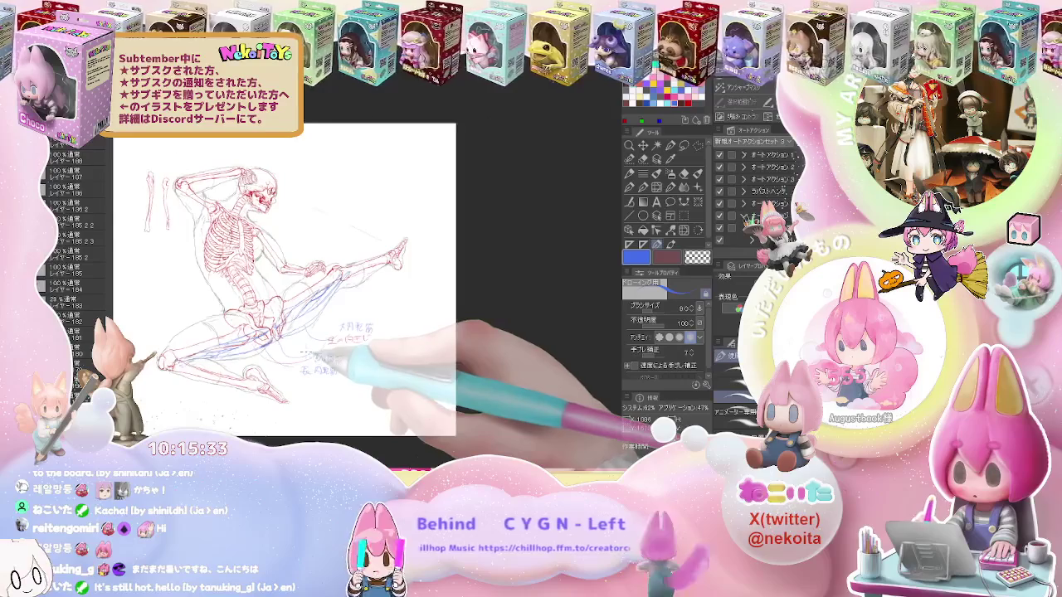
key("ctrl+h")
scroll(299, 348, "up", 3)
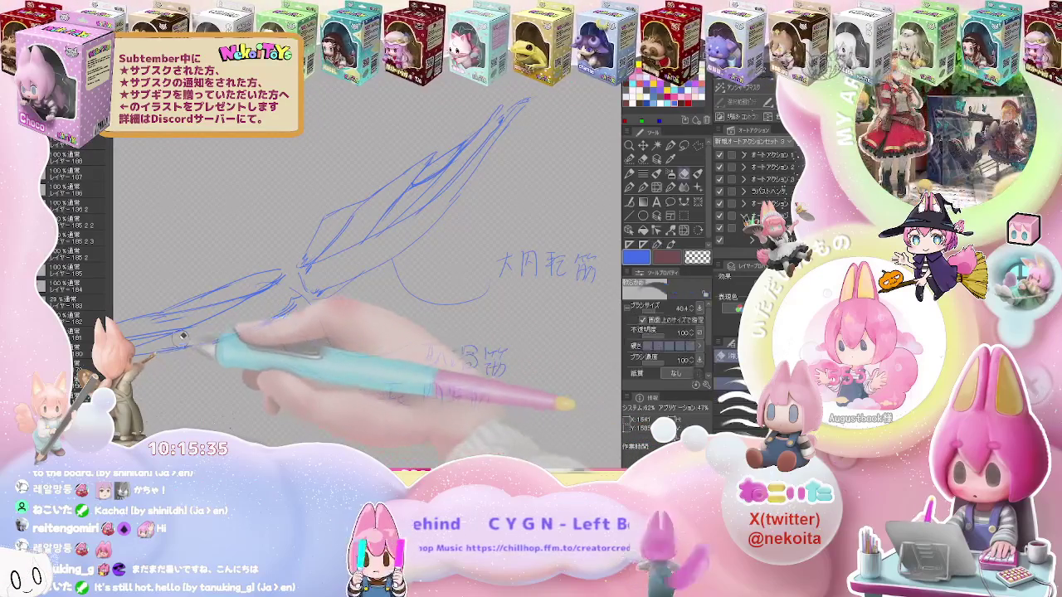
key("e")
key("p")
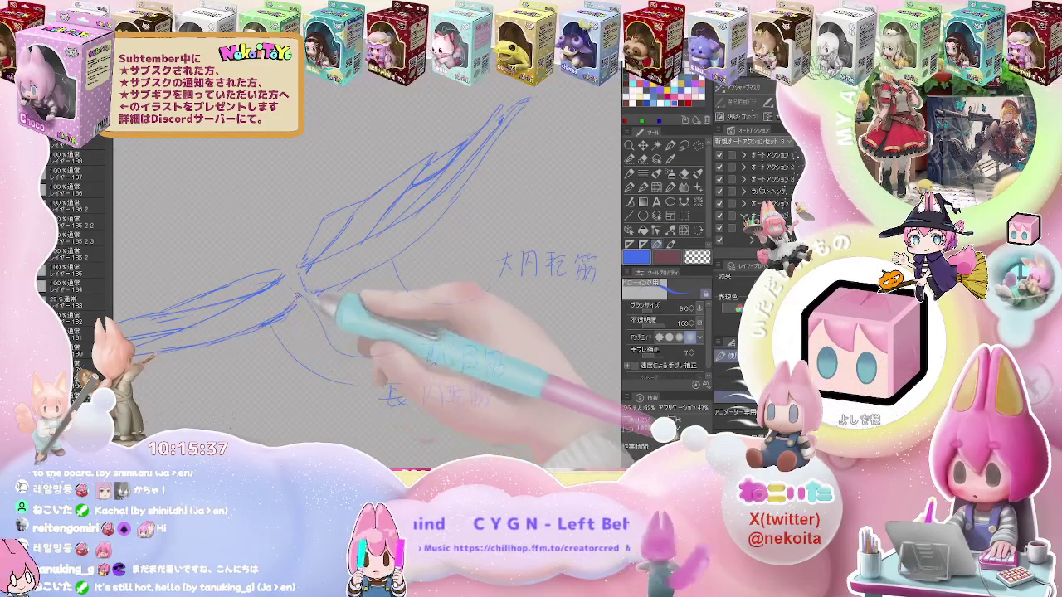
Toggle the skeleton, paper and notes layers to check the blue lines, leaving them visible
key("ctrl+h")
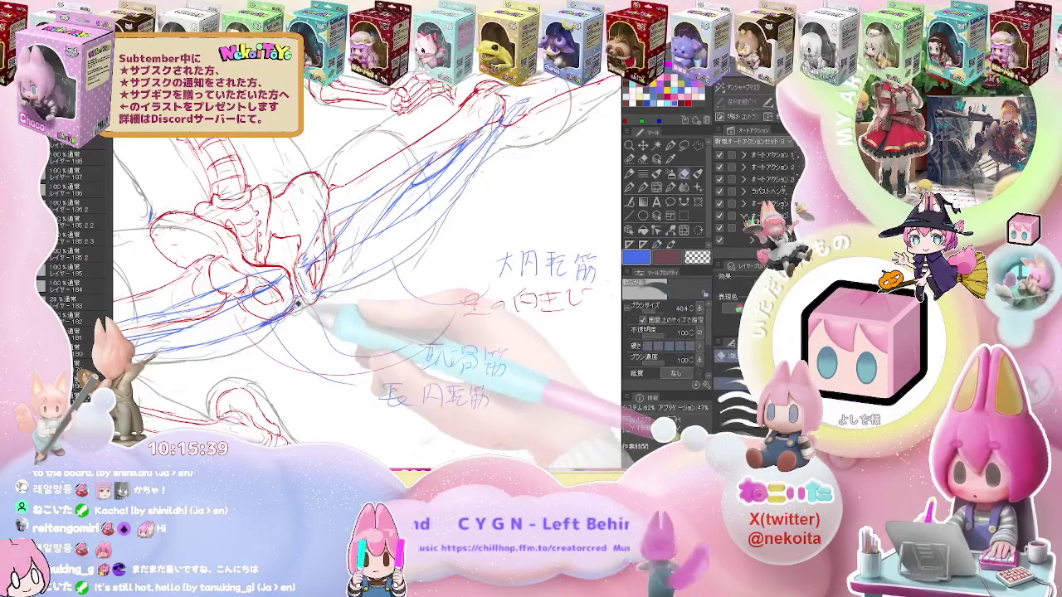
key("ctrl+h")
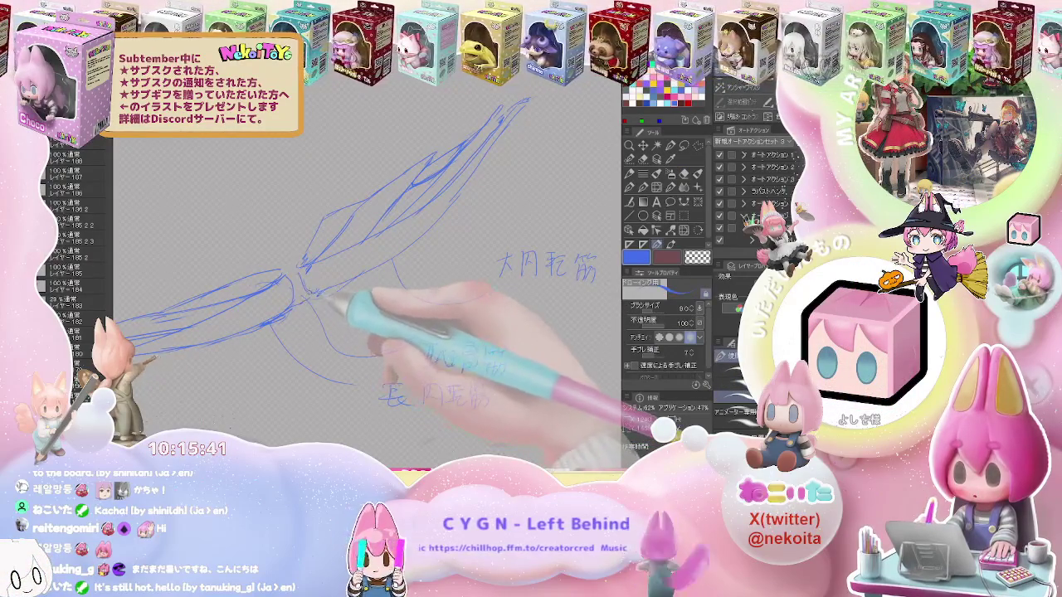
key("ctrl+h")
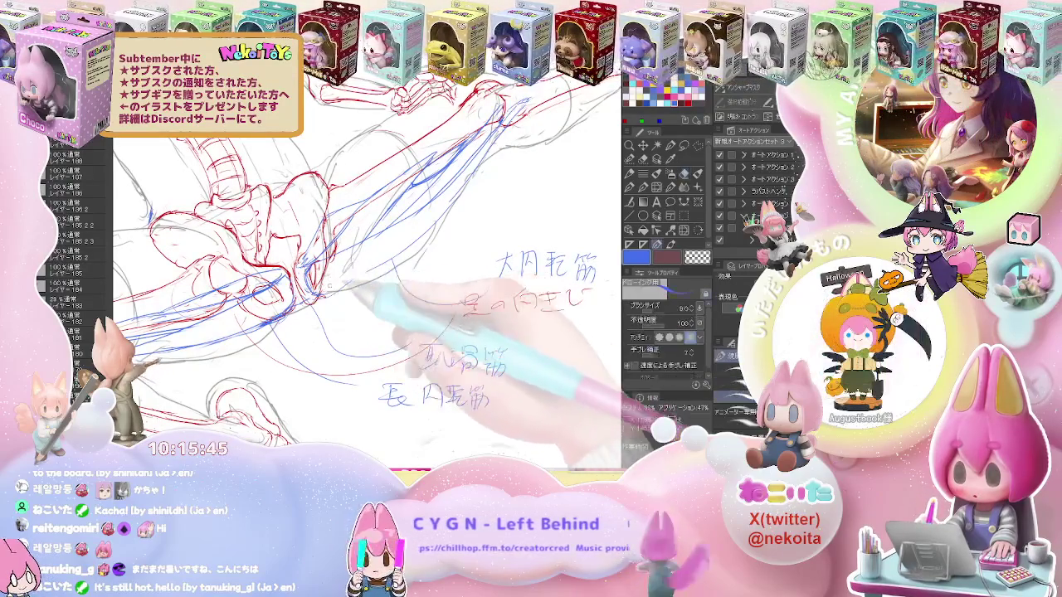
key("ctrl+h")
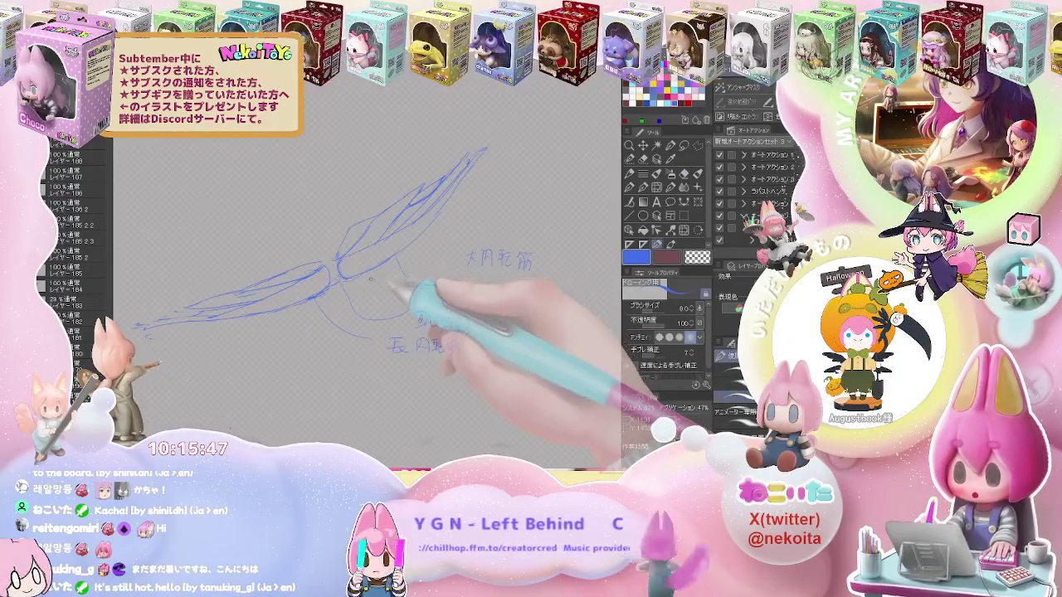
key("ctrl+h")
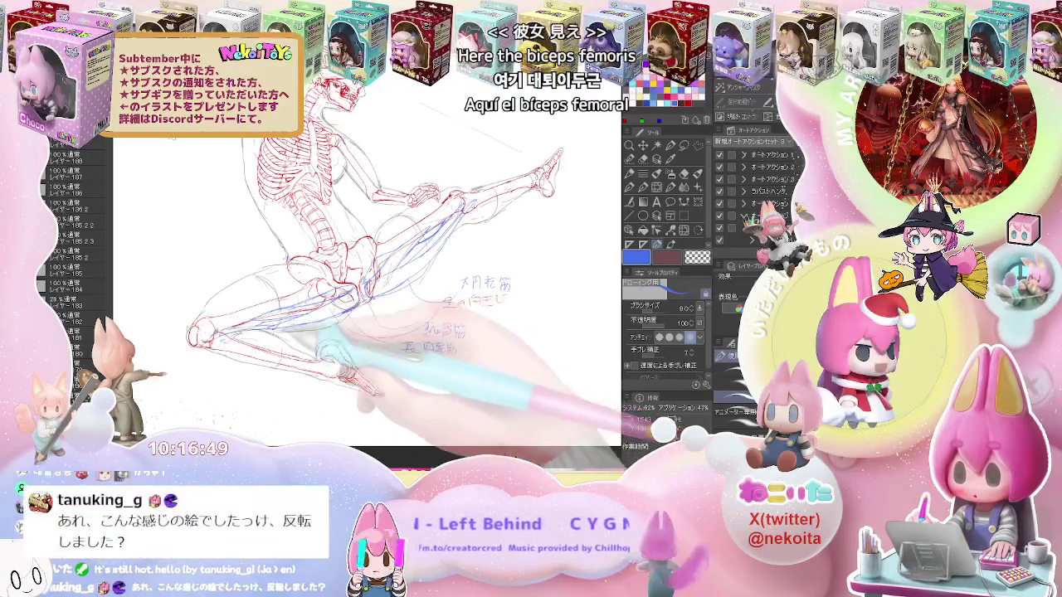
left_click_drag(497, 249, 382, 295)
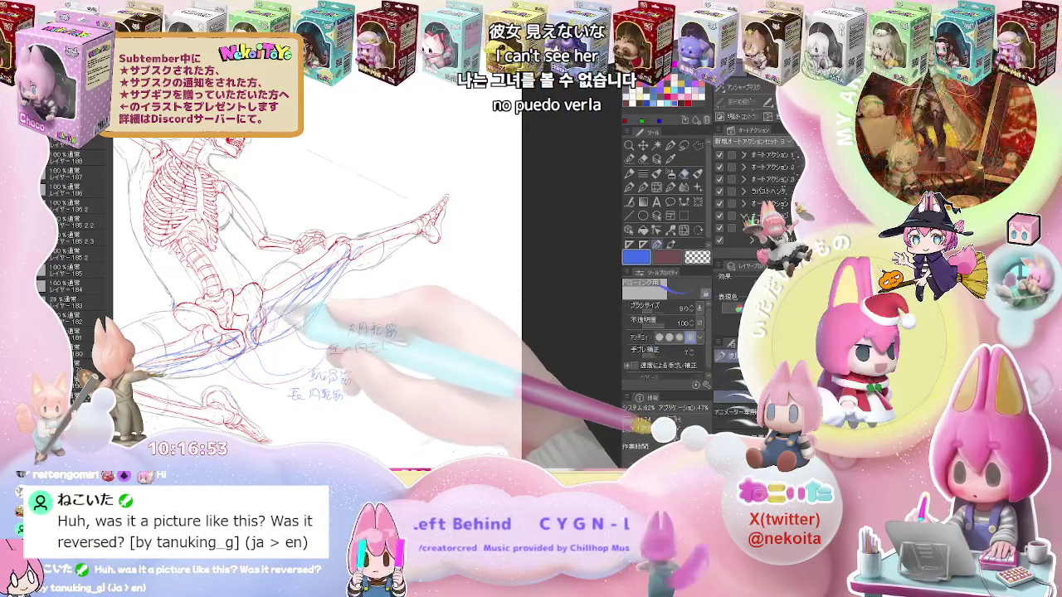
key("h")
Rotate the mirrored view about 14° counterclockwise and zoom out to the whole page
left_click_drag(295, 296, 178, 316)
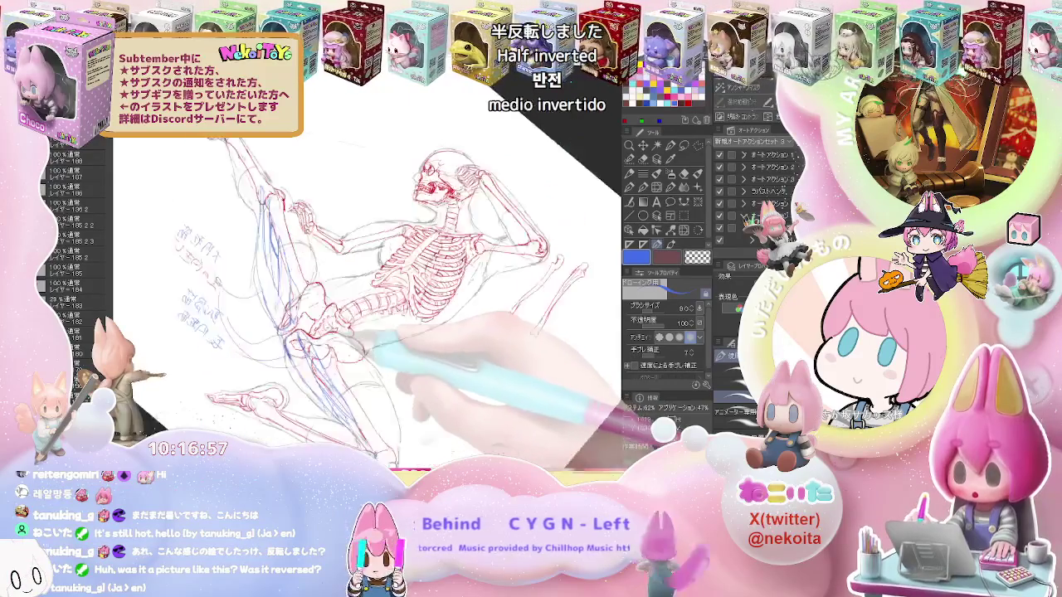
left_click_drag(398, 331, 464, 249)
mouse_move(307, 179)
left_mouse_down()
mouse_move(357, 299)
mouse_move(453, 312)
left_mouse_up()
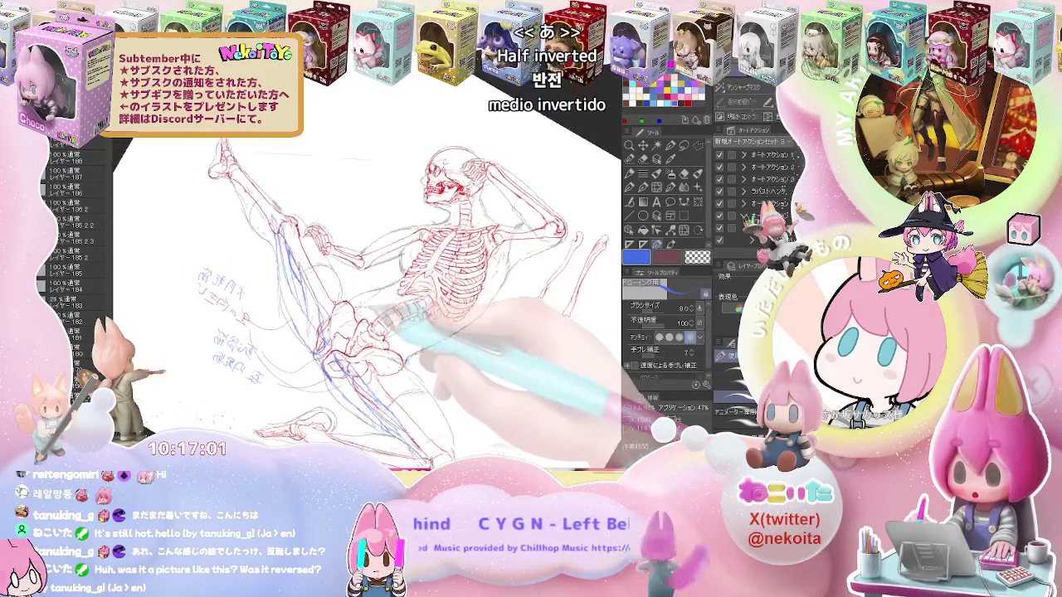
key("minus")
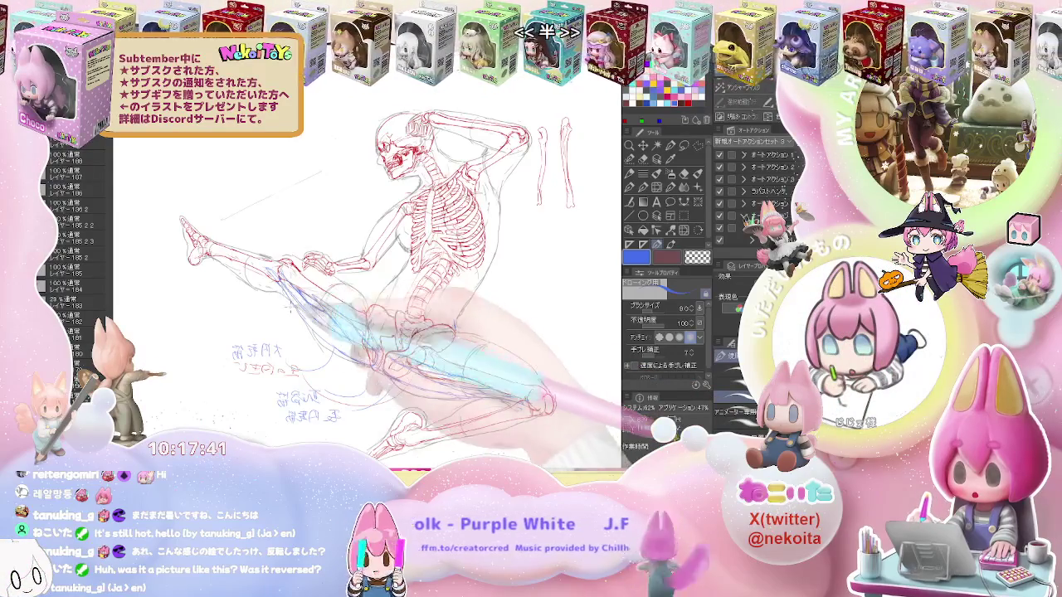
key("ctrl+minus")
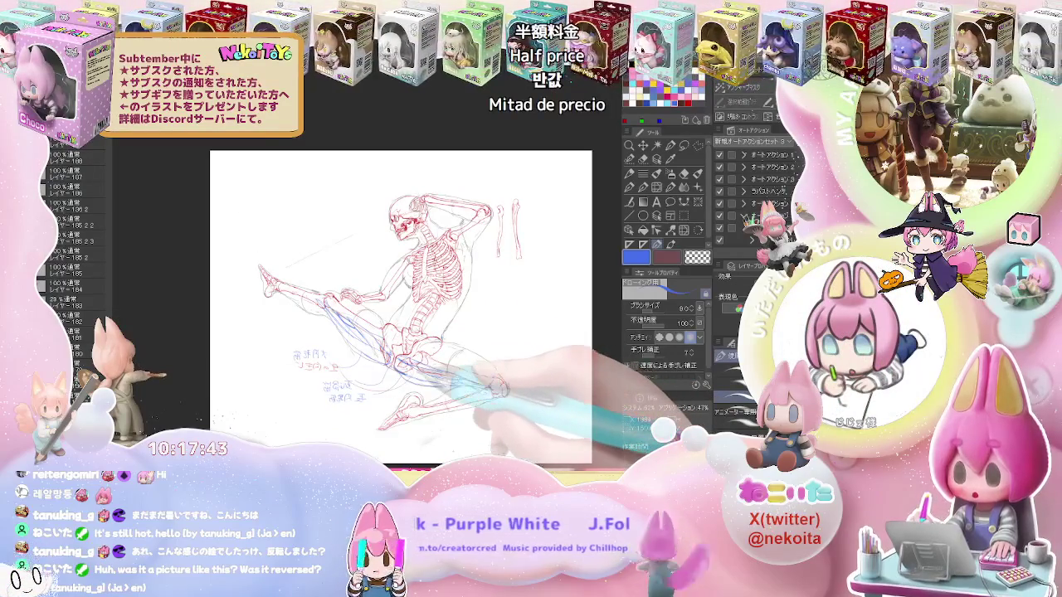
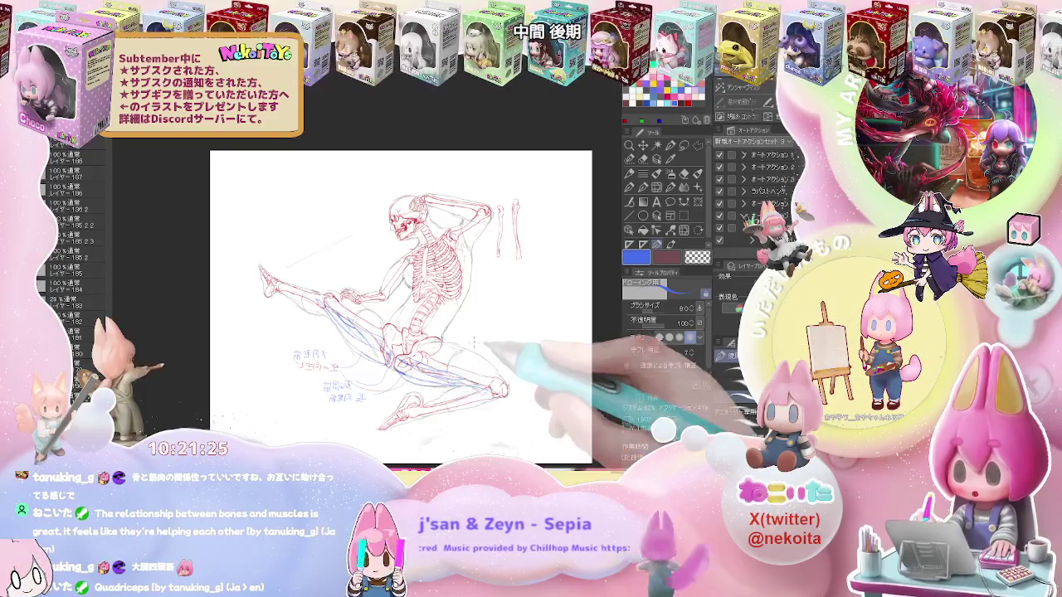
Mirror the skeleton drawing horizontally and zoom in on the hips and kicking leg
key("h")
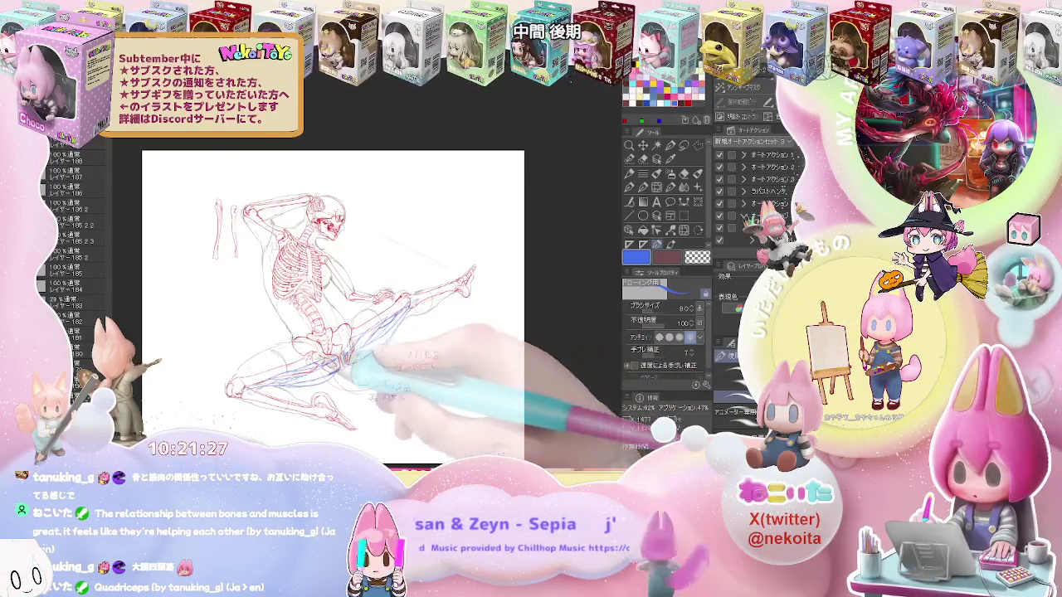
key("ctrl+plus")
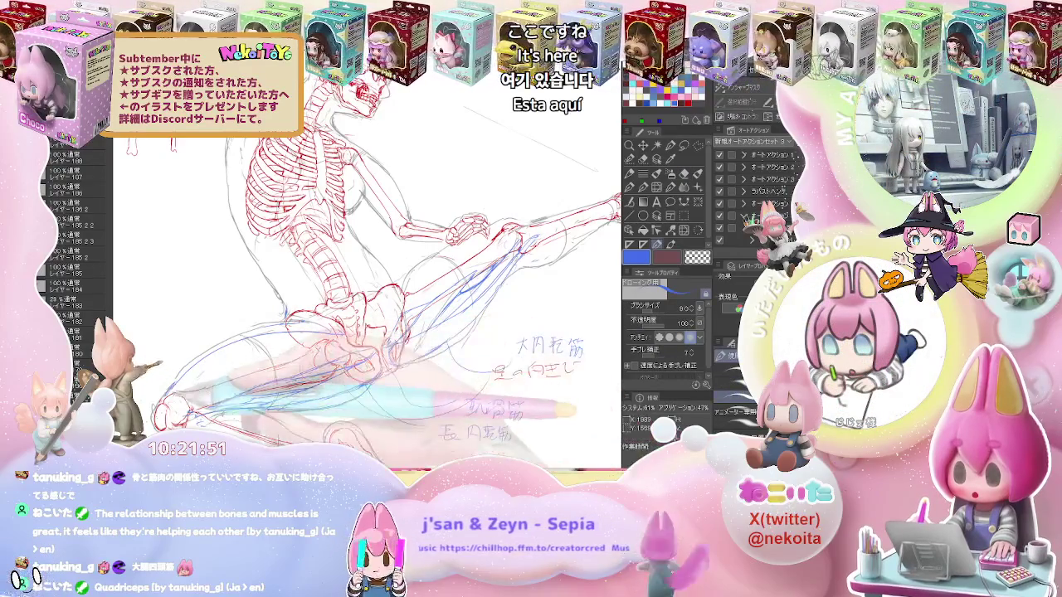
Draw blue thigh muscle lines from pelvis toward knee with the size-8 pen, erasing stray strokes
key("e")
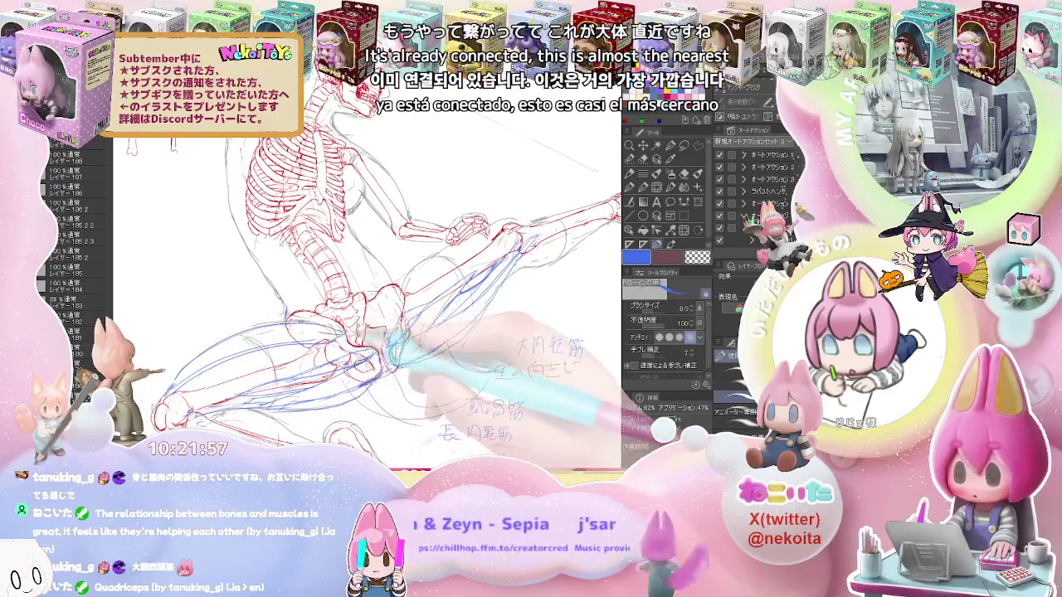
key("p")
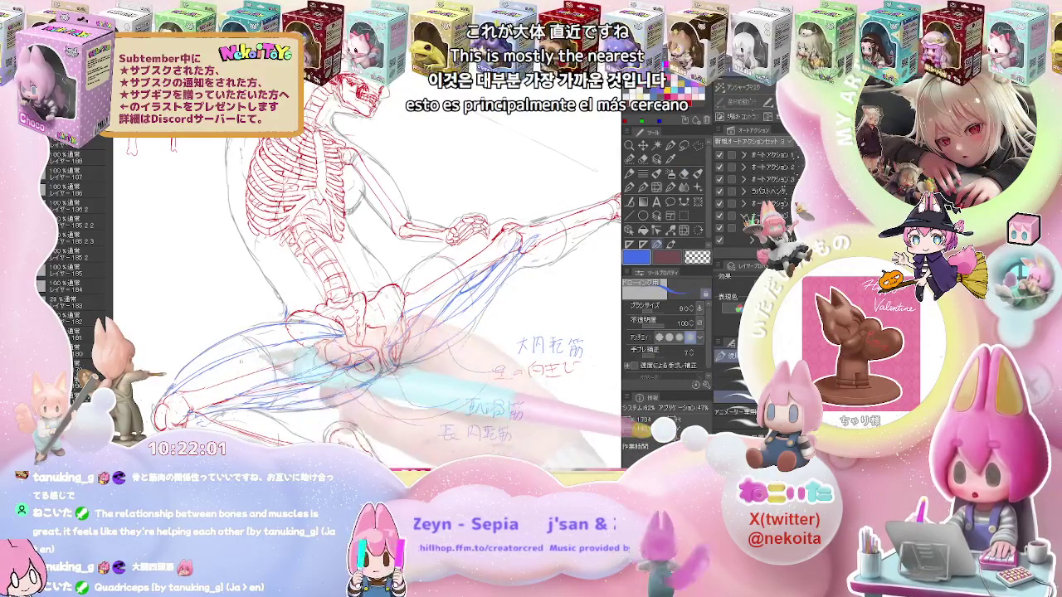
key("e")
key("p")
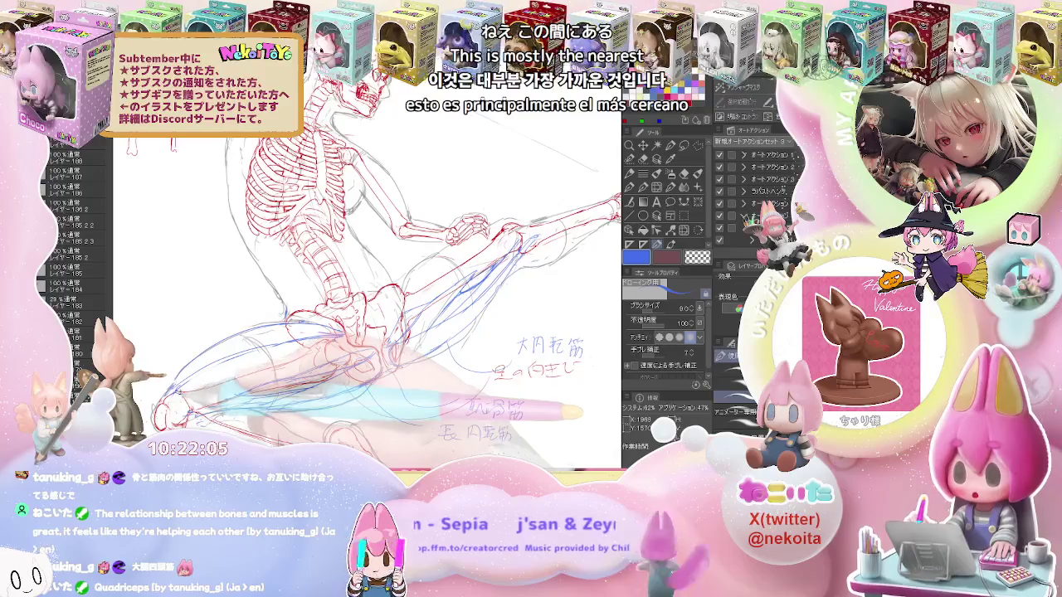
key("e")
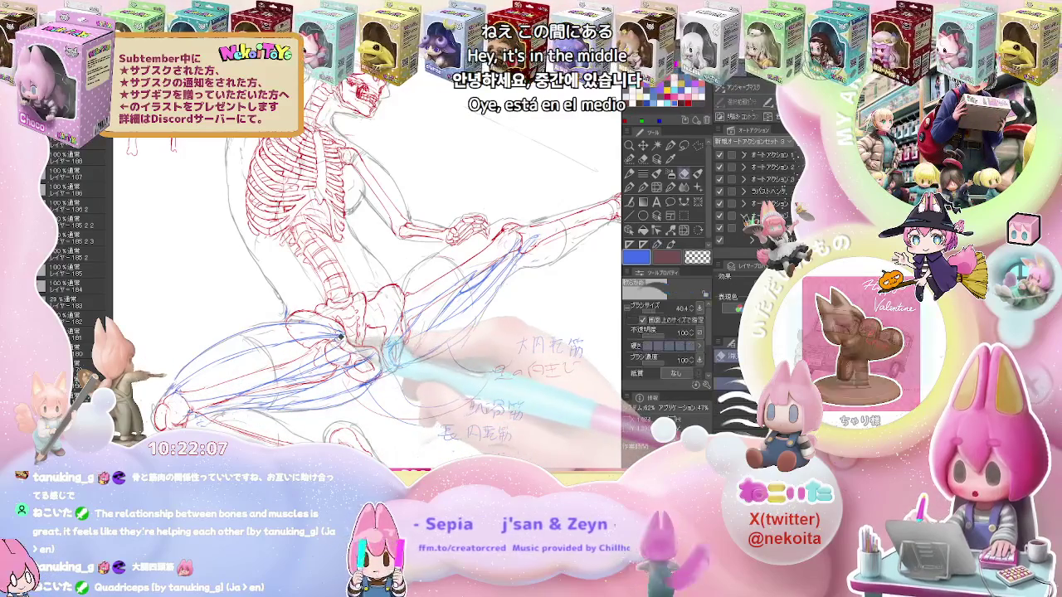
key("p")
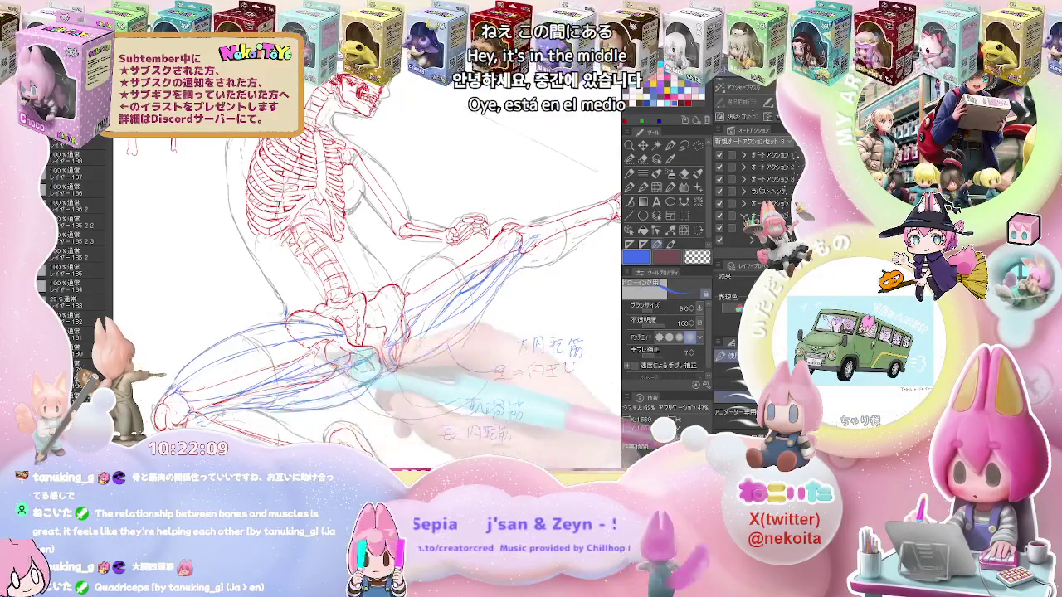
key("e")
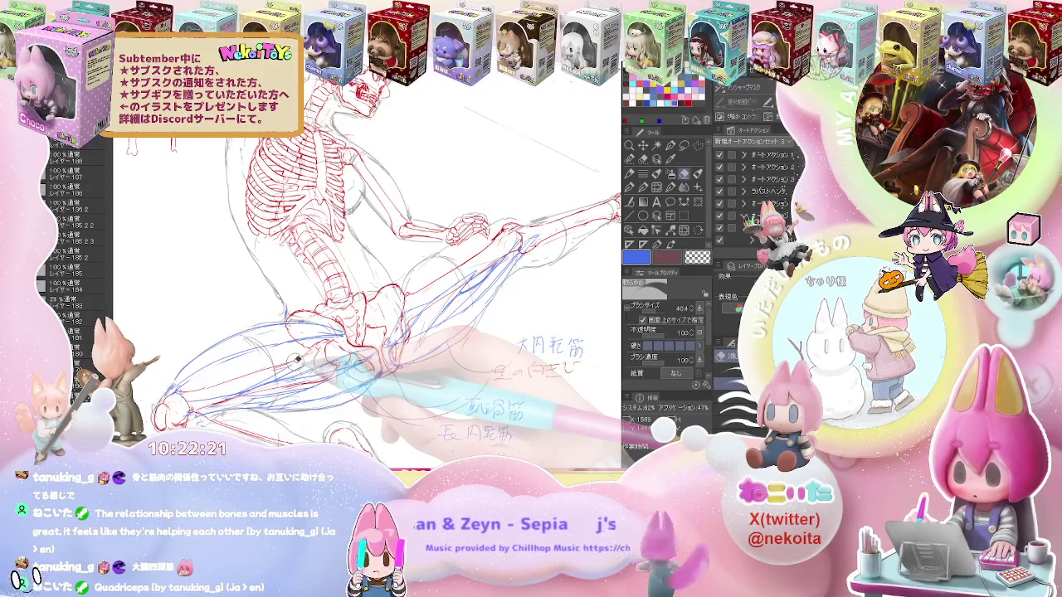
key("p")
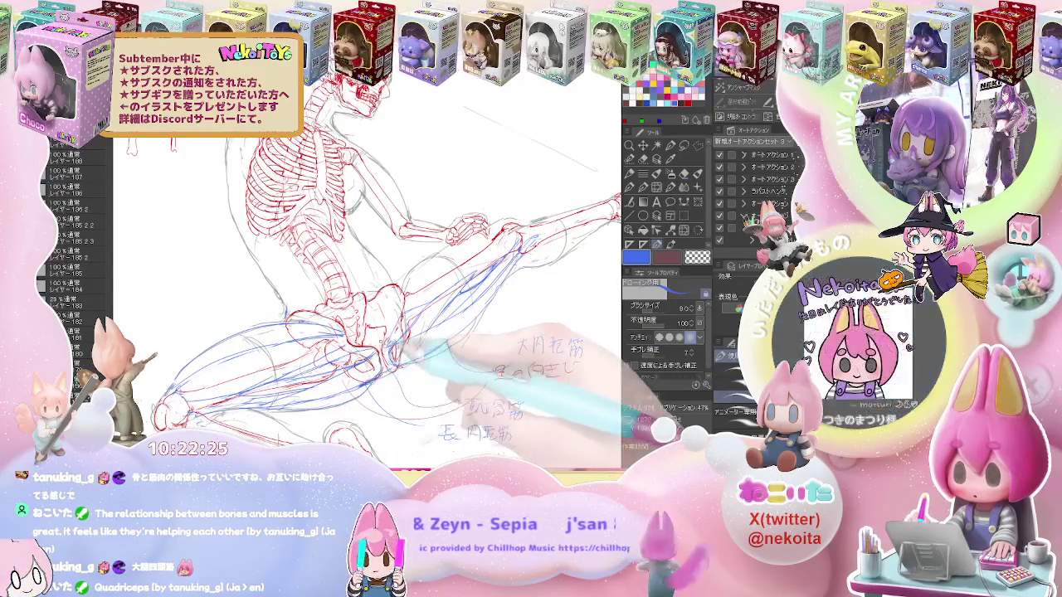
key("e")
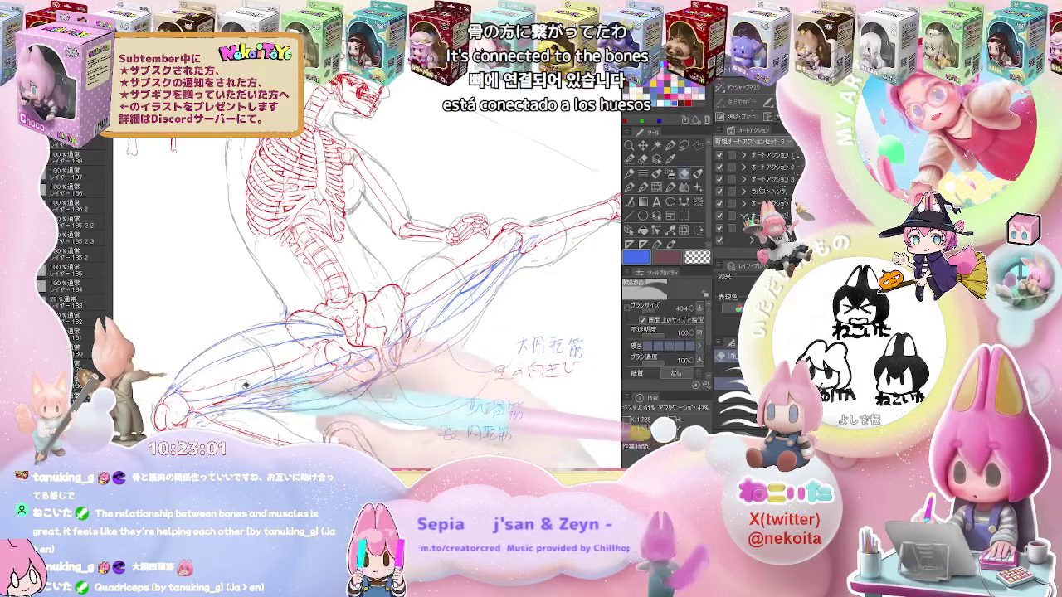
Refine the blue inner-thigh muscle lines, erasing stray strokes as you go
key("p")
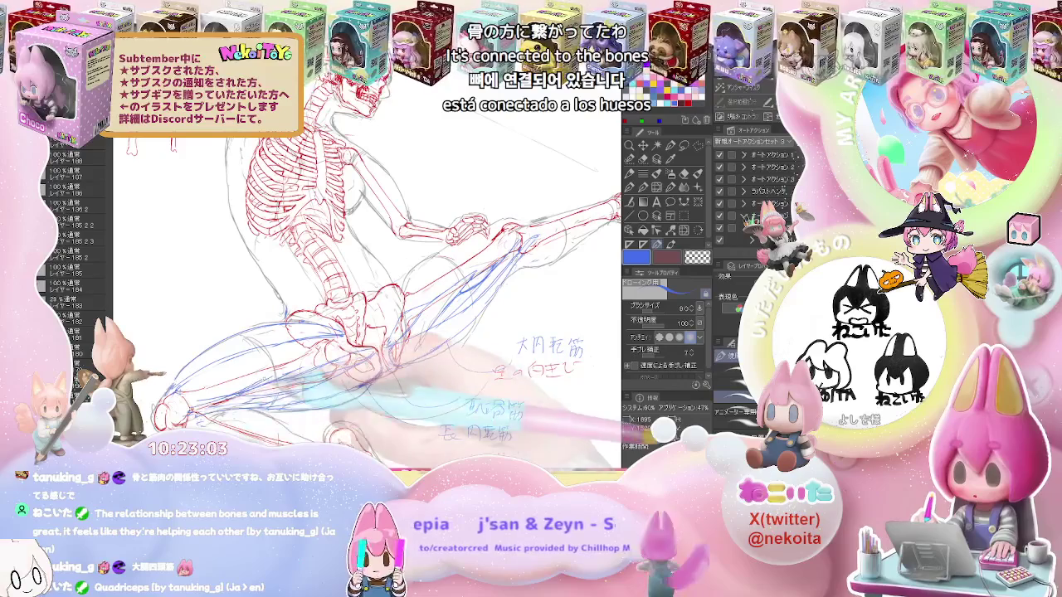
key("e")
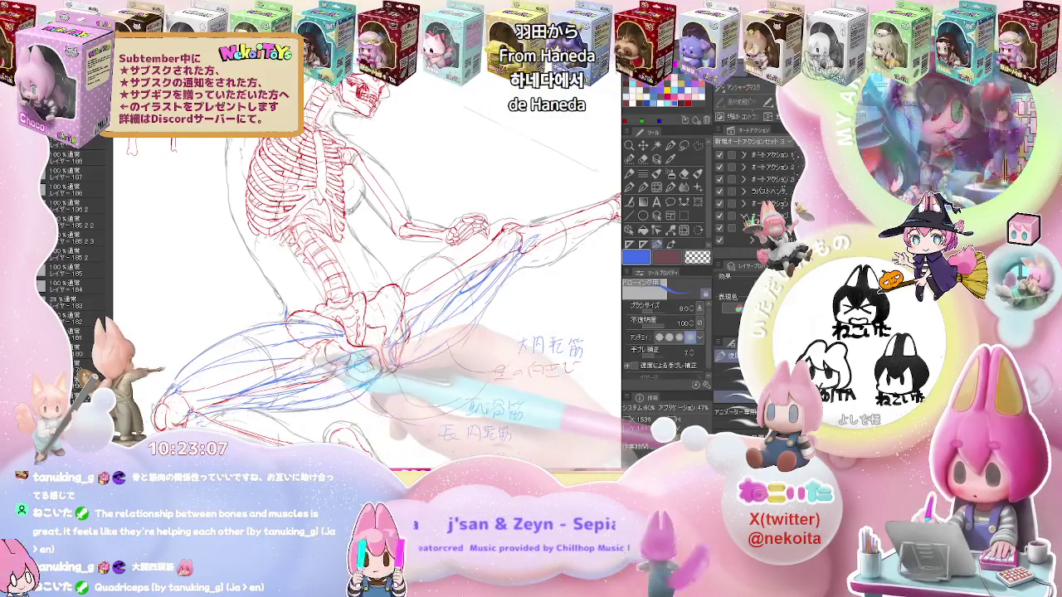
key("p")
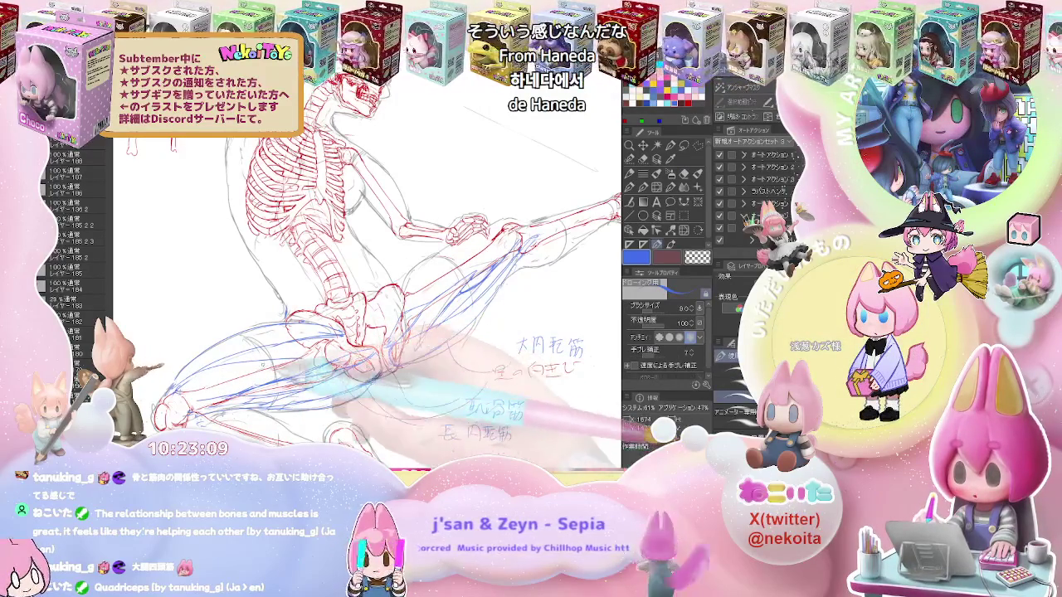
key("e")
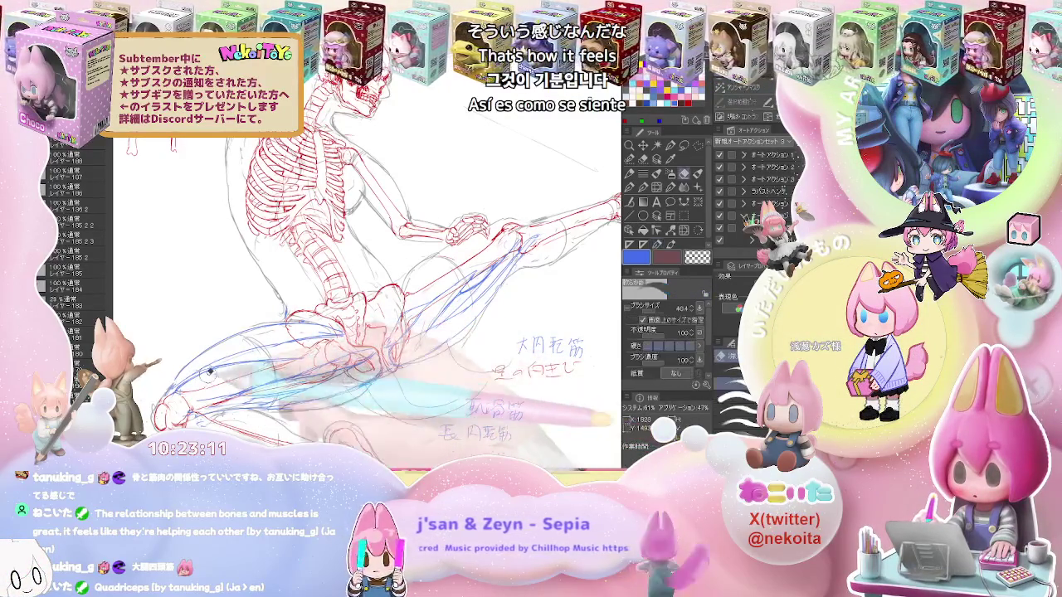
key("p")
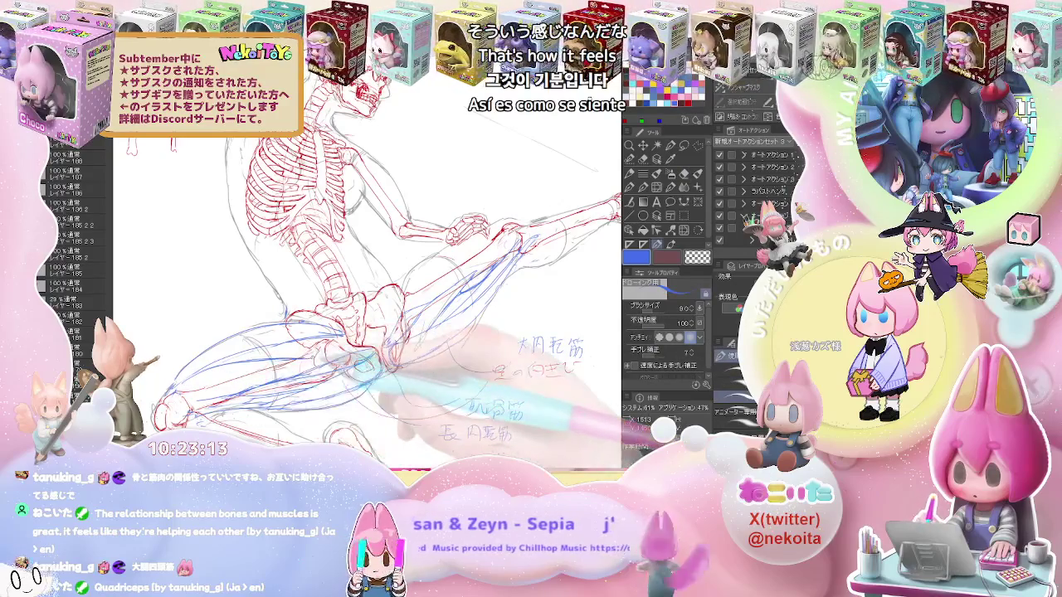
key("e")
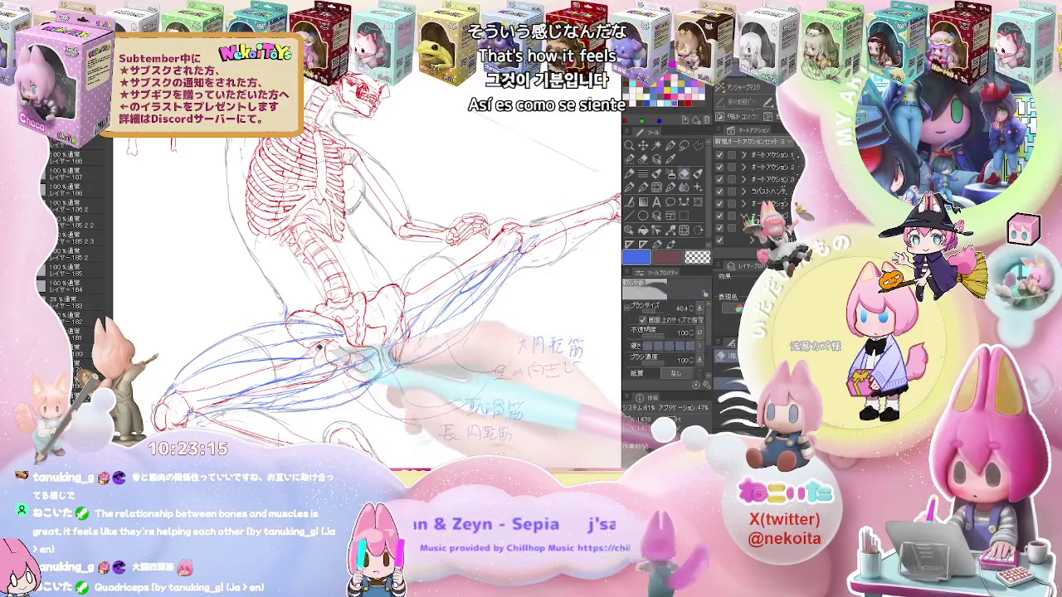
key("p")
key("e")
key("p")
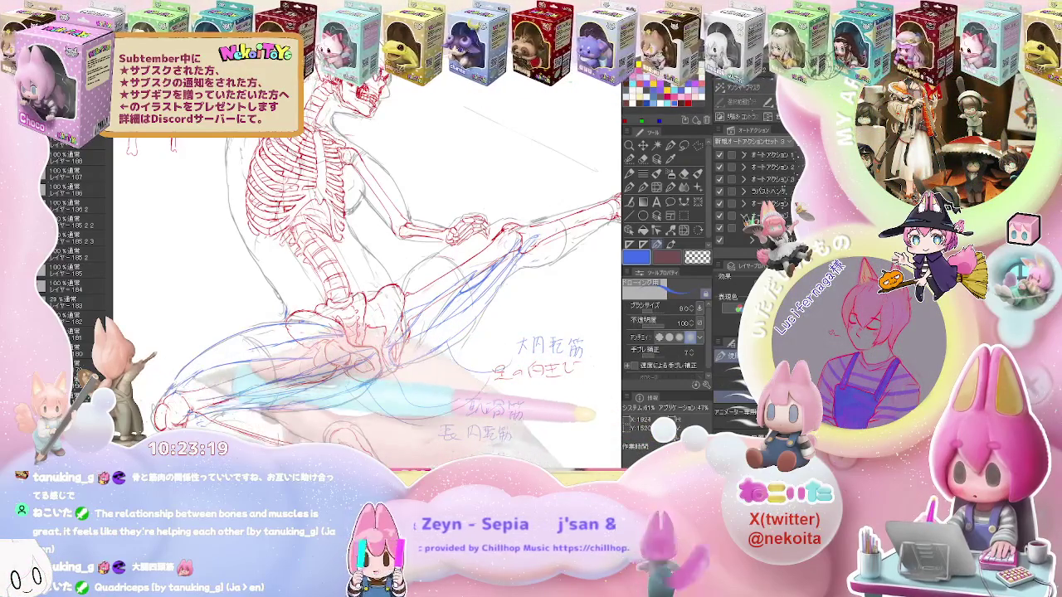
key("e")
key("p")
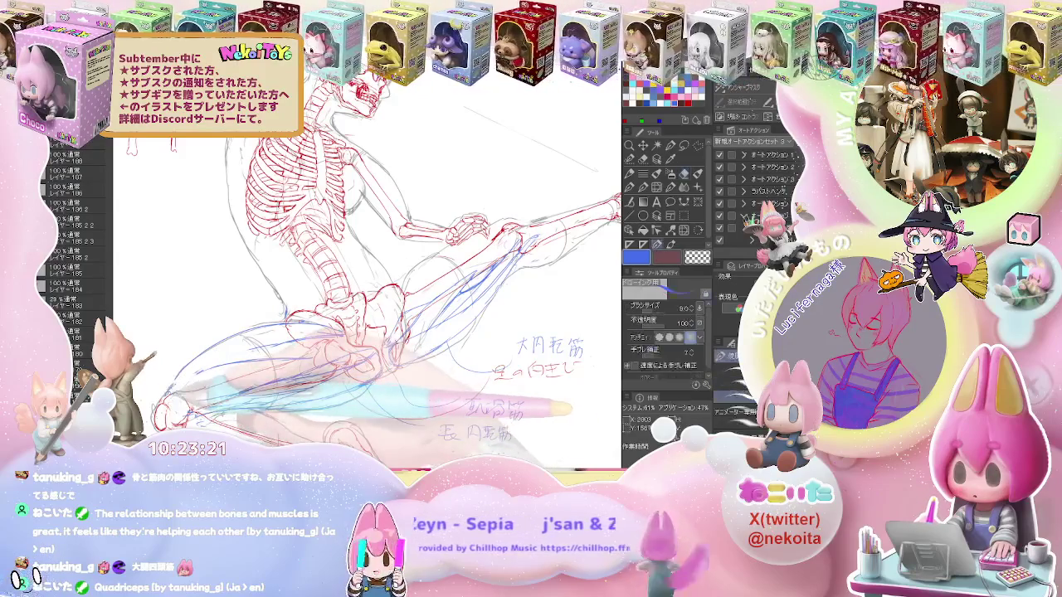
Clean up faint strokes near the knee, then reset the view to show the whole skeleton
key("e")
key("p")
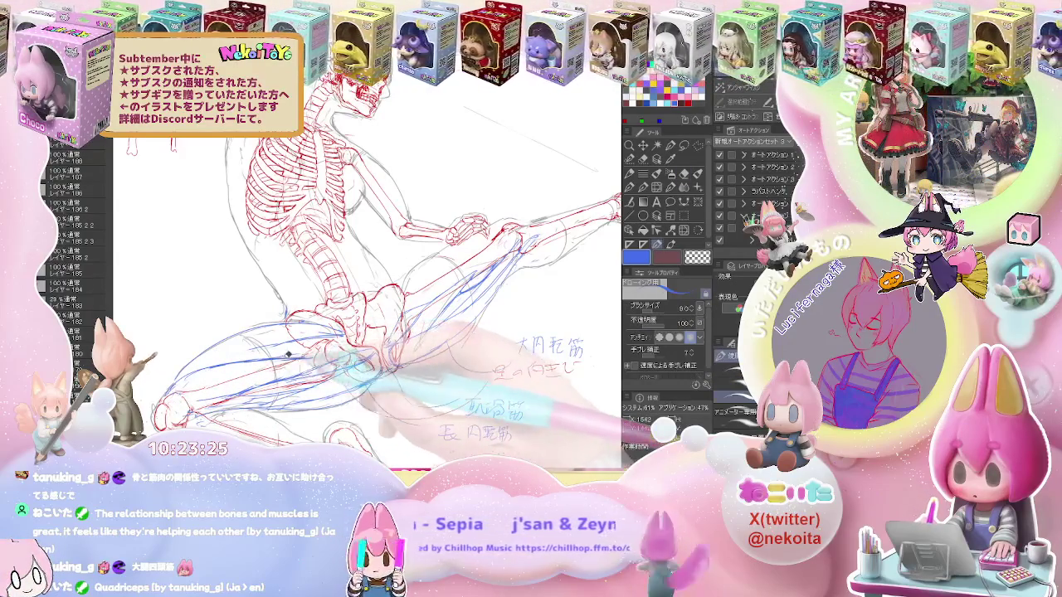
key("e")
key("p")
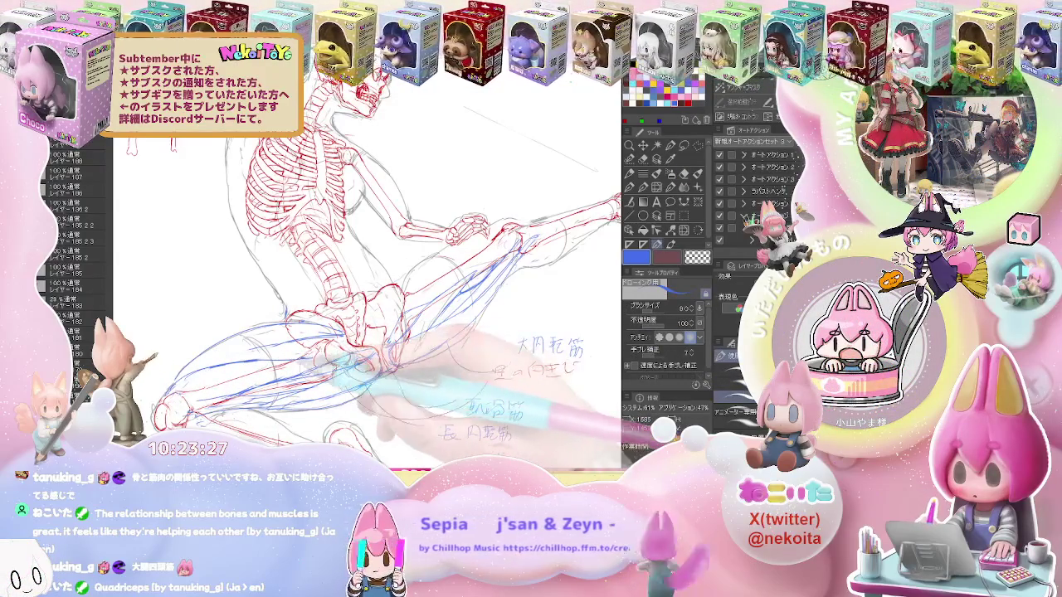
key("e")
key("p")
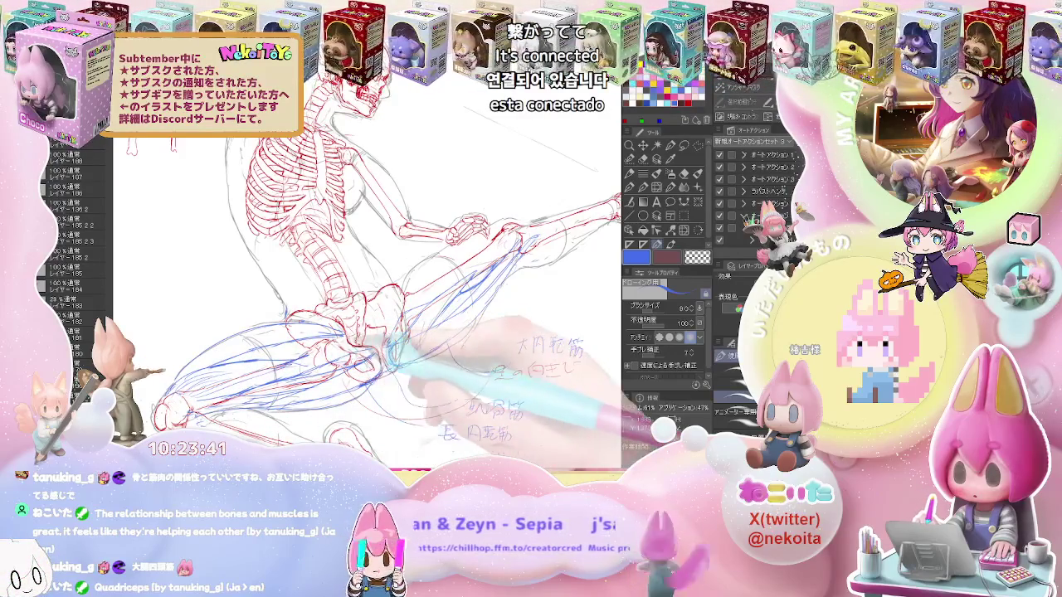
key("e")
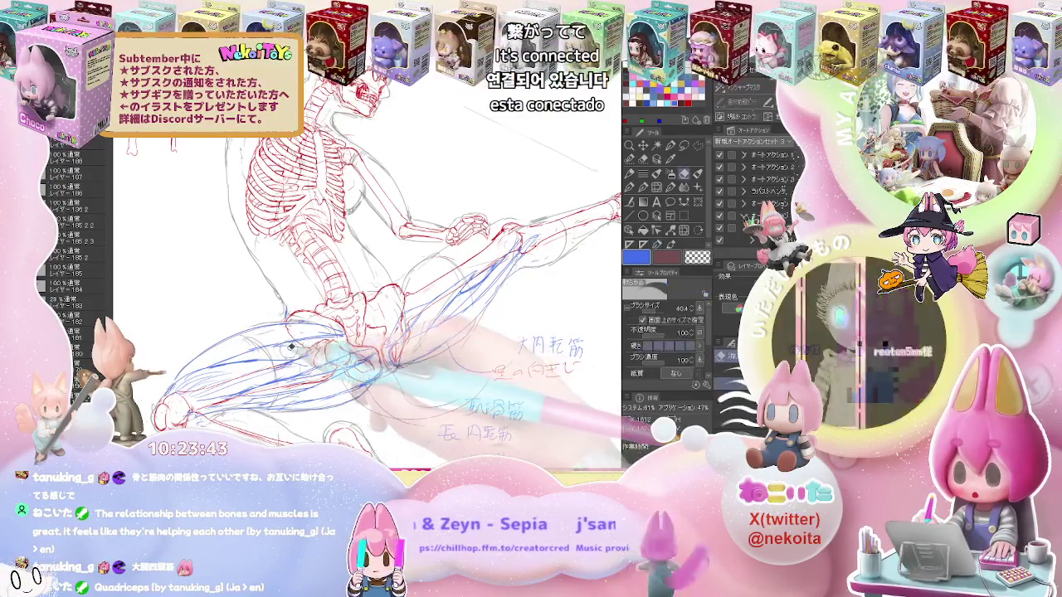
key("p")
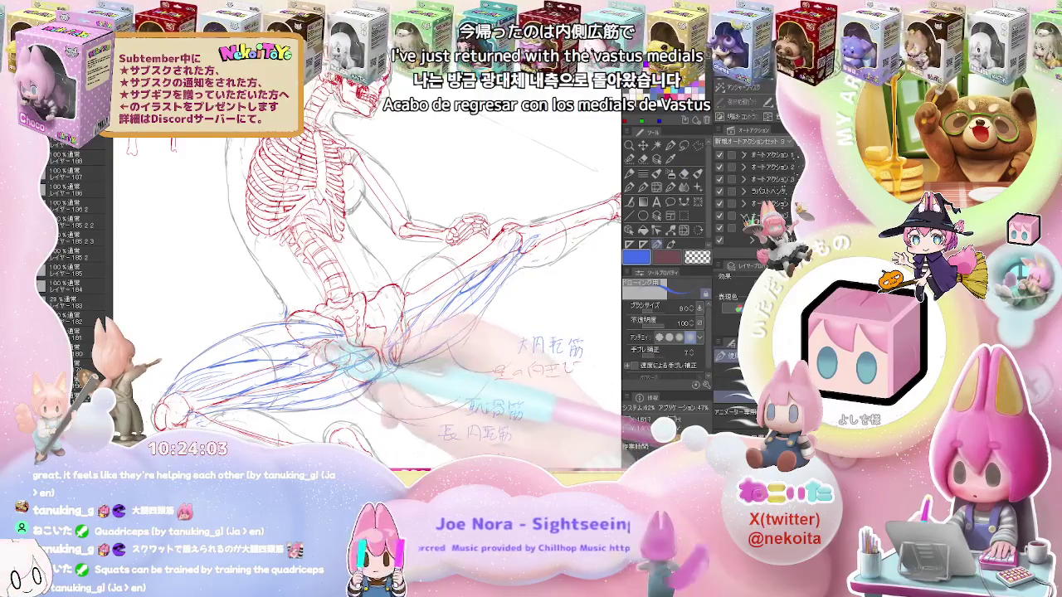
key("ctrl+0")
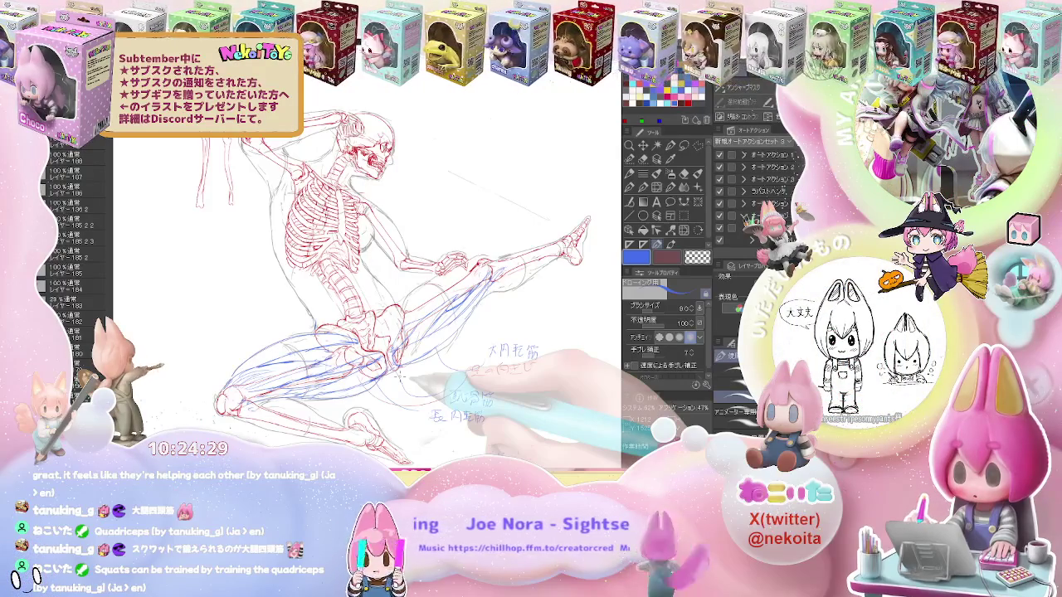
Draw blue muscle strokes over the raised thigh, erasing and redrawing lines to fix them
left_click_drag(465, 356, 365, 365)
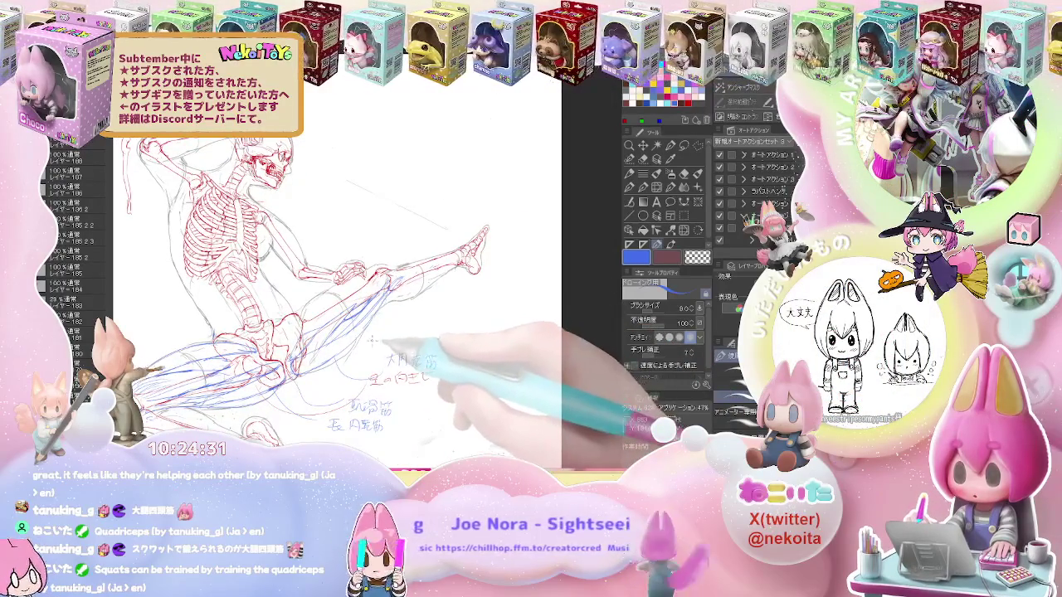
scroll(323, 340, "up", 2)
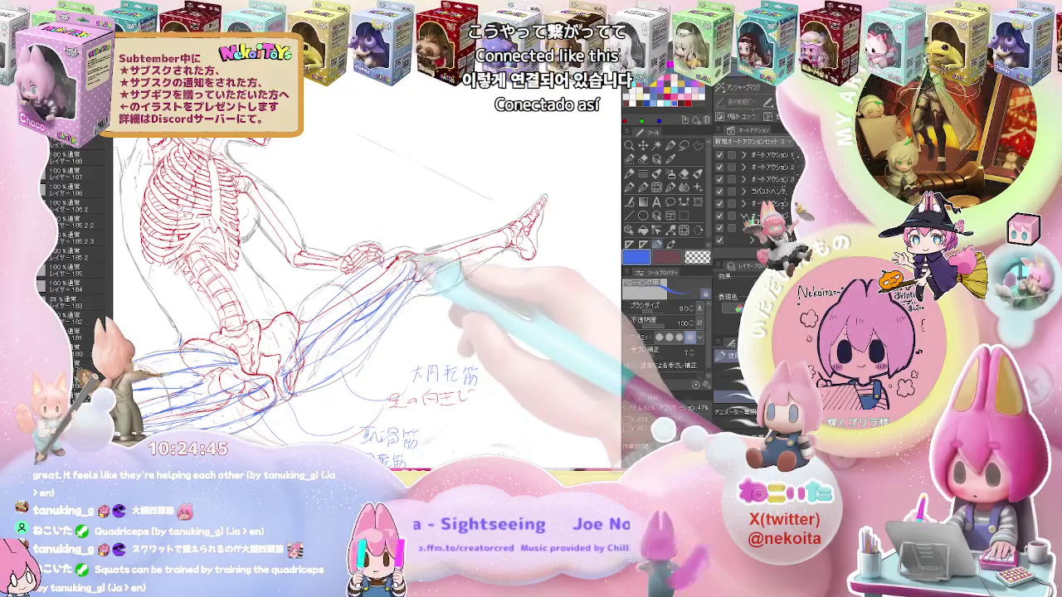
key("e")
key("p")
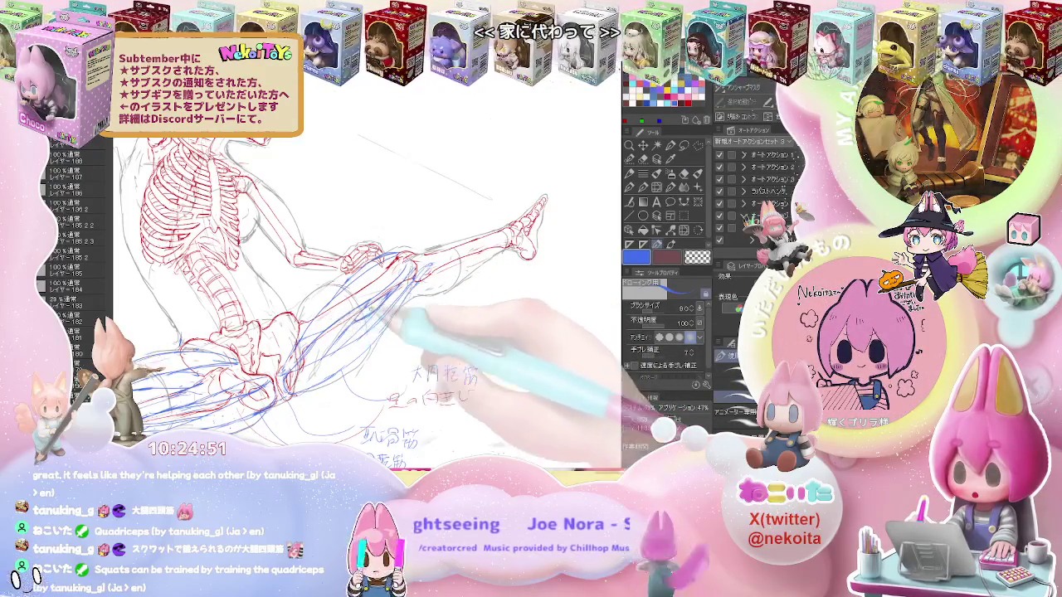
scroll(367, 296, "up", 2)
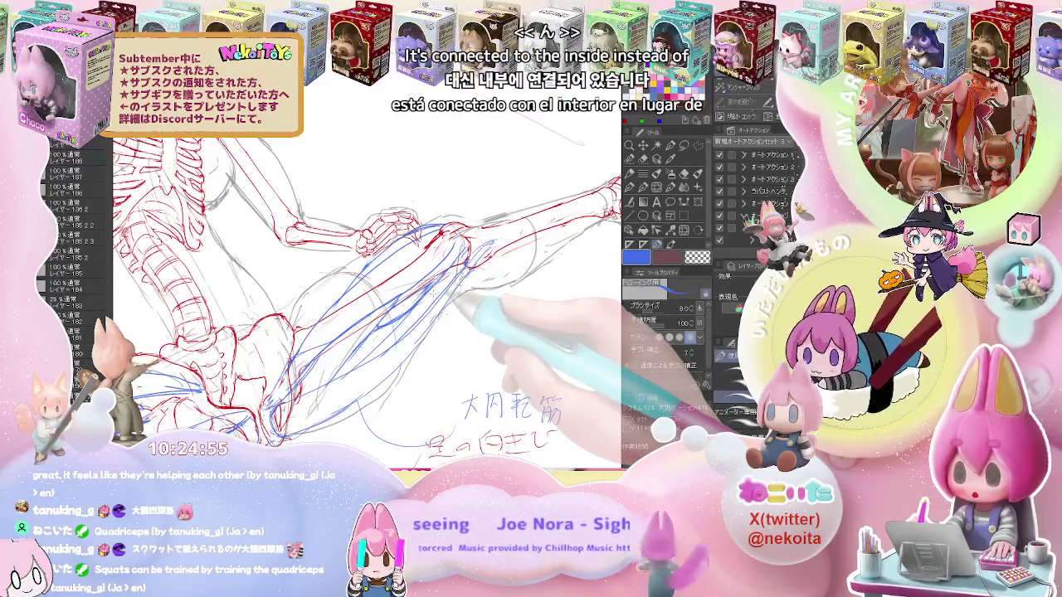
scroll(367, 301, "down", 2)
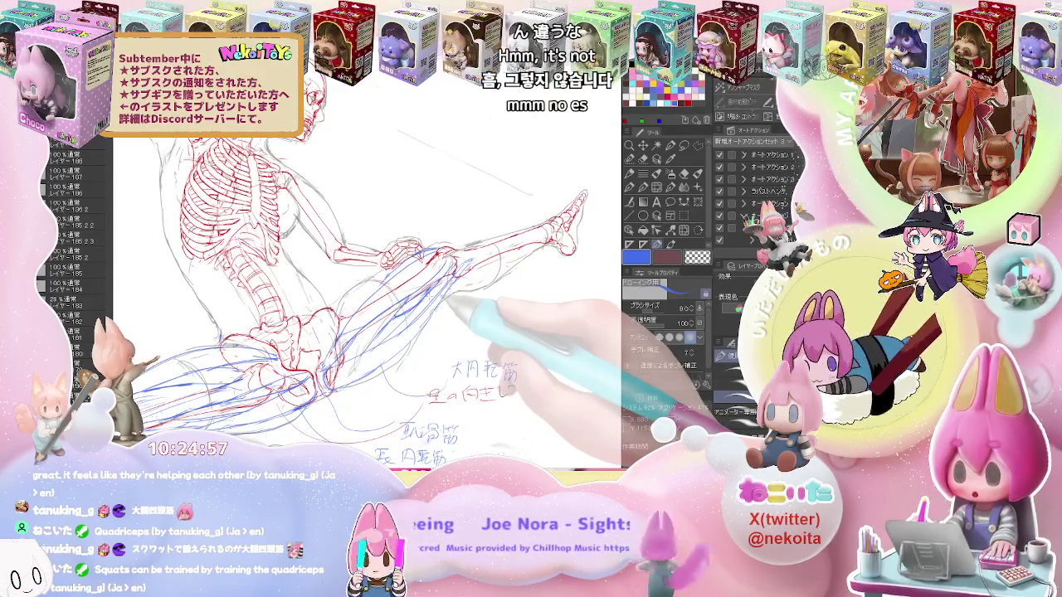
scroll(367, 290, "down", 1)
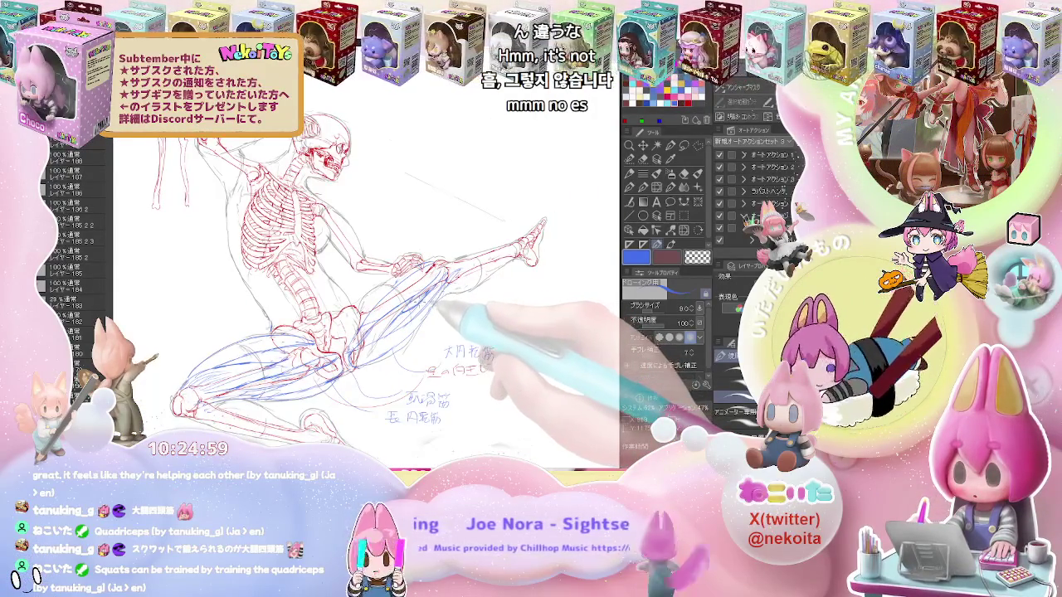
key("e")
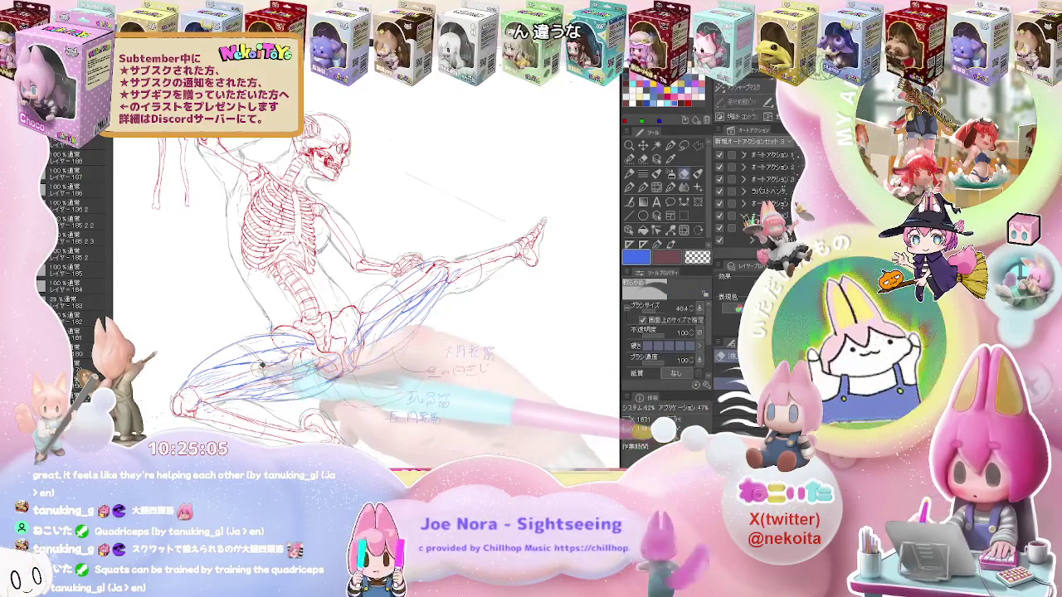
left_click_drag(253, 366, 138, 404)
scroll(307, 326, "up", 2)
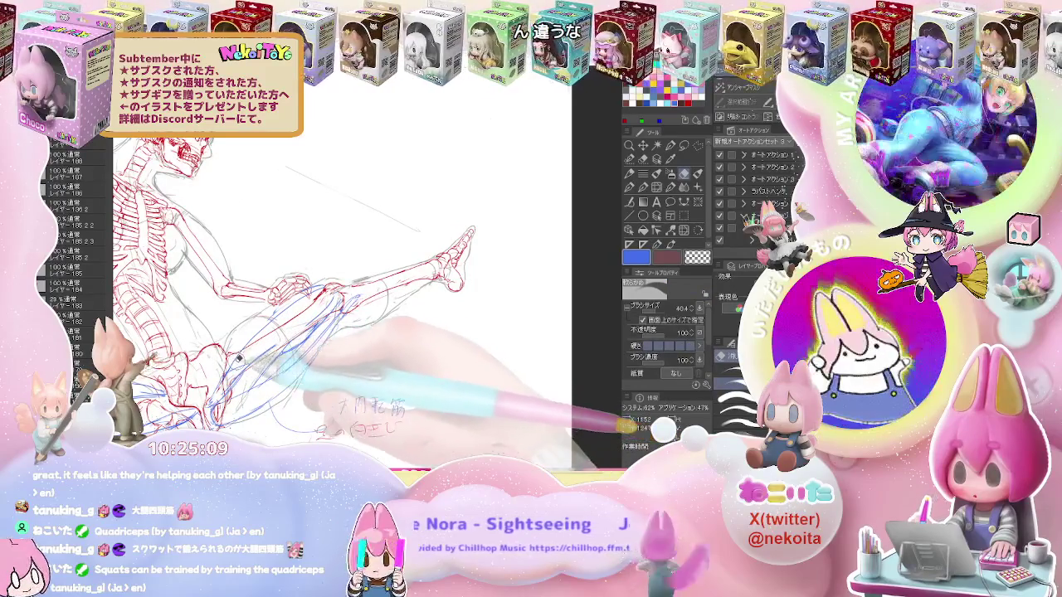
Erase stray strokes and redraw blue muscle lines on the raised thigh near the hip
key("p")
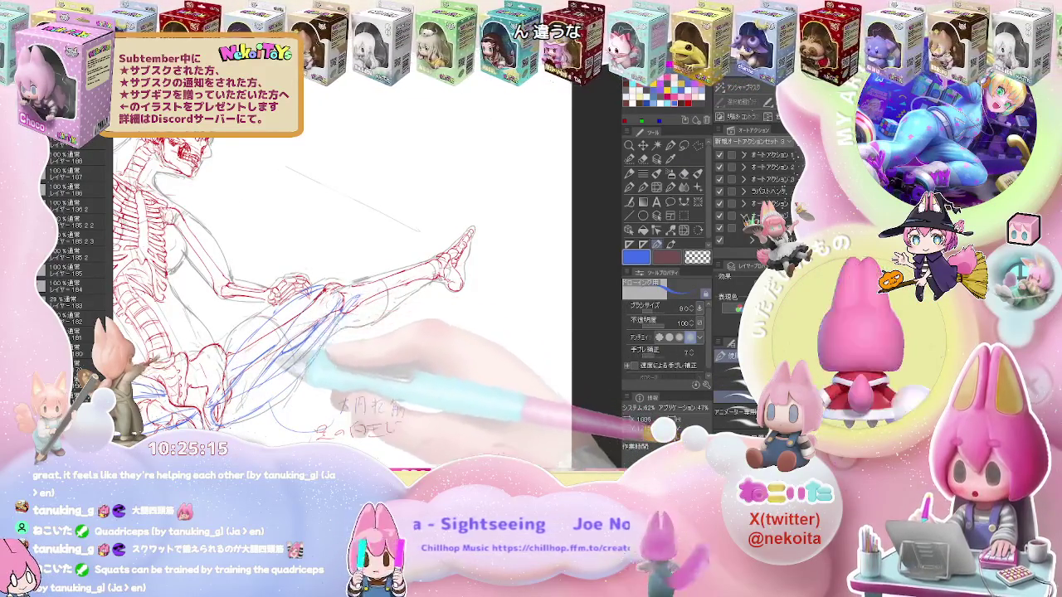
key("e")
key("p")
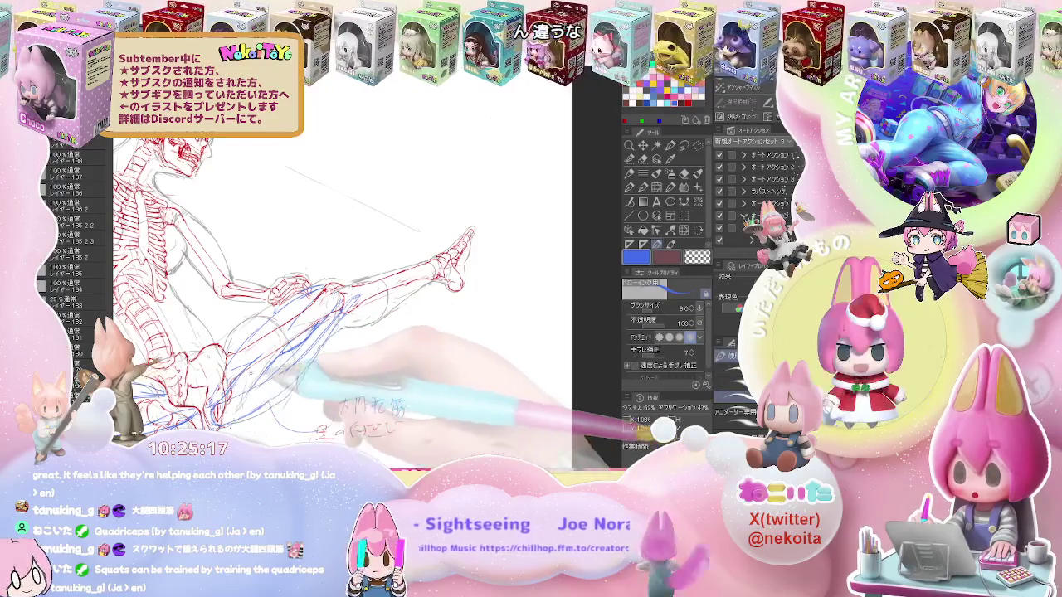
key("e")
key("p")
key("e")
key("p")
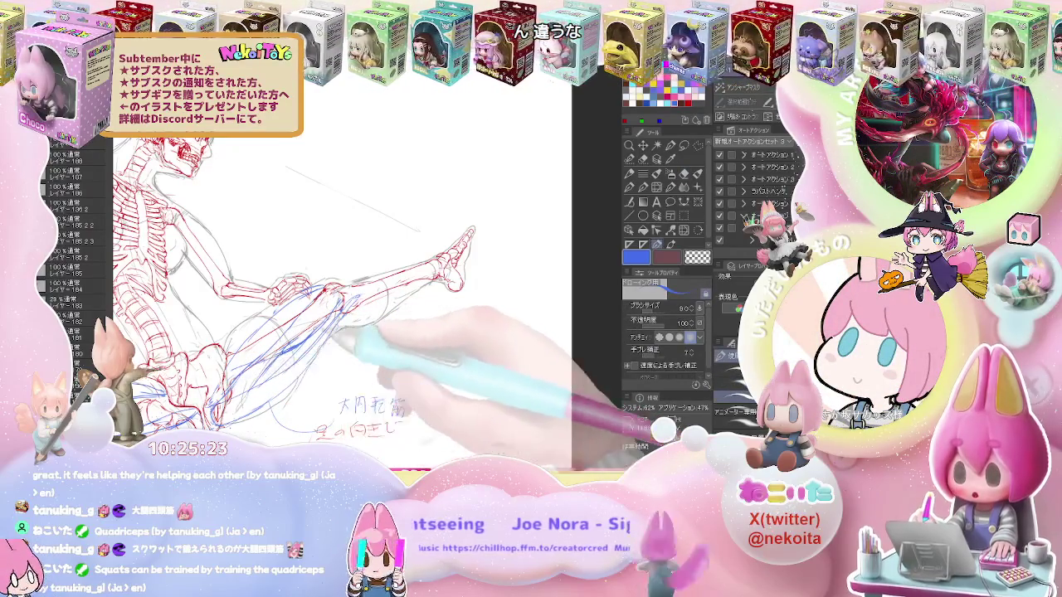
key("e")
key("p")
Finish the upper-thigh muscle strokes, checking the whole figure before zooming back onto the thigh
key("e")
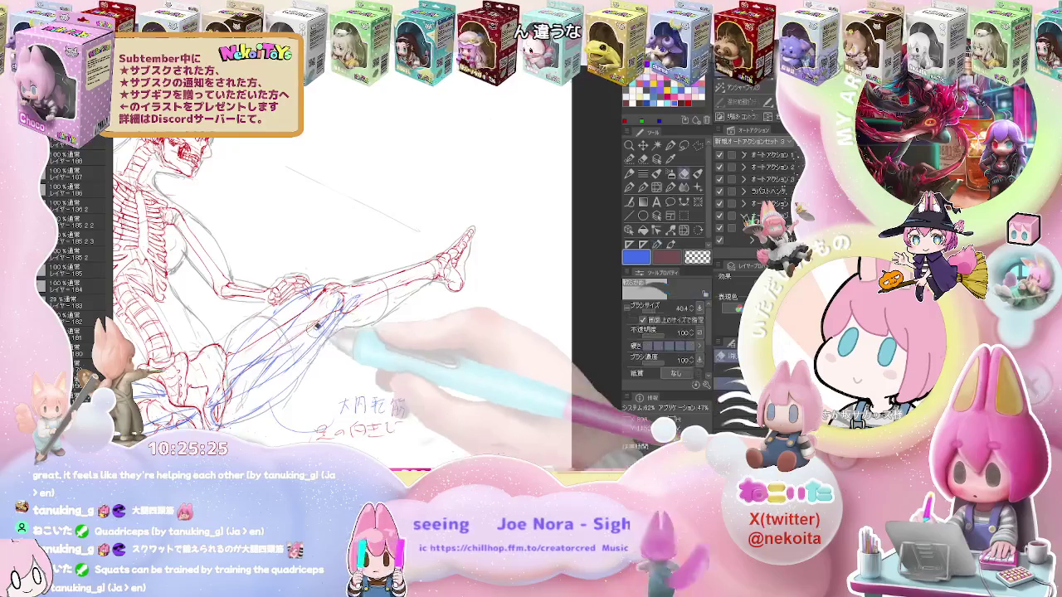
key("p")
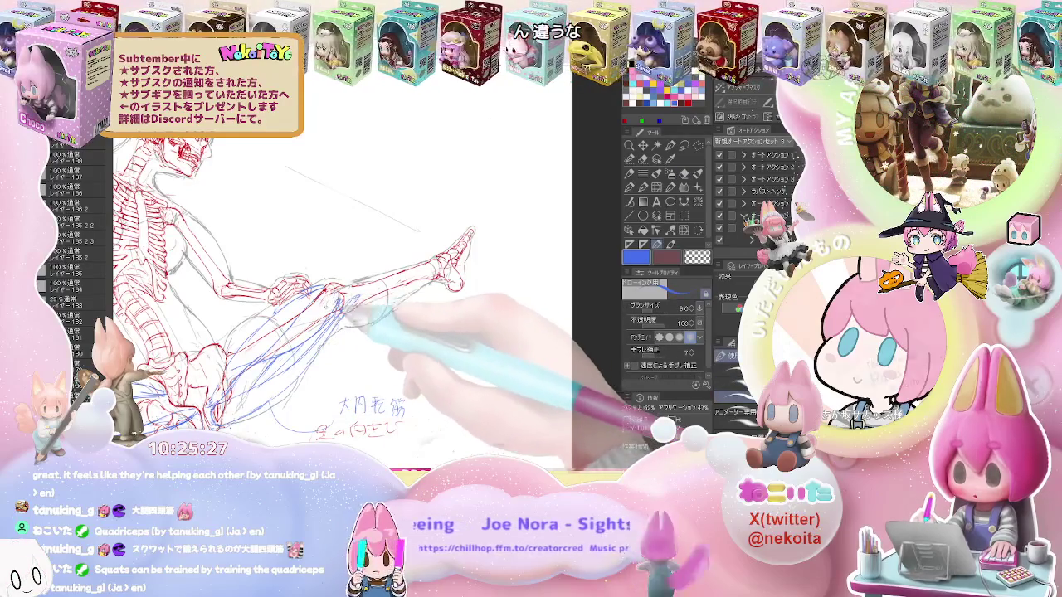
key("e")
key("p")
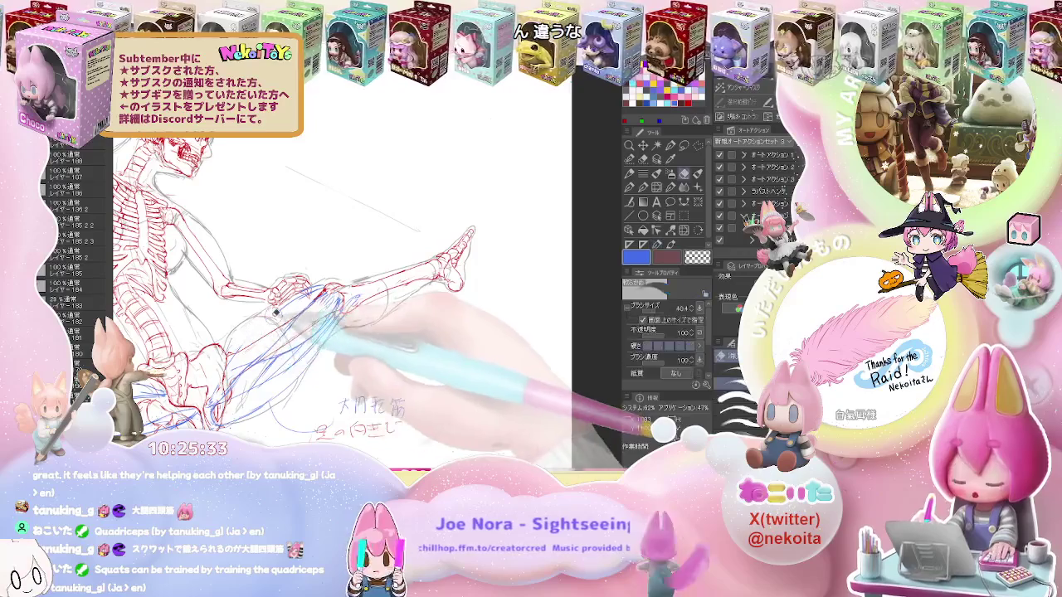
key("ctrl+minus")
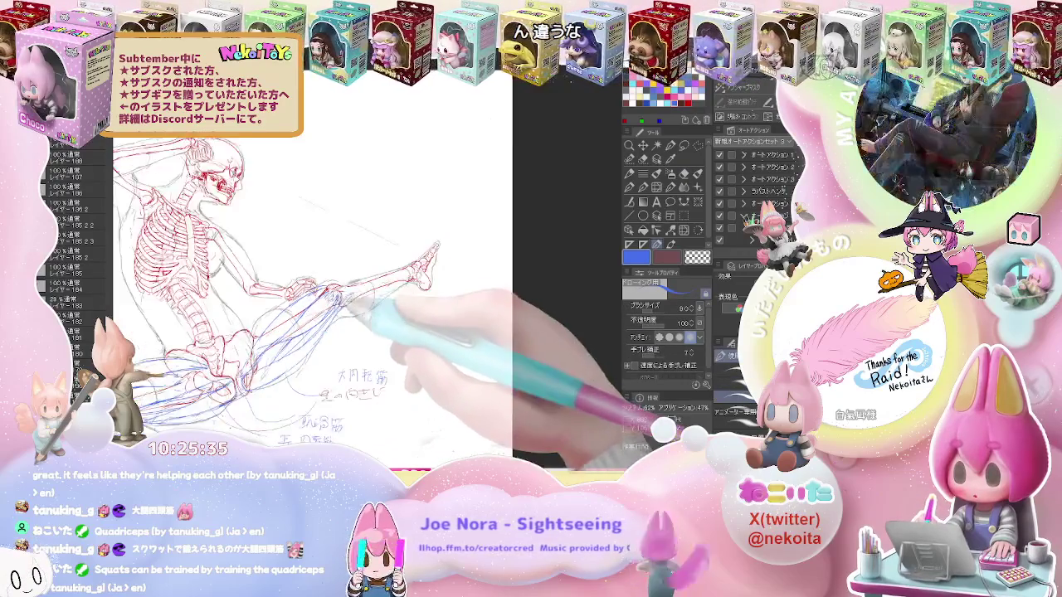
key("ctrl+plus")
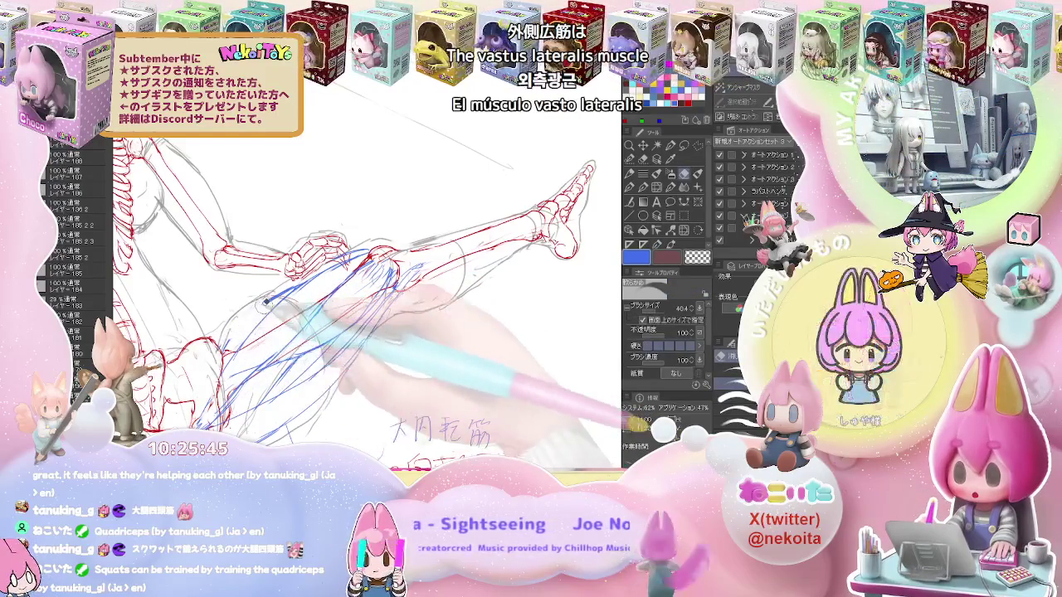
Erase and redraw parts of the blue thigh muscle lines, checking them against the whole skeleton
key("e")
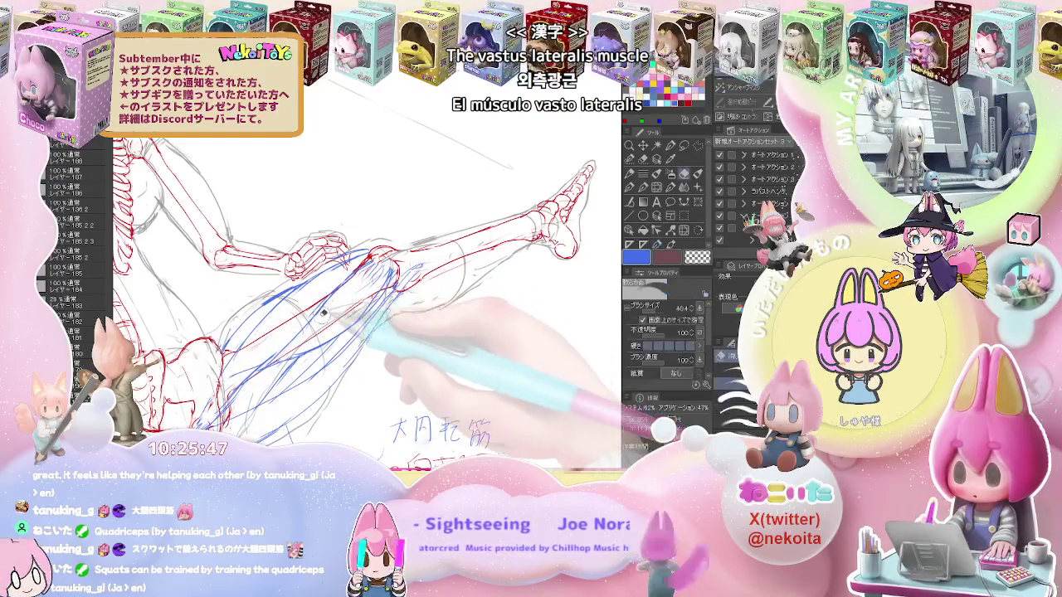
key("p")
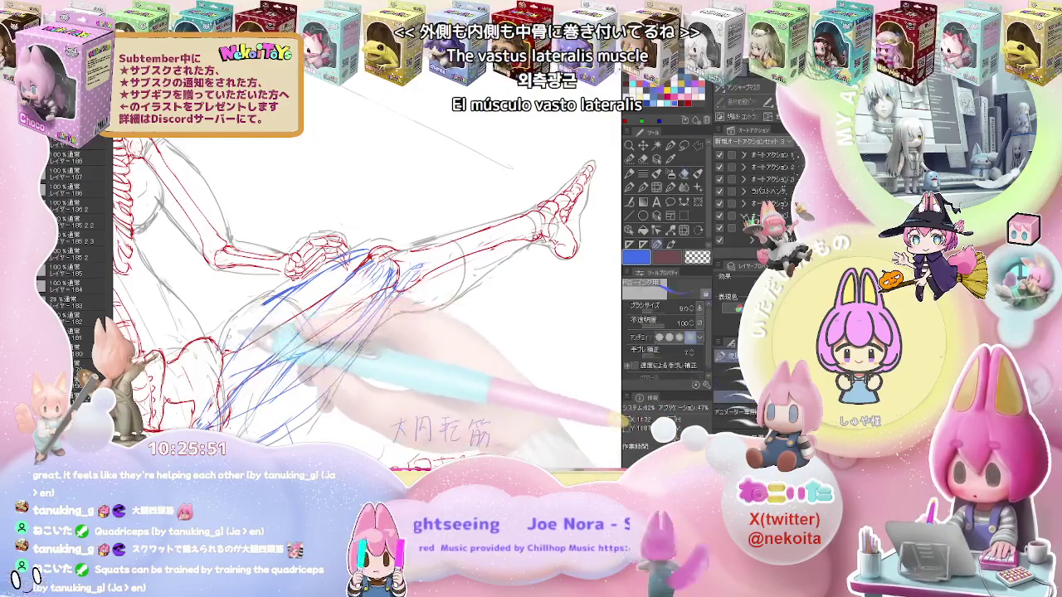
key("e")
key("p")
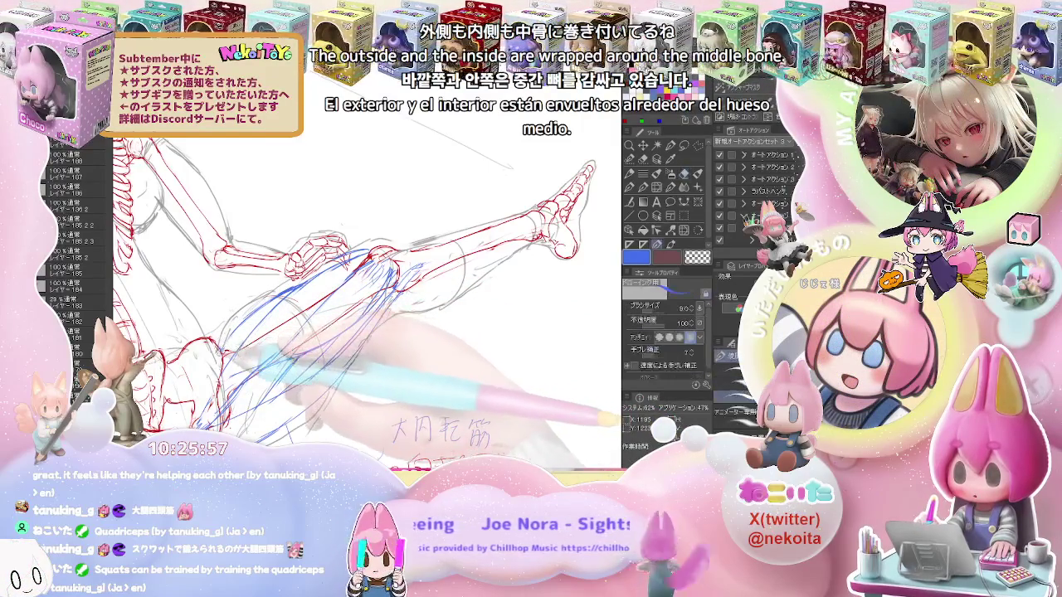
key("ctrl+0")
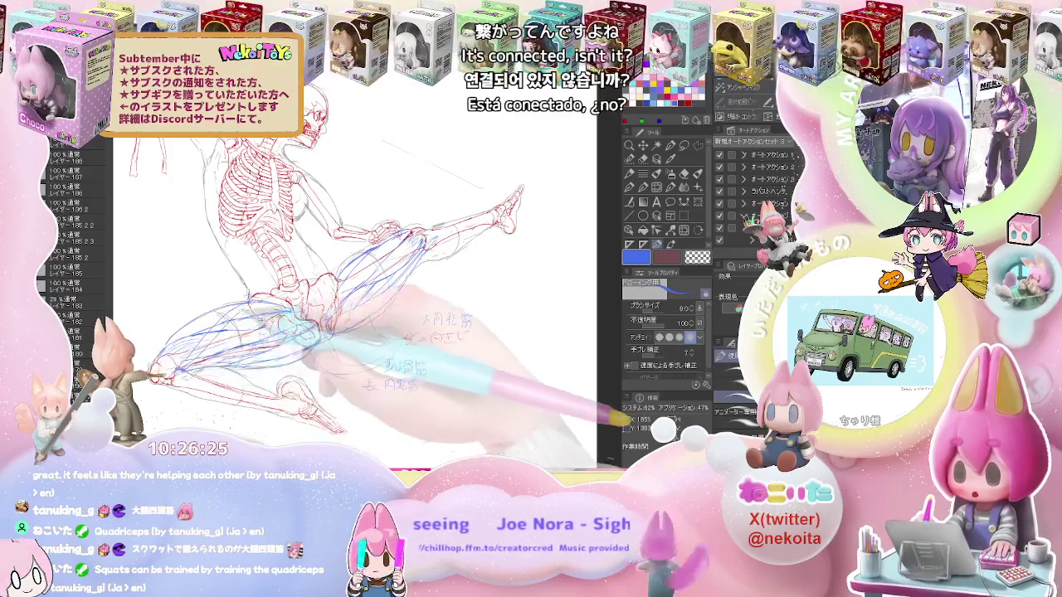
key("e")
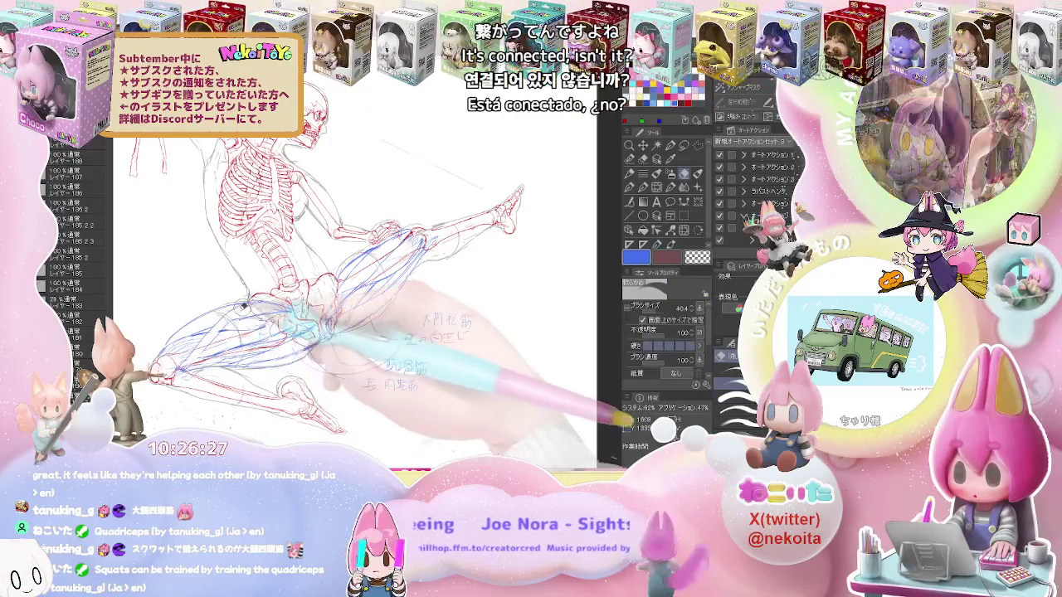
key("p")
With the leg rotated horizontal, clean up and redraw more thigh muscle strokes between hip and knee
mouse_move(254, 348)
left_mouse_down()
mouse_move(274, 332)
mouse_move(248, 340)
left_mouse_up()
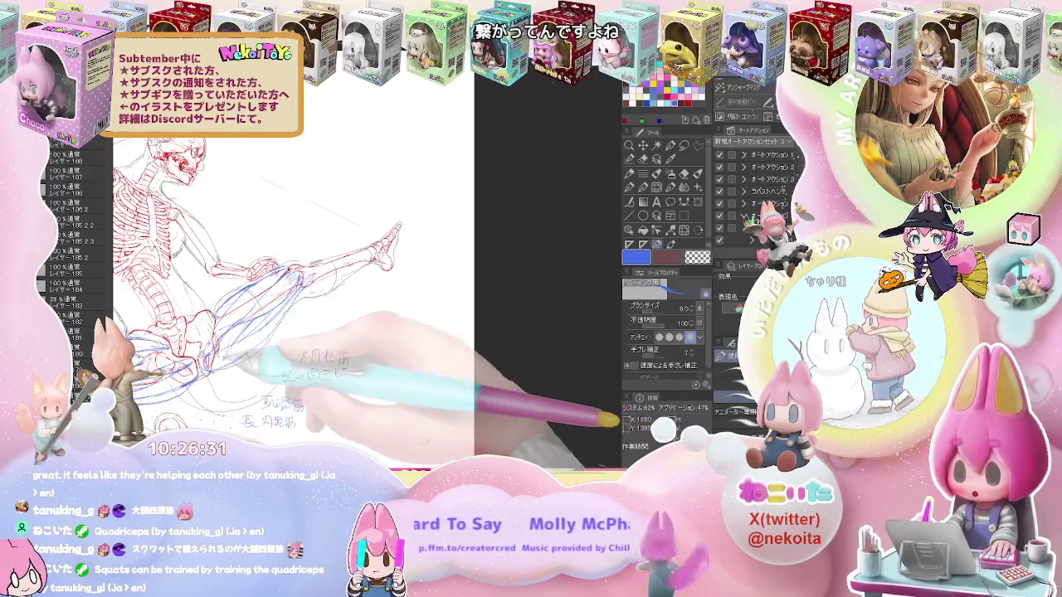
key("ctrl+minus")
key("ctrl+plus")
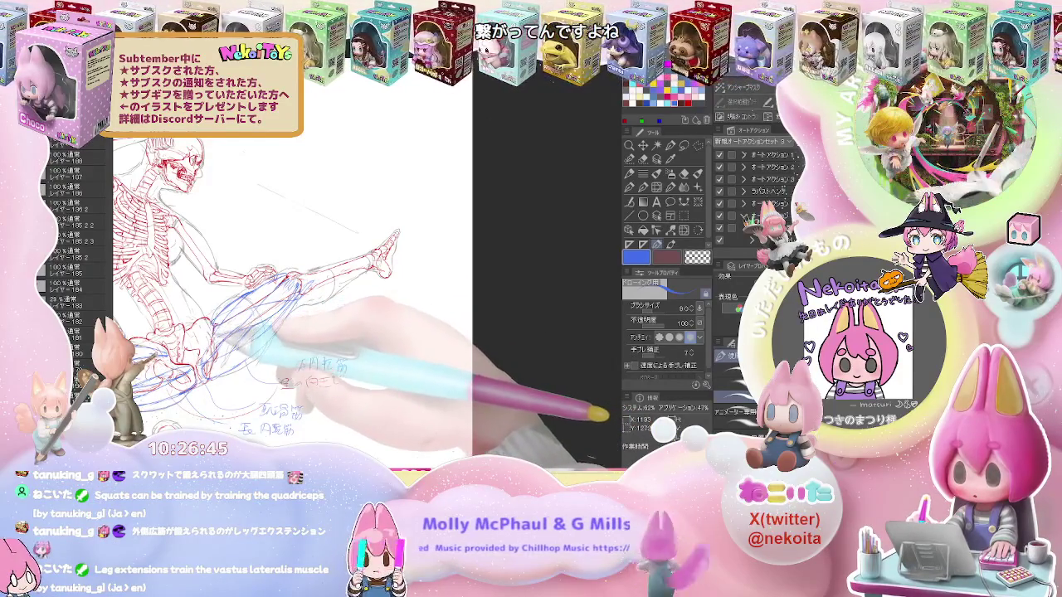
key("e")
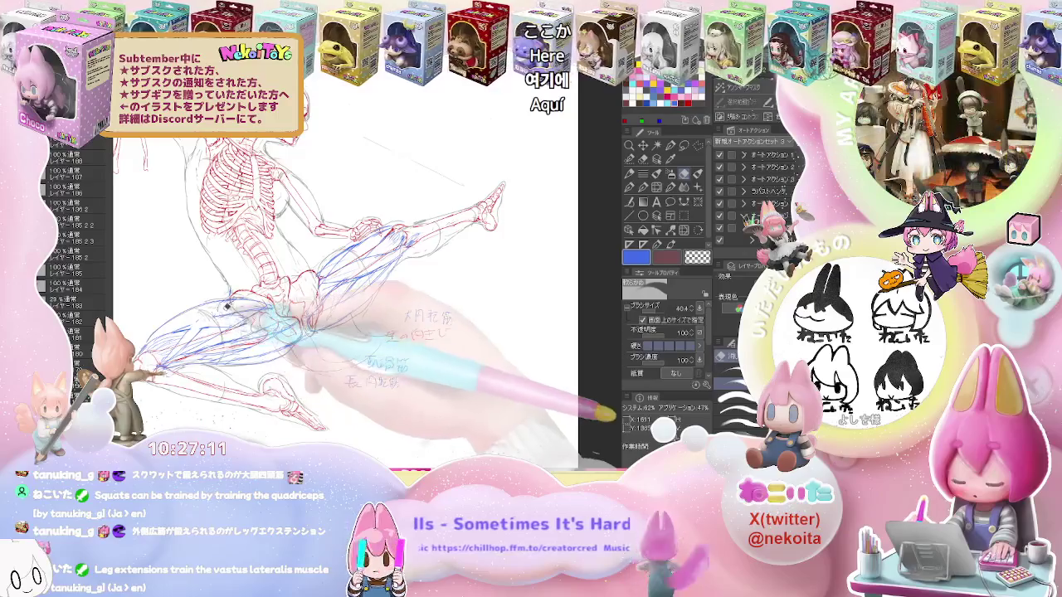
key("p")
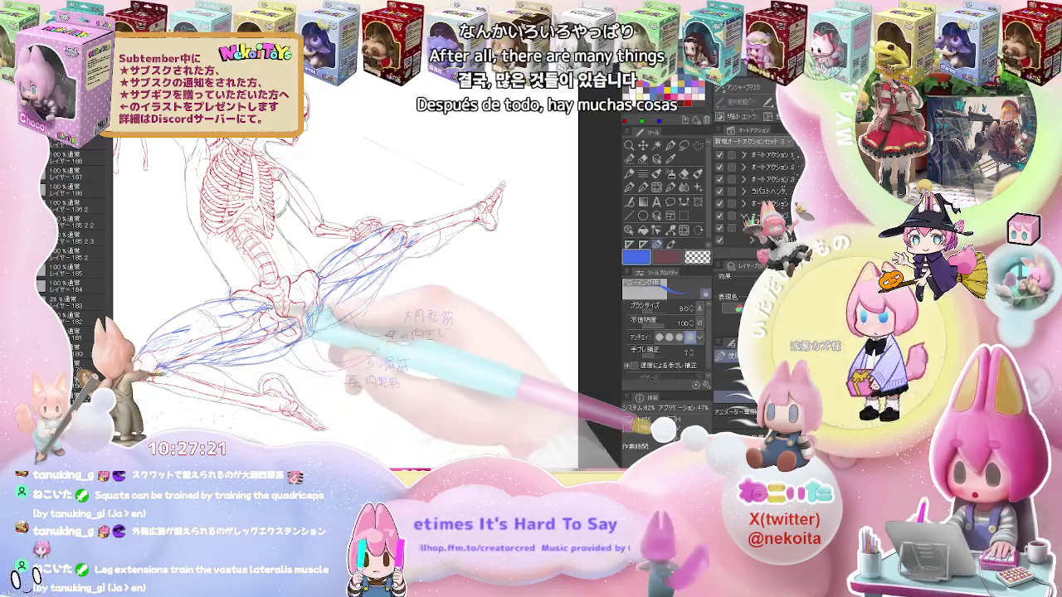
key("e")
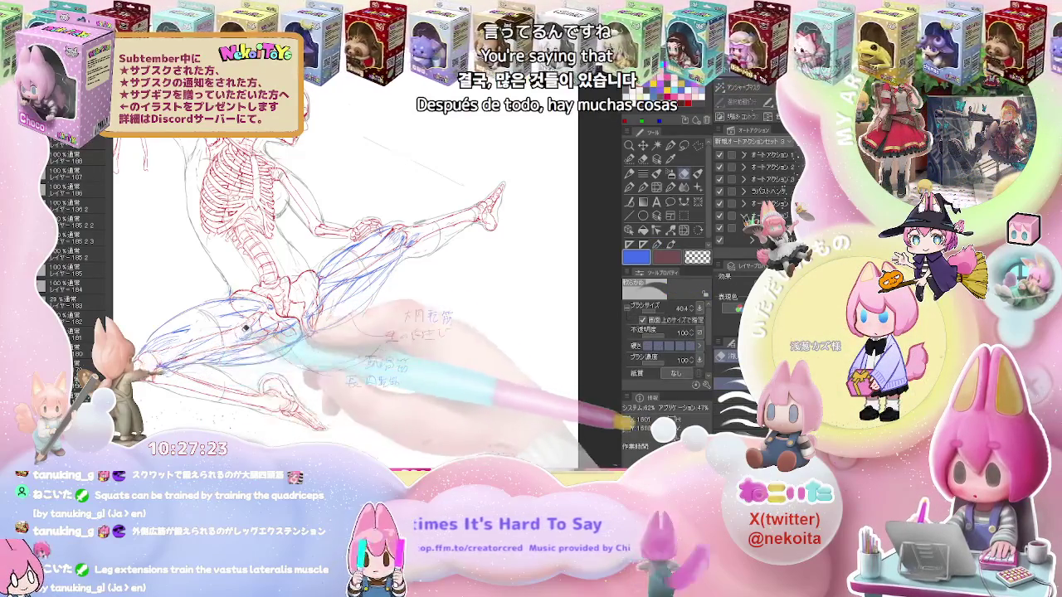
key("p")
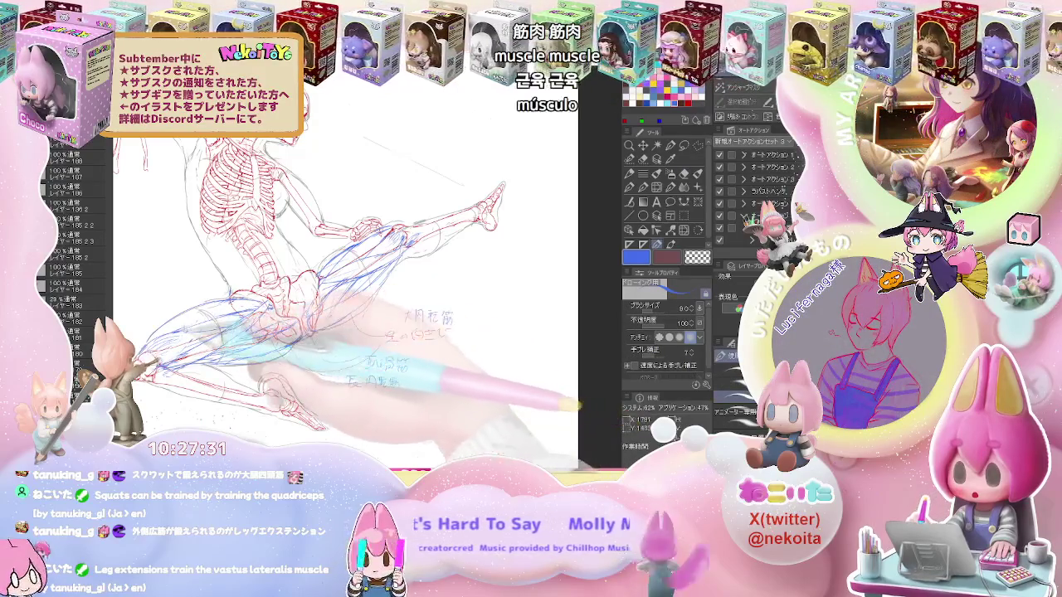
Rework the blue muscle strokes around the hip and upper thigh beneath the red bones
key("e")
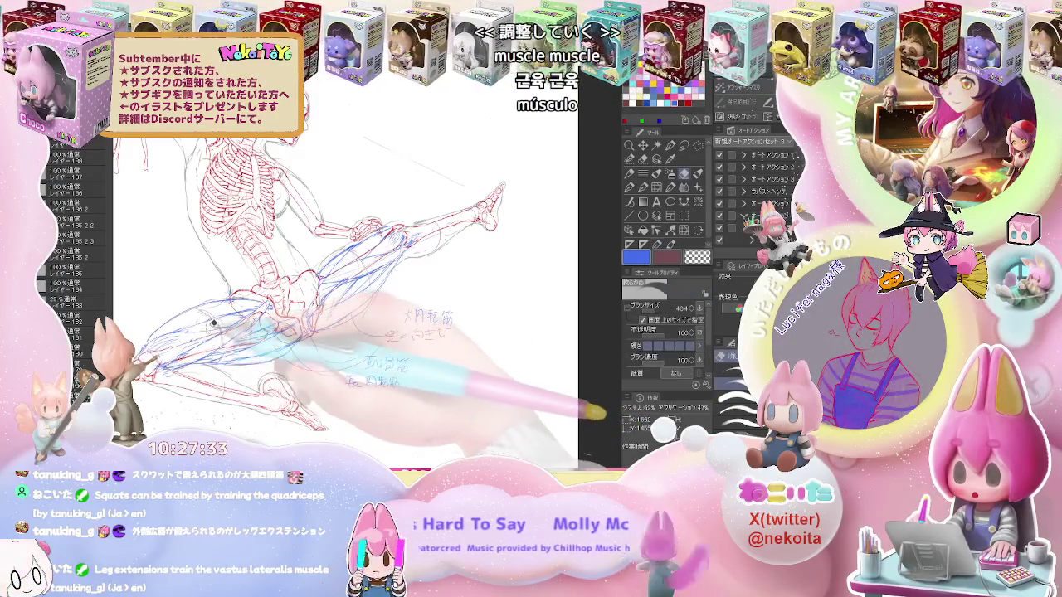
key("p")
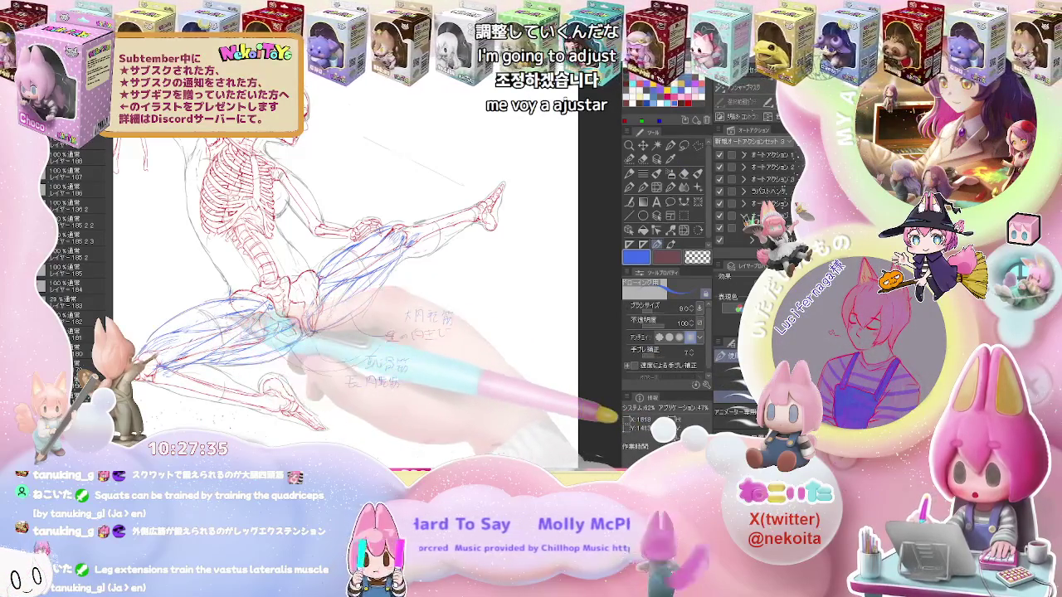
key("e")
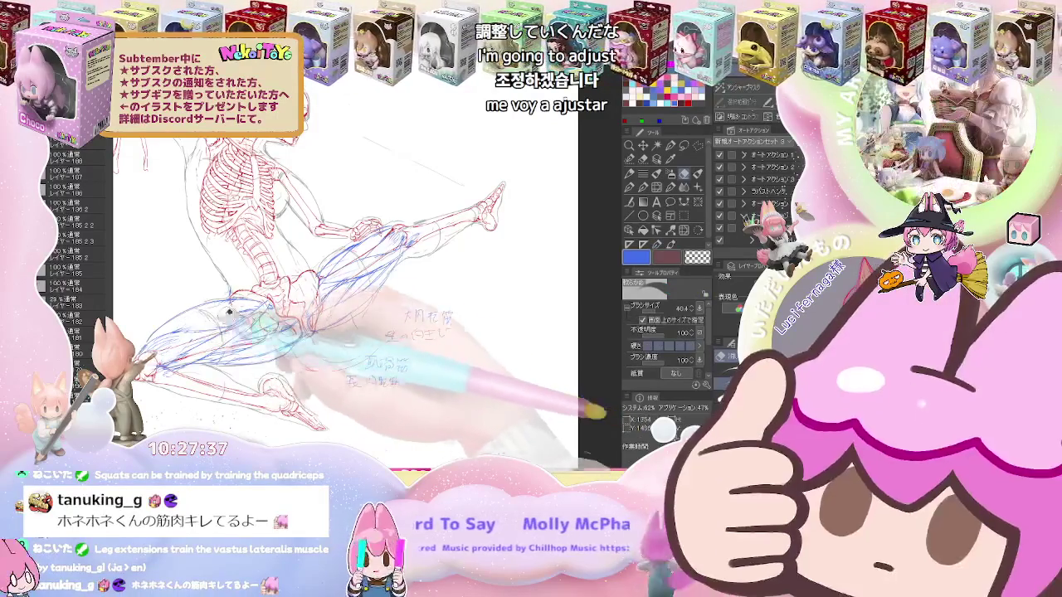
key("p")
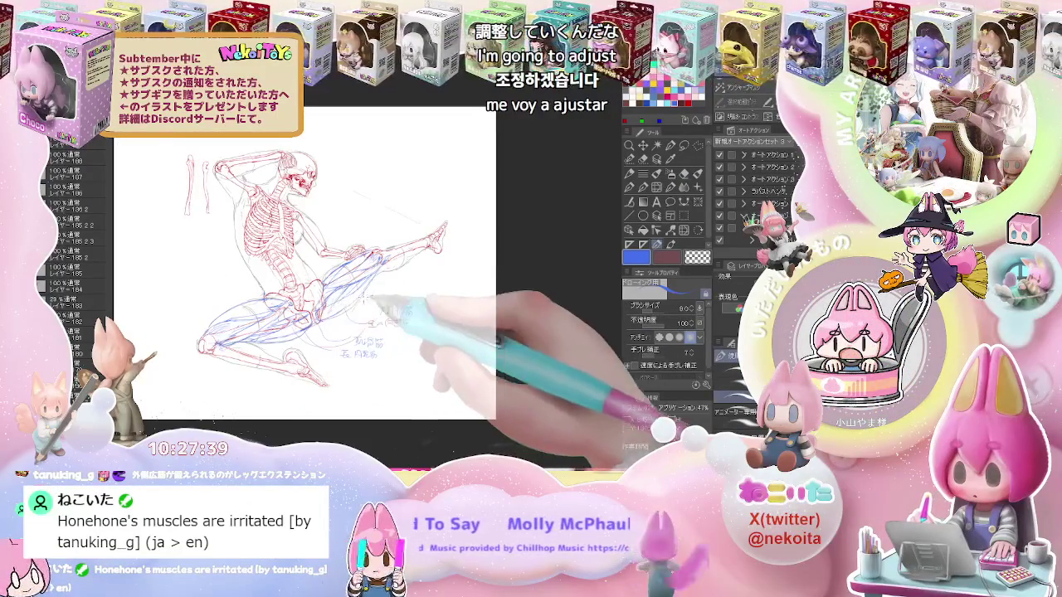
left_click_drag(303, 315, 327, 299)
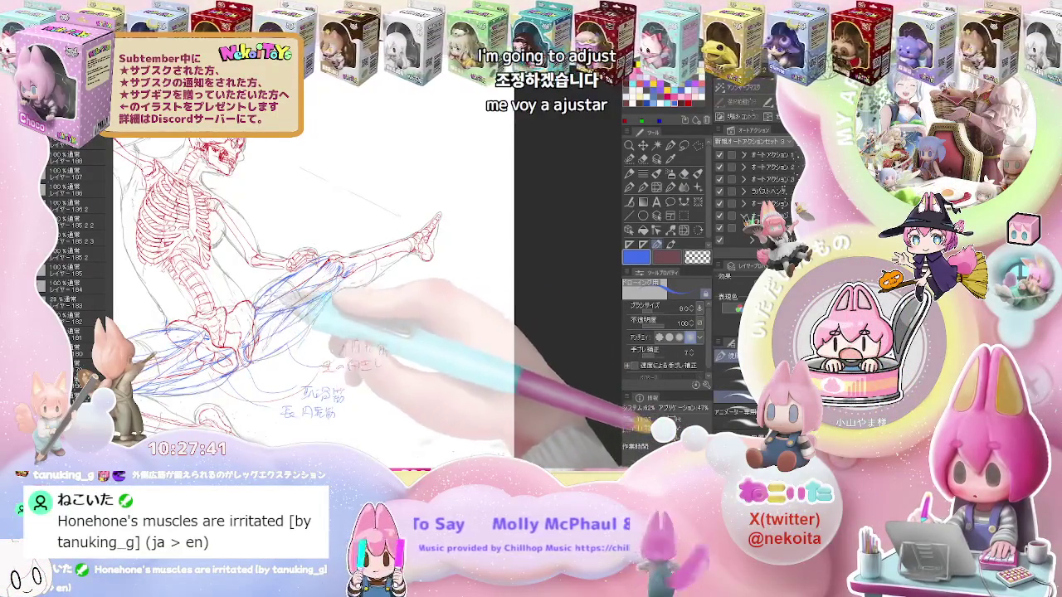
key("ctrl+0")
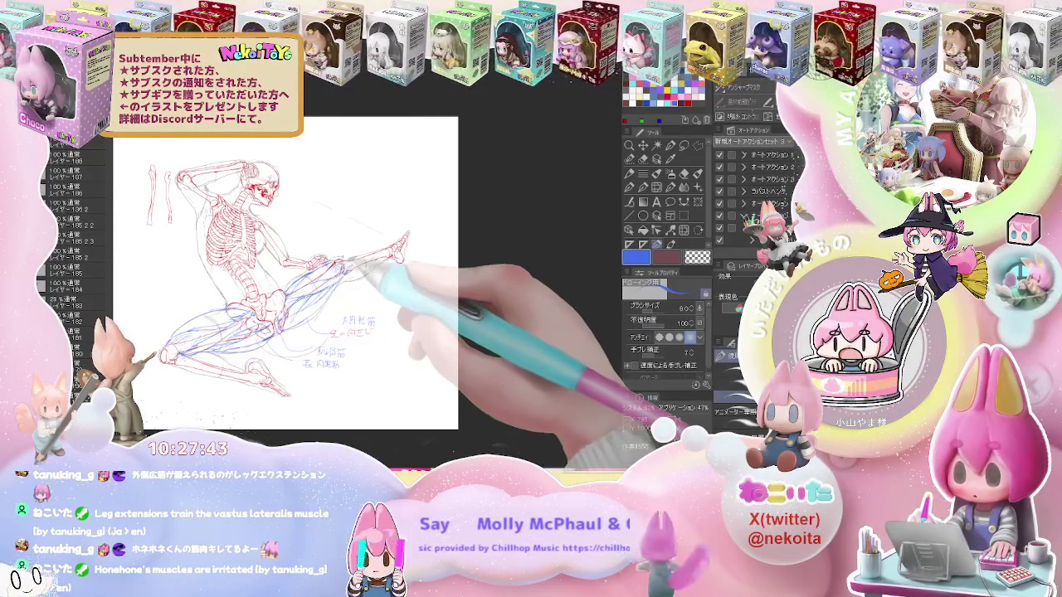
scroll(178, 353, "up", 2)
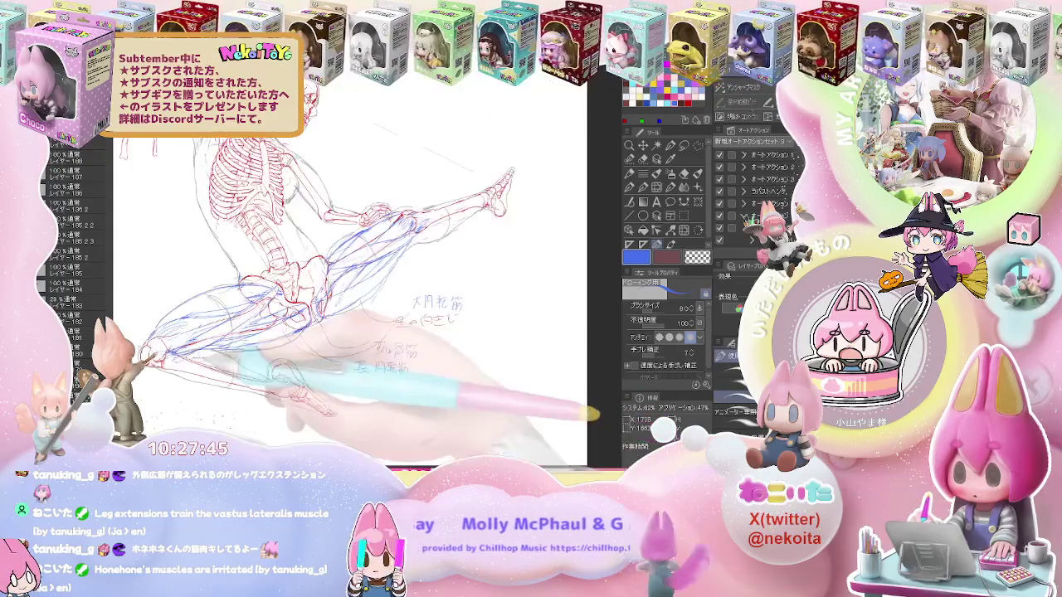
key("p")
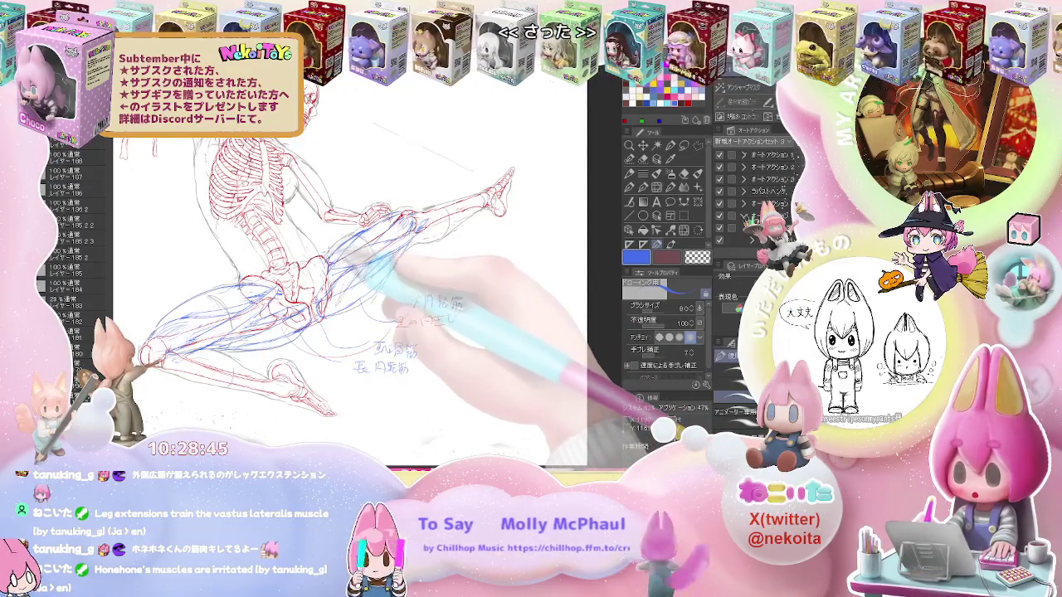
Extend the blue thigh muscle lines up into the knee, checking the full page before zooming back in
key("e")
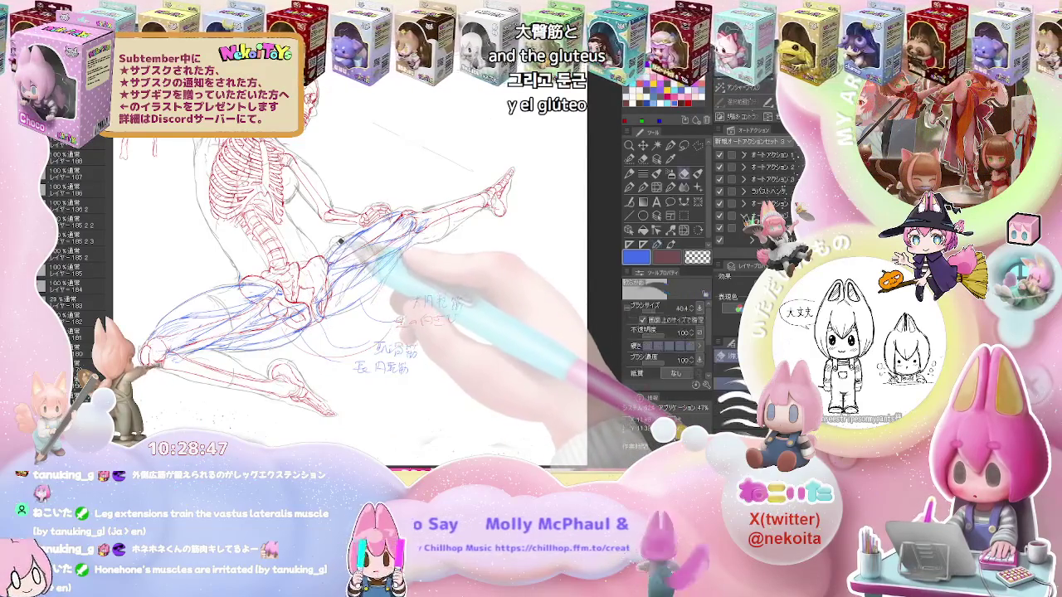
key("p")
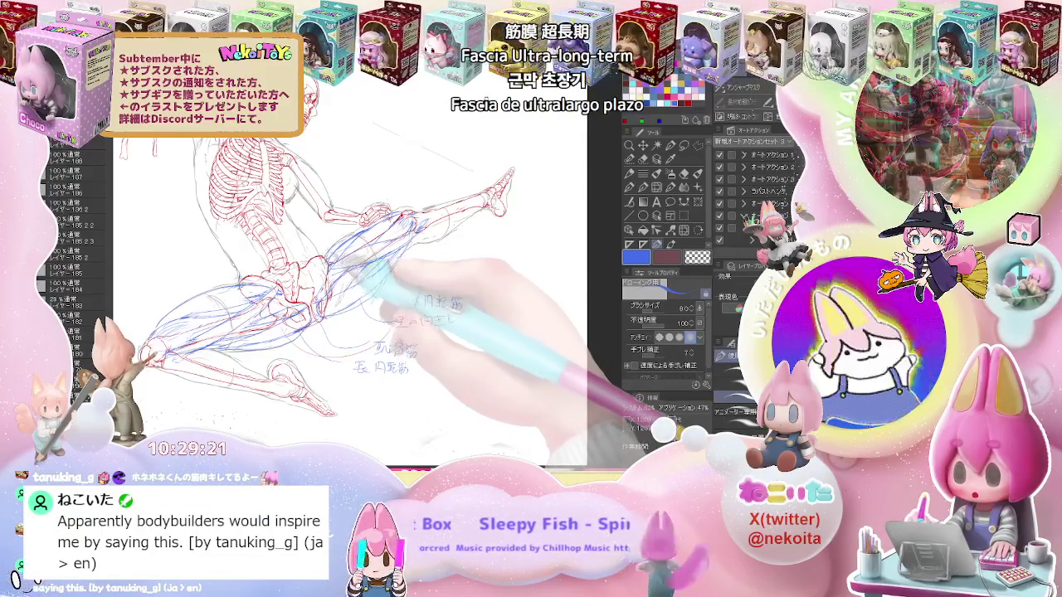
key("e")
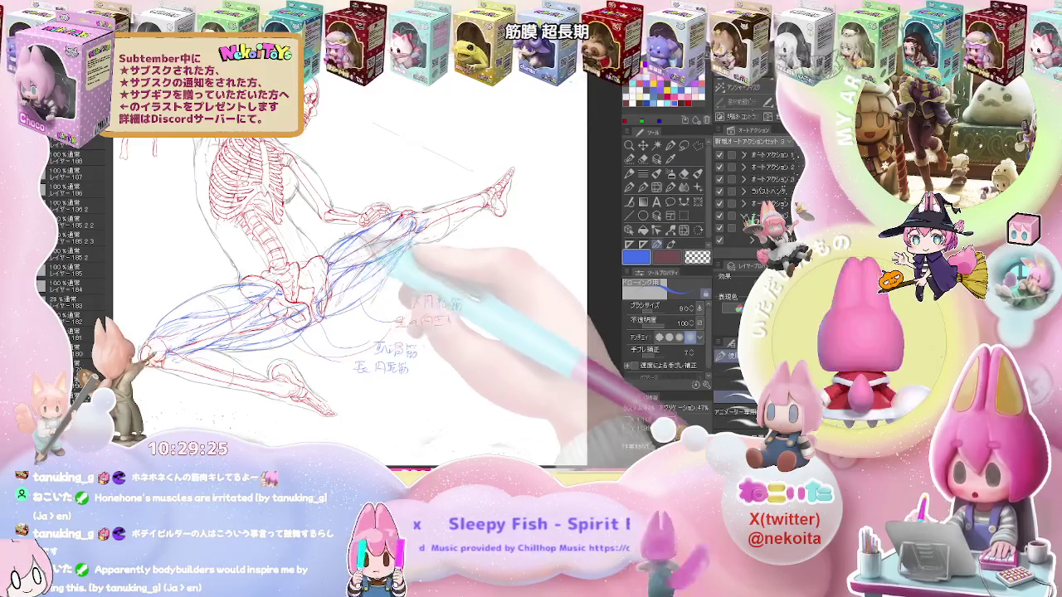
key("p")
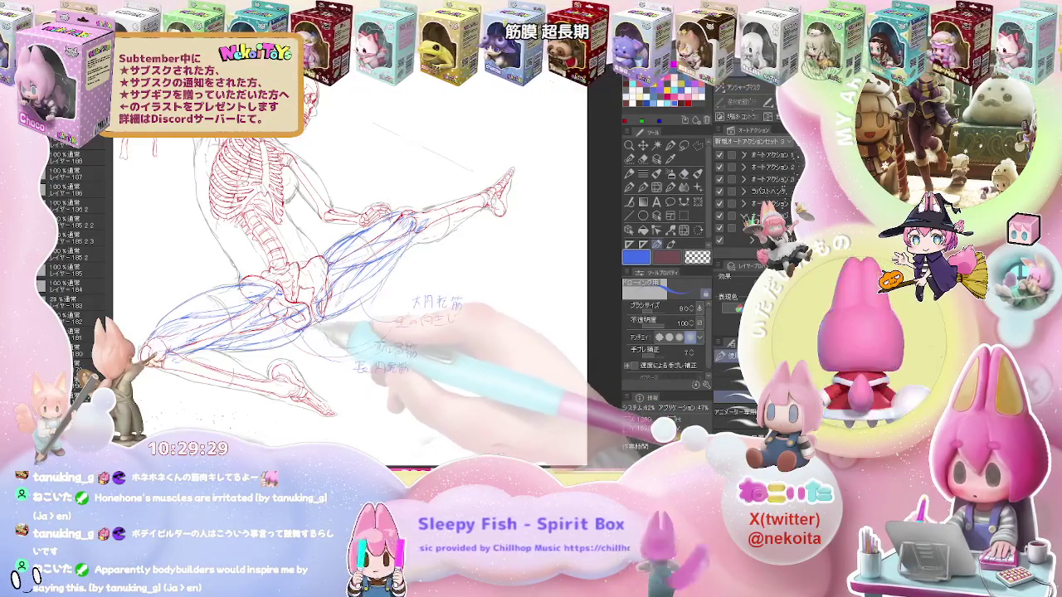
key("ctrl+minus")
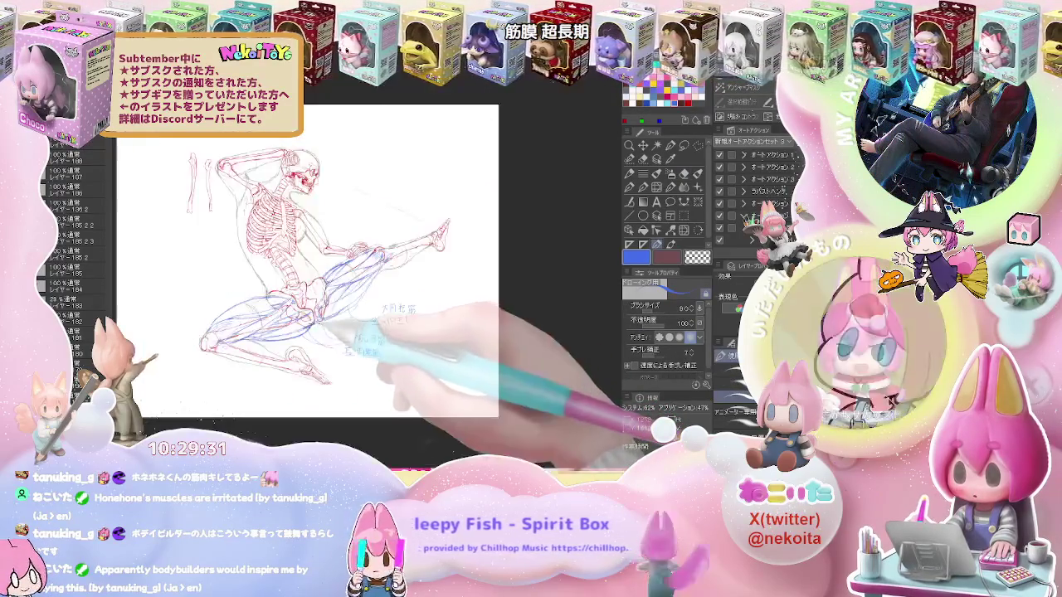
key("ctrl+minus")
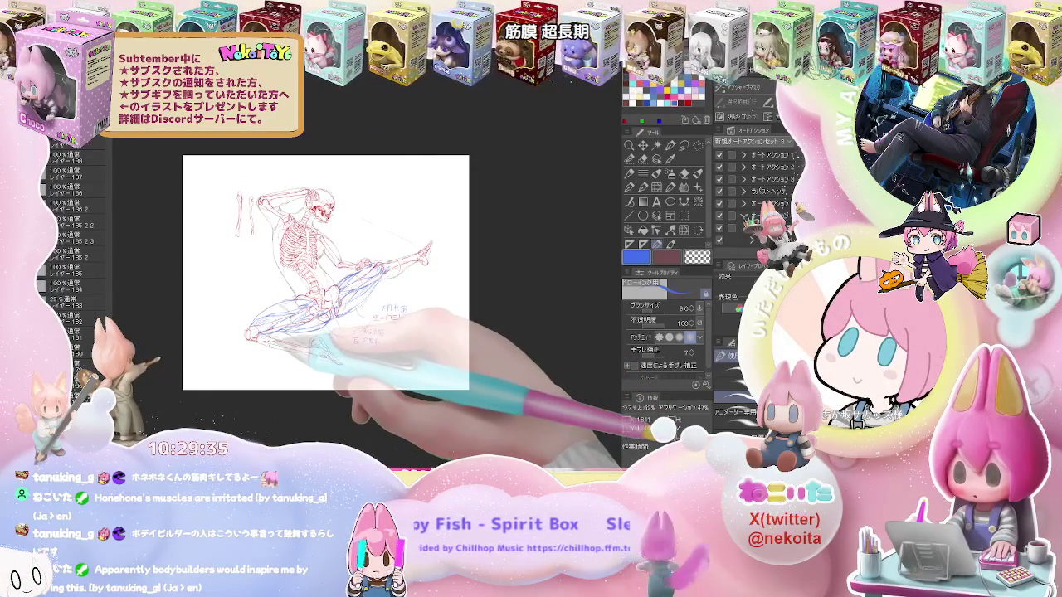
key("ctrl+plus")
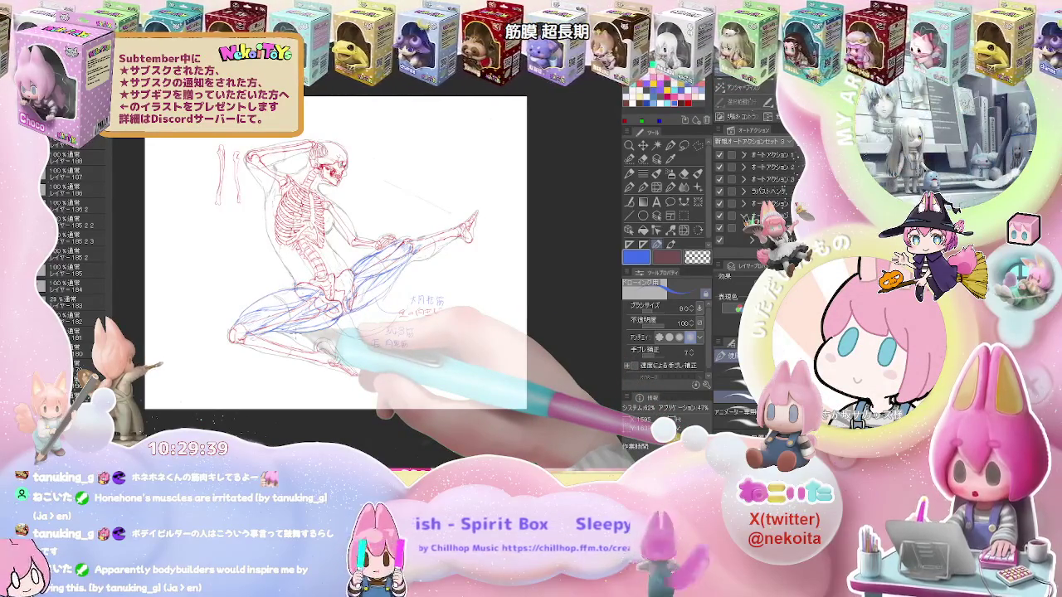
key("ctrl+plus")
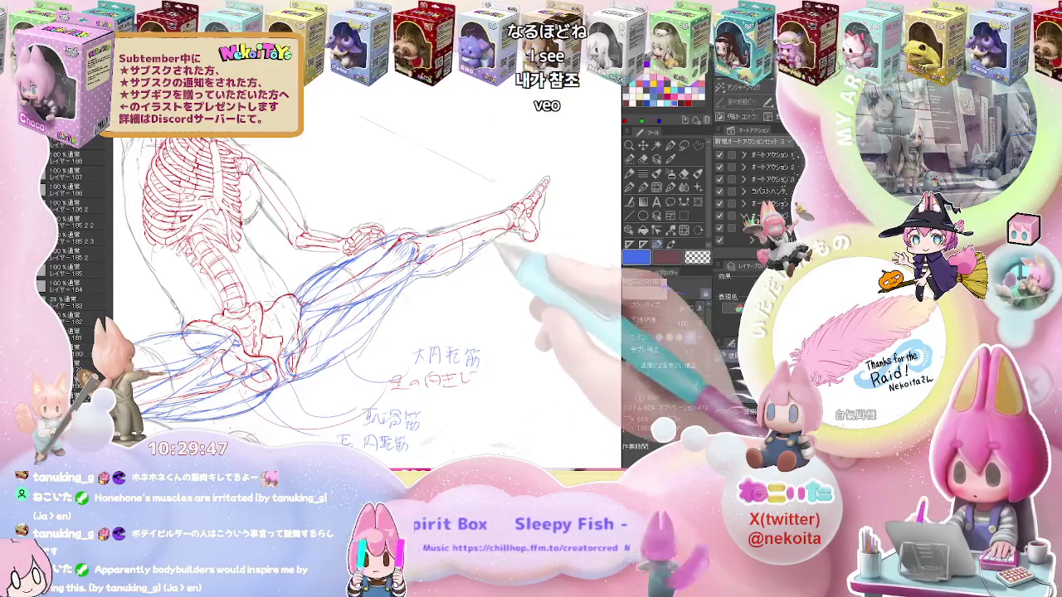
Add dense blue muscle strokes along the thigh from hip to knee over the red skeleton
scroll(365, 283, "down", 3)
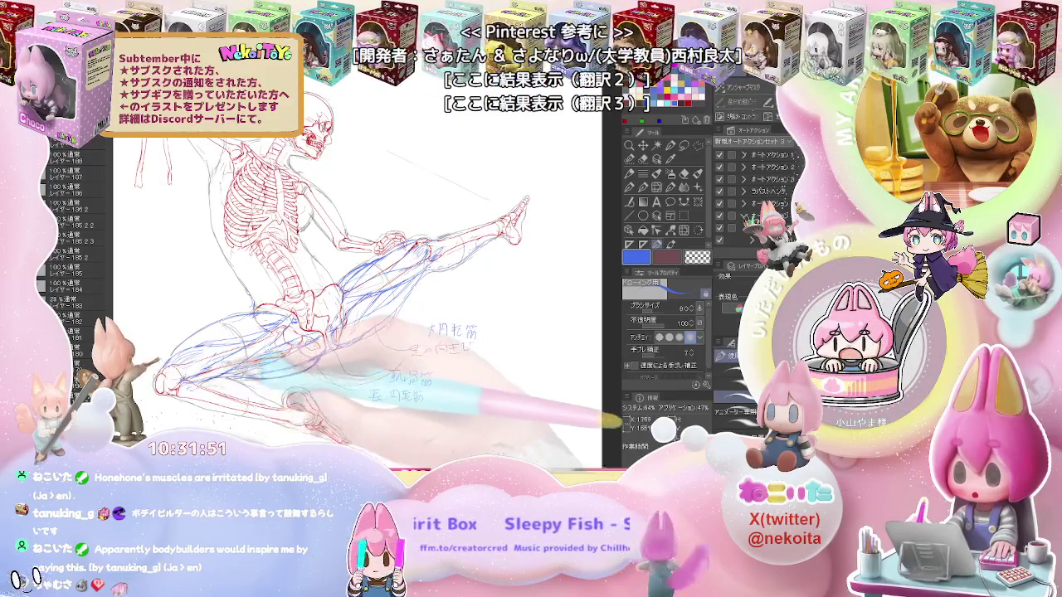
Clean up stray strokes and refine the blue leg muscle lines
key("e")
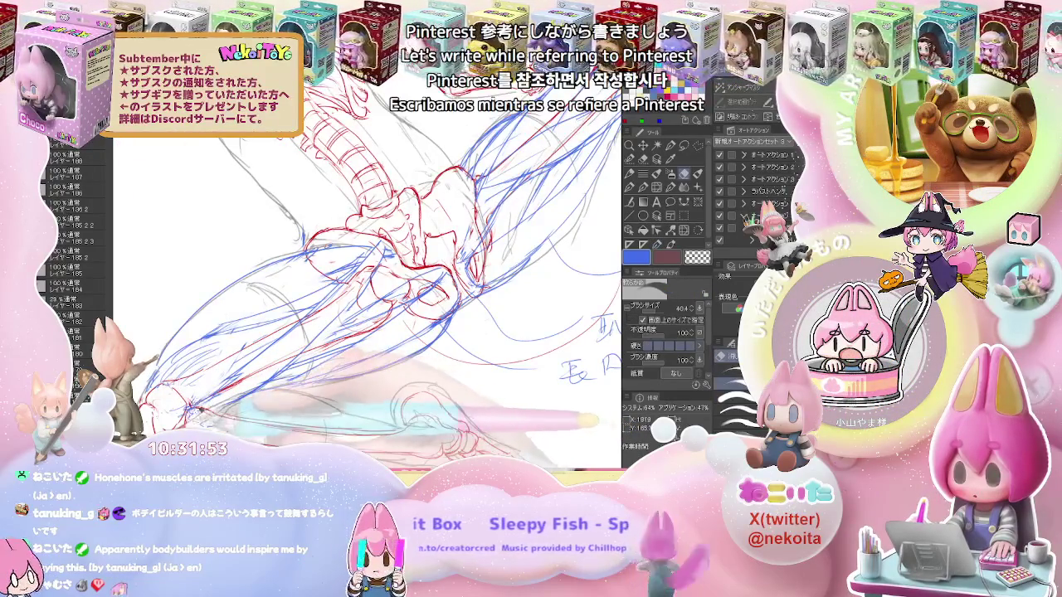
key("p")
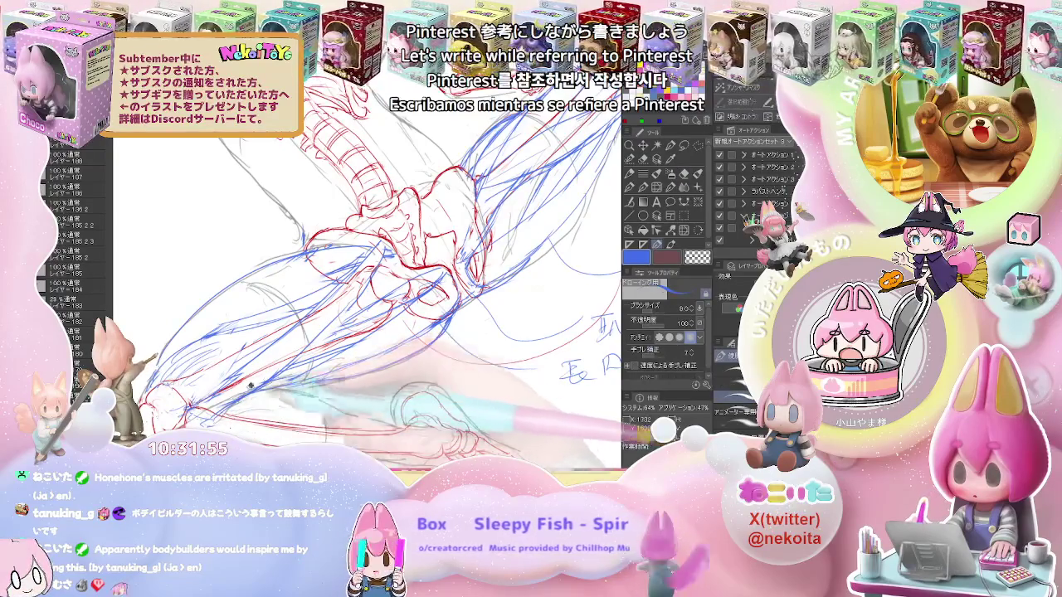
key("e")
key("p")
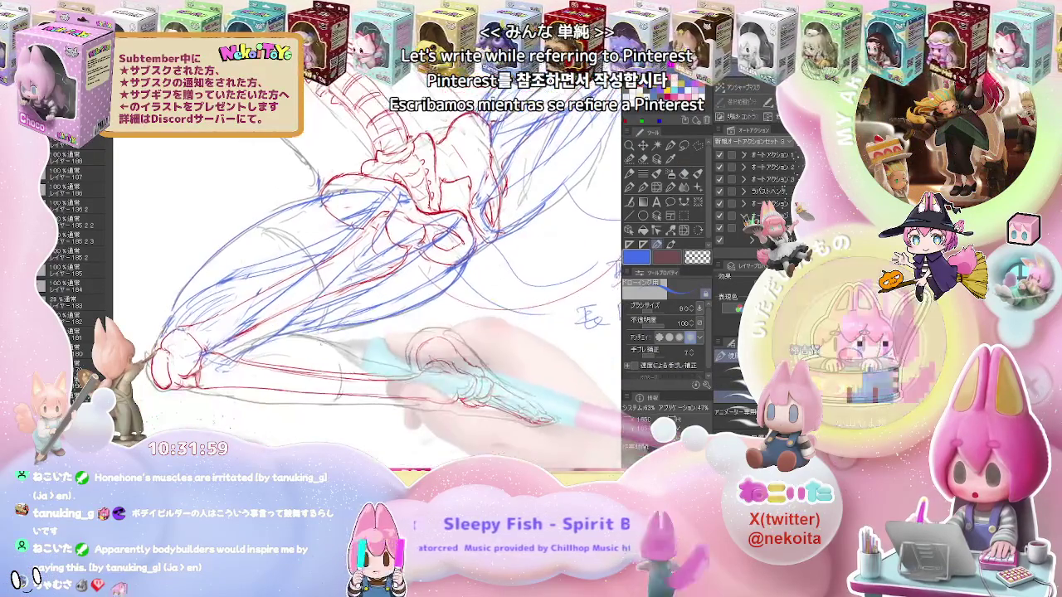
key("e")
key("p")
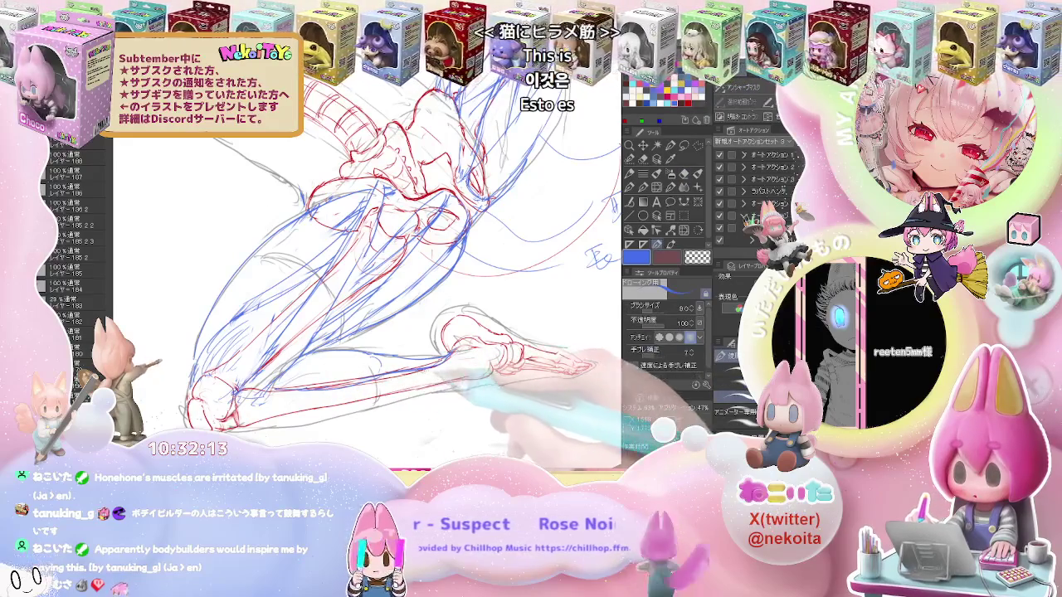
key("e")
key("p")
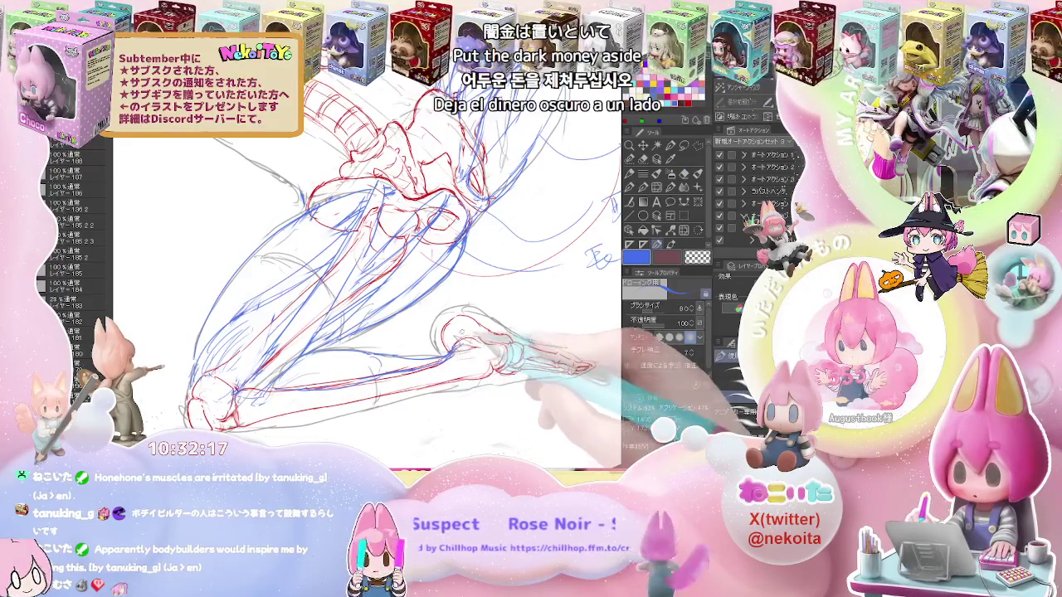
key("e")
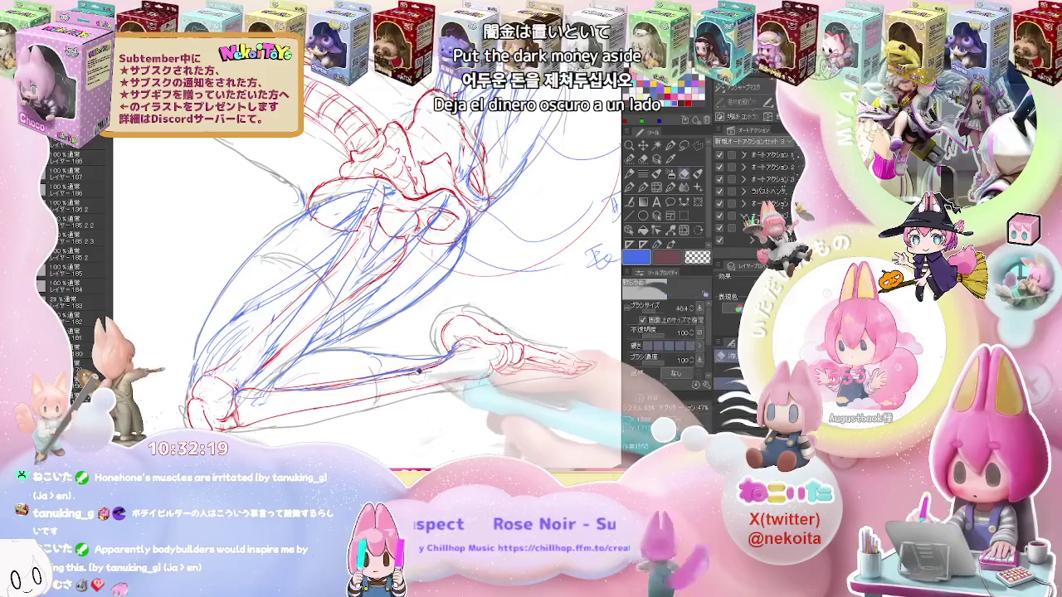
key("p")
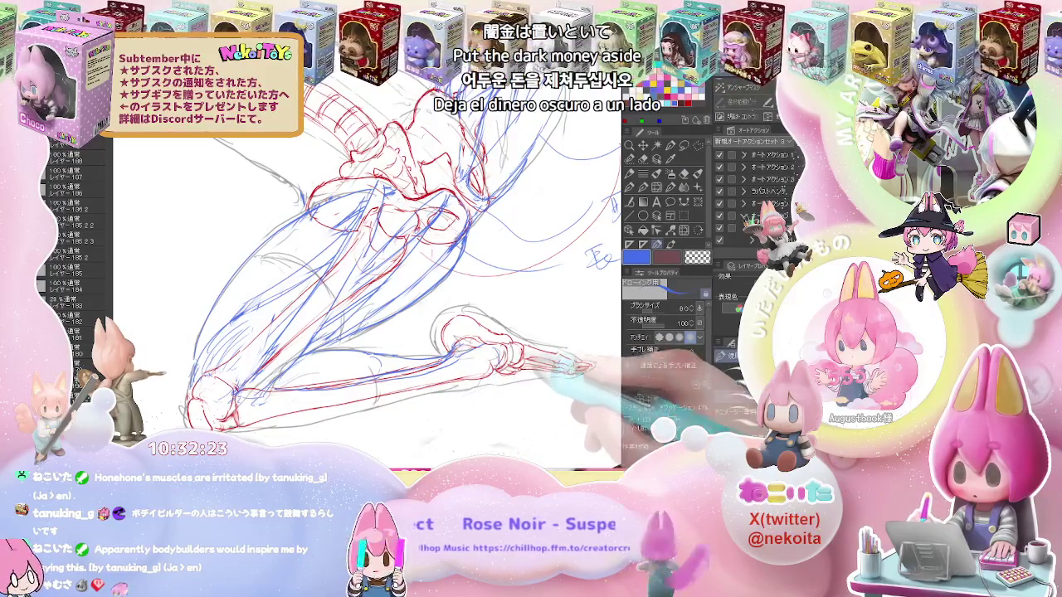
Draw new blue muscle strokes along the leg with the view rotated so the foot points upward
left_click_drag(491, 191, 564, 78)
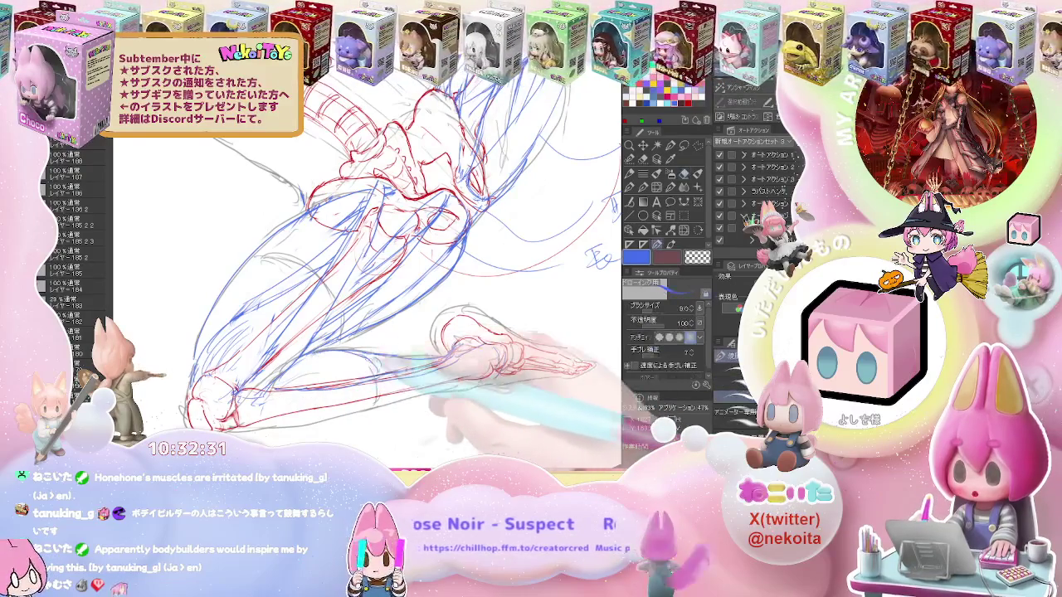
left_click_drag(448, 356, 365, 299)
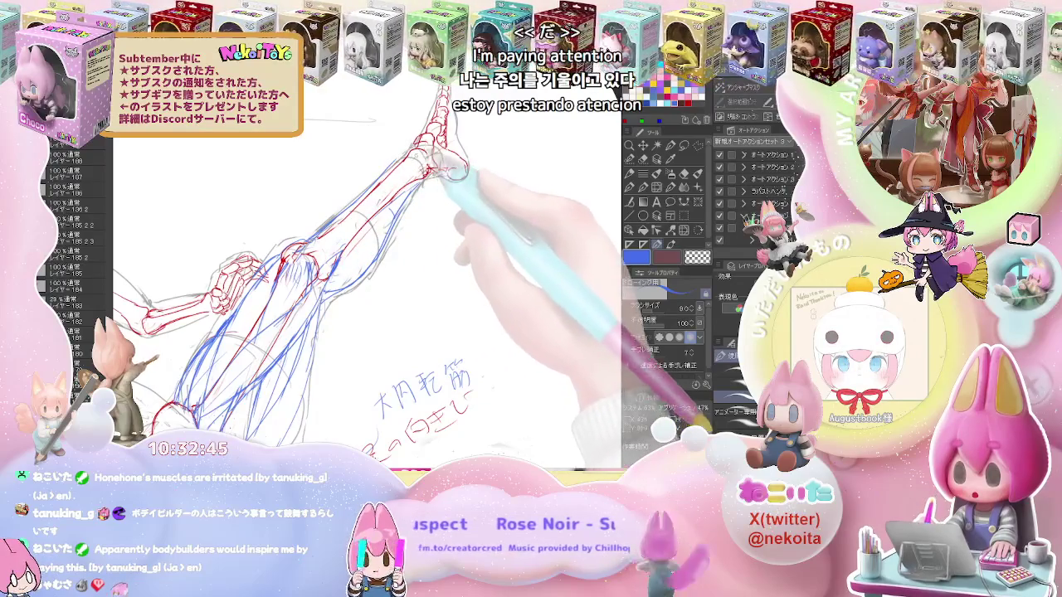
key("e")
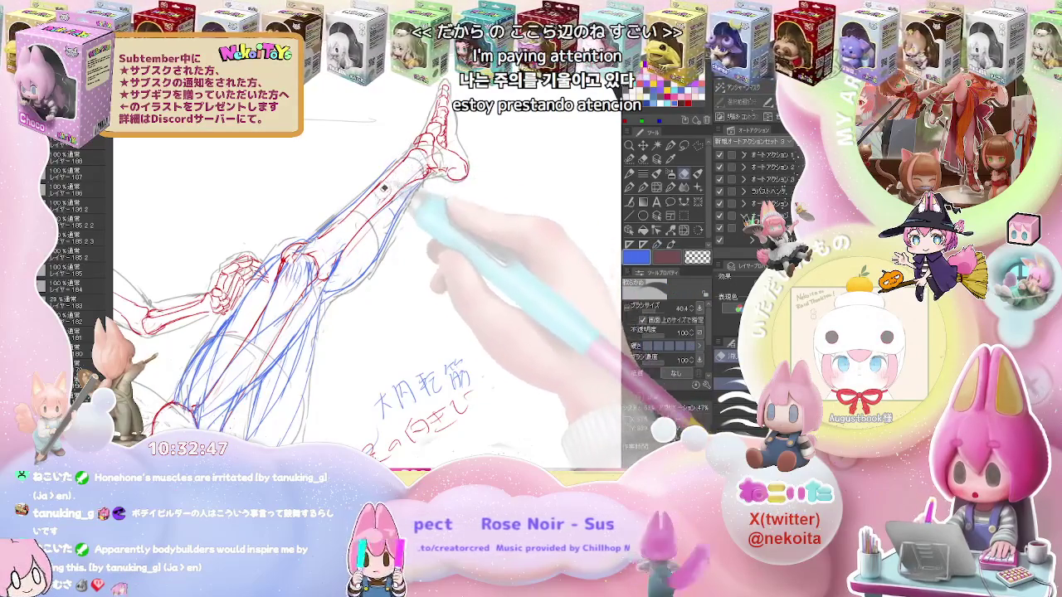
key("p")
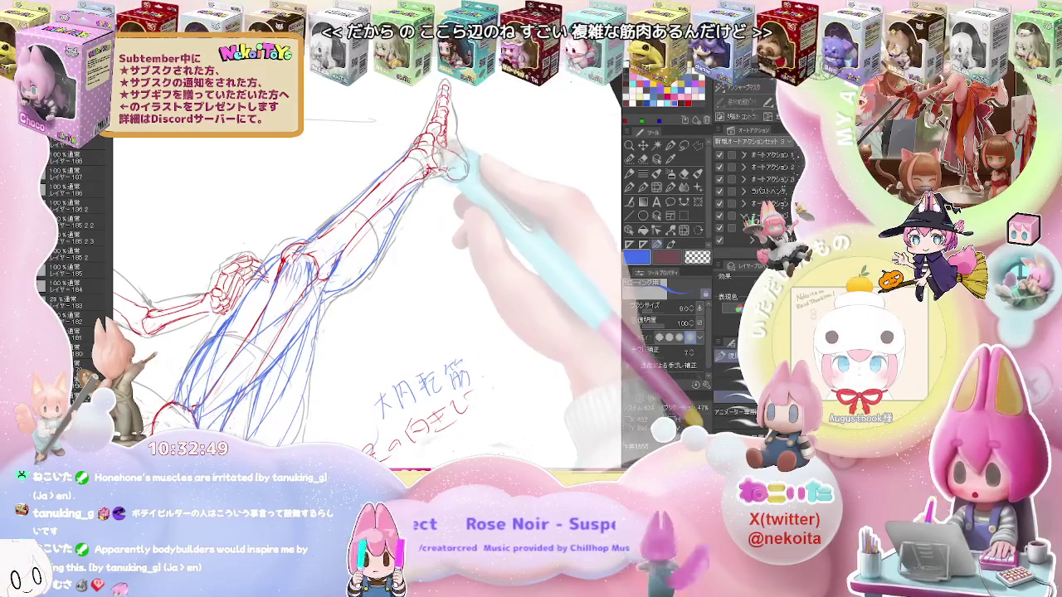
key("ctrl+minus")
key("ctrl+plus")
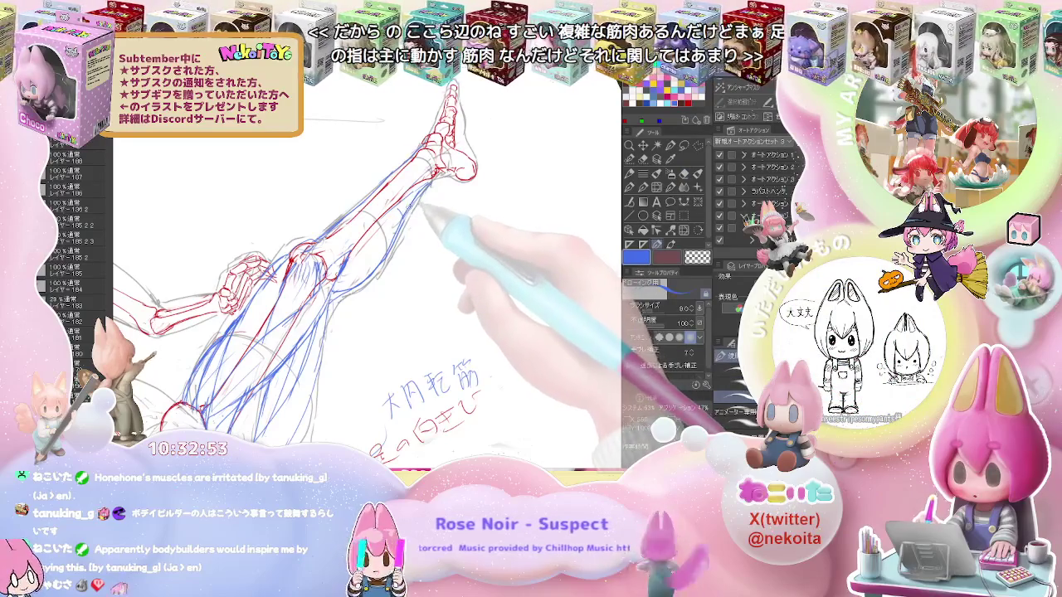
Rotate the view to a comfortable angle and finish erasing stray blue lines on the leg
key("e")
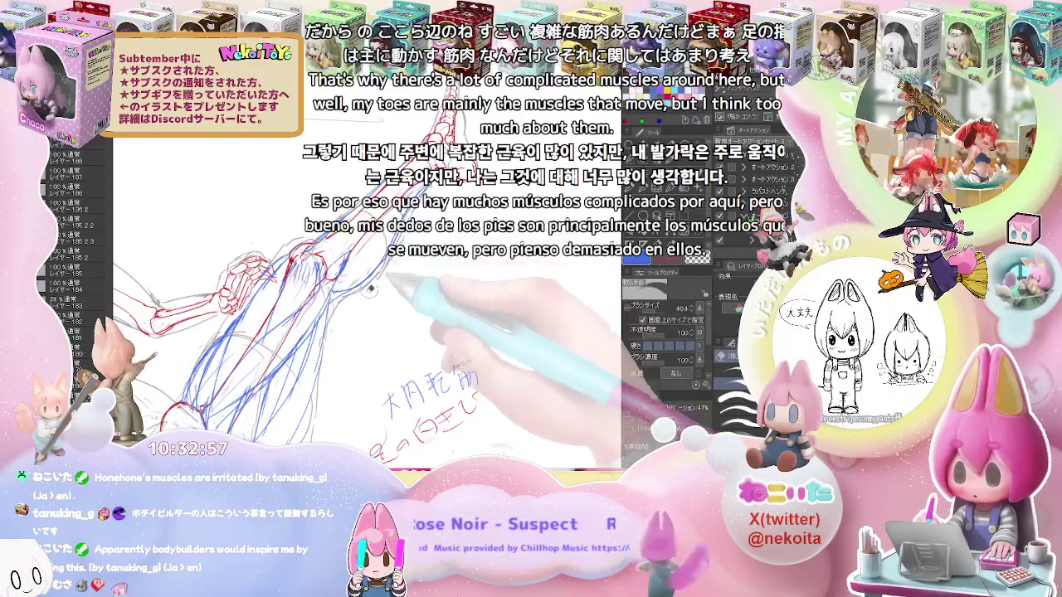
key("p")
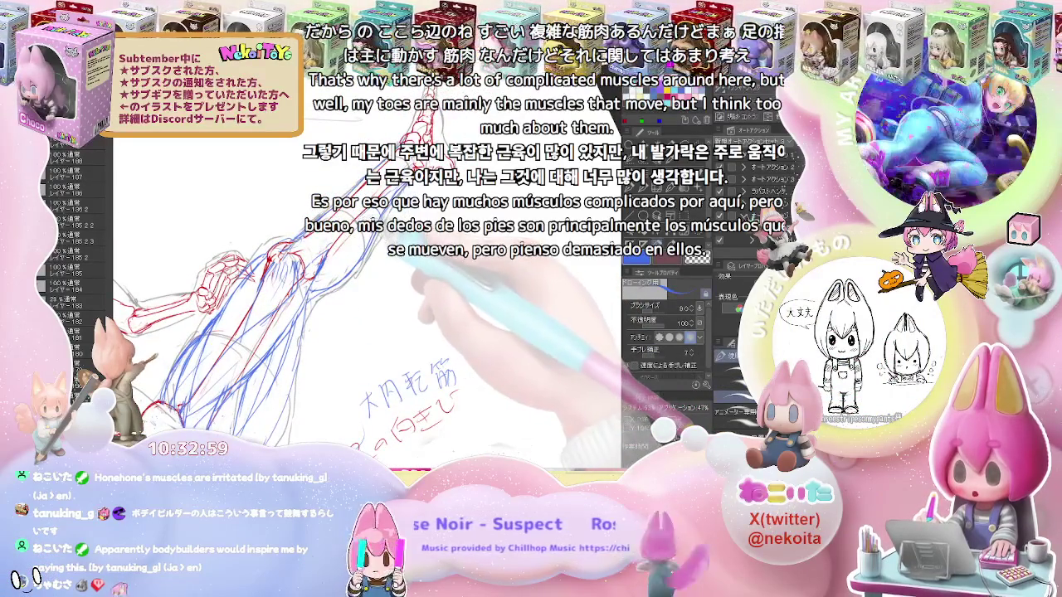
key("e")
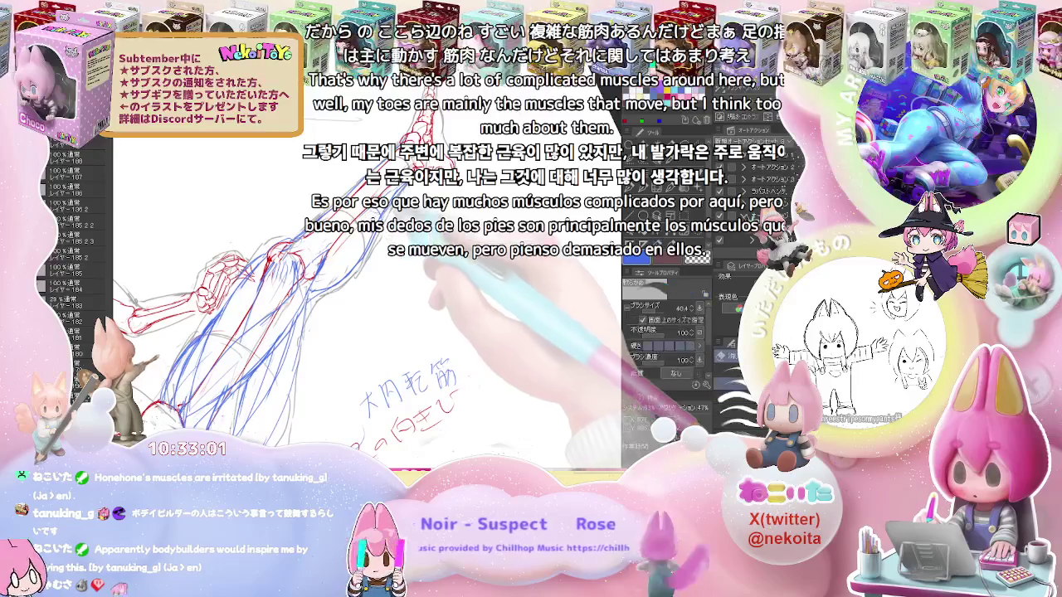
key("p")
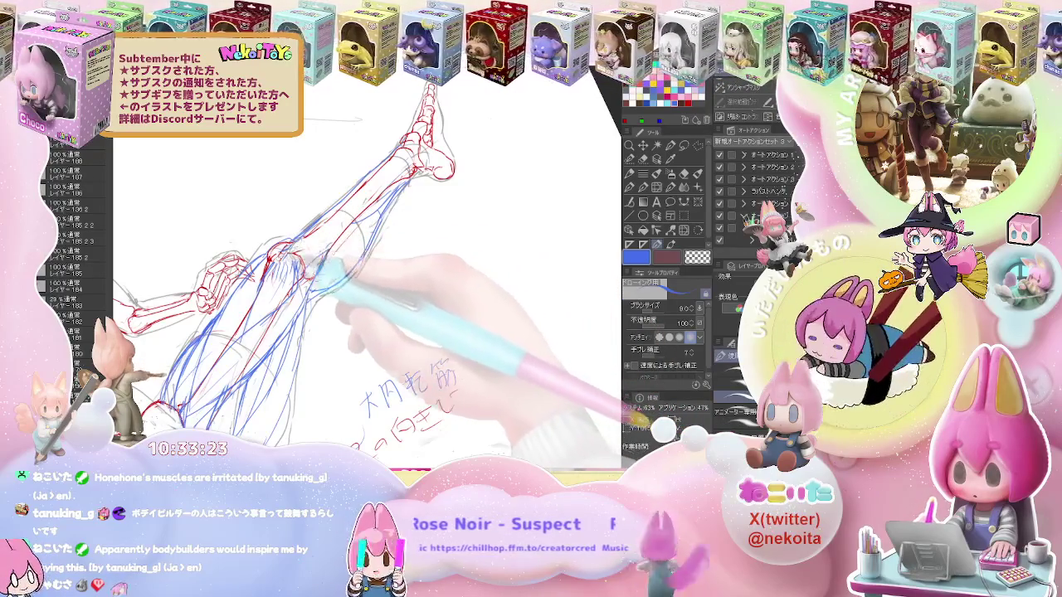
key("asciicircum")
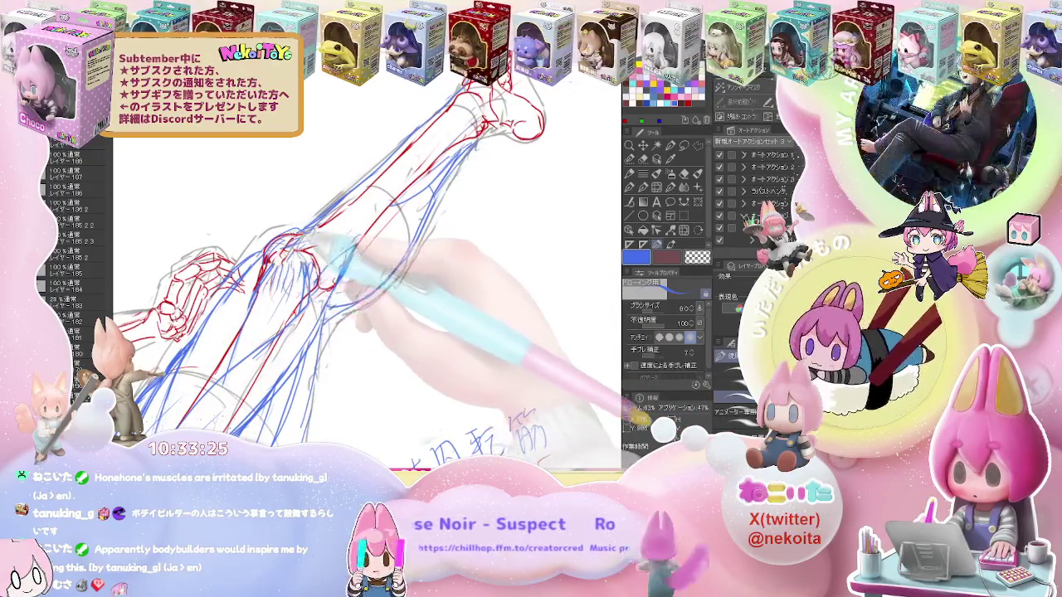
key("e")
key("asciicircum")
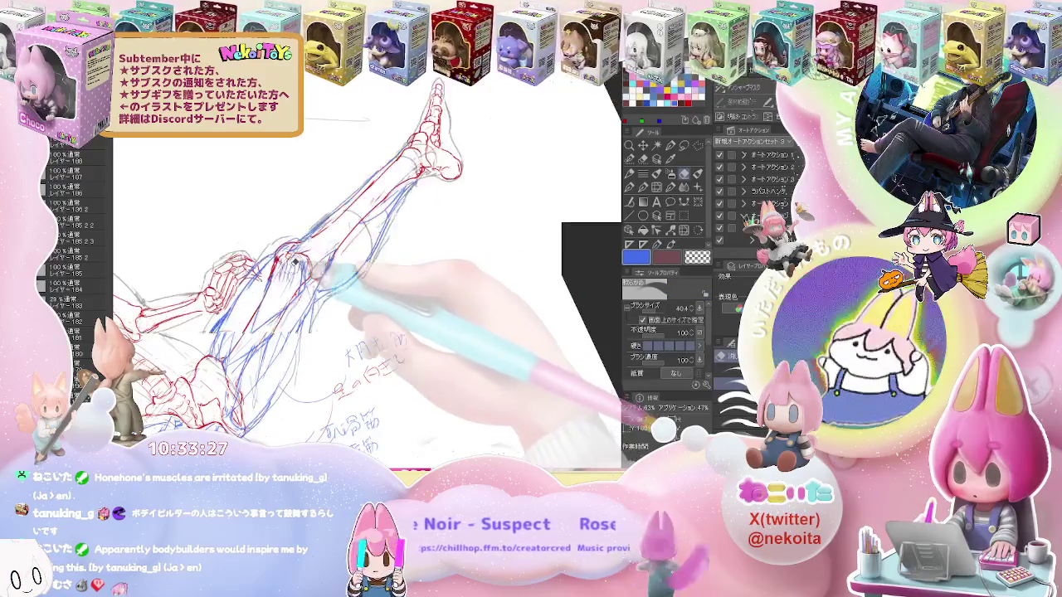
key("p")
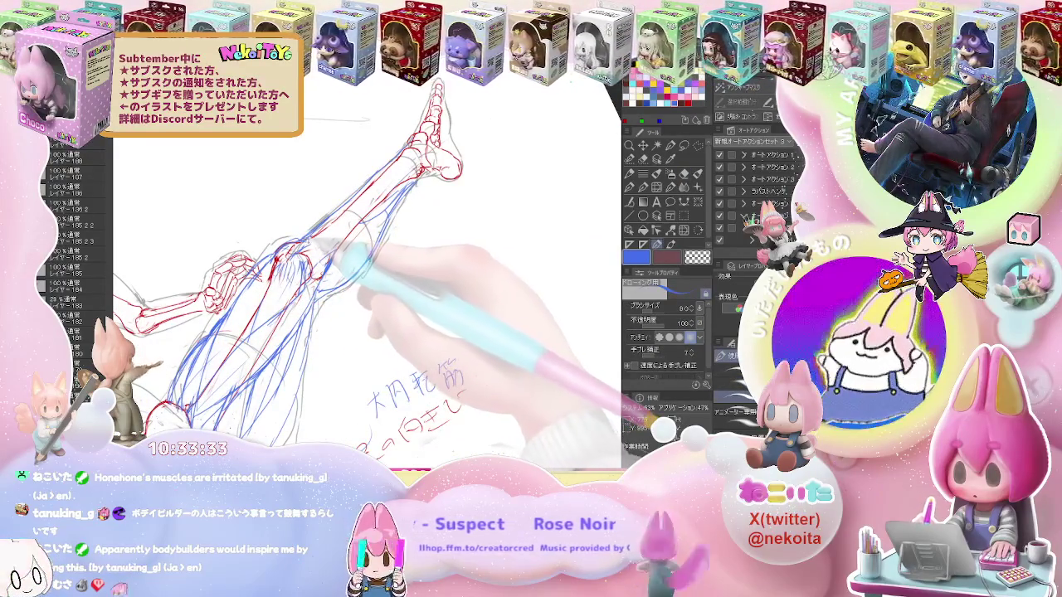
key("e")
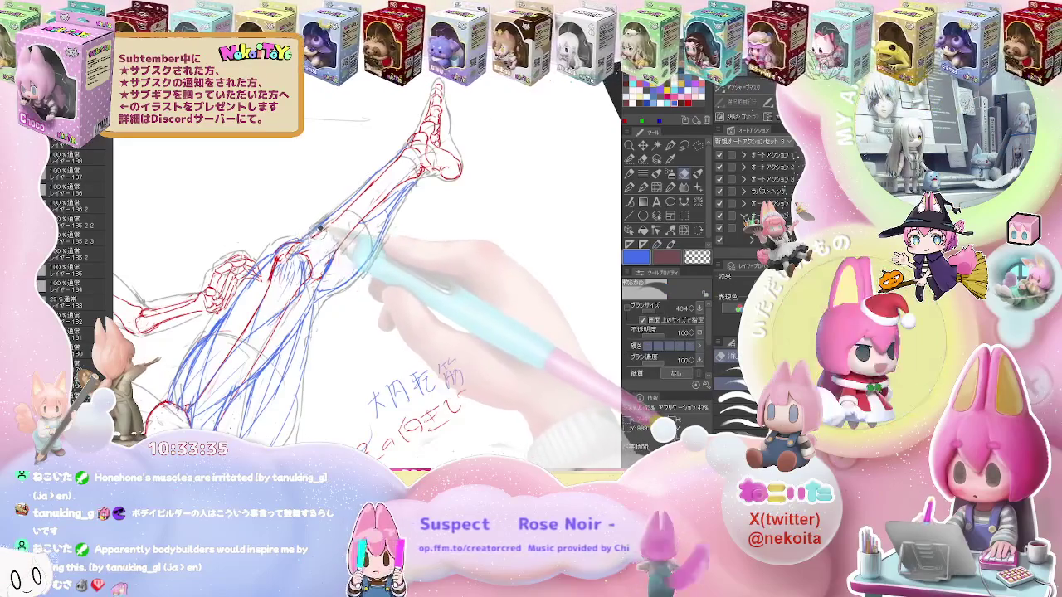
key("p")
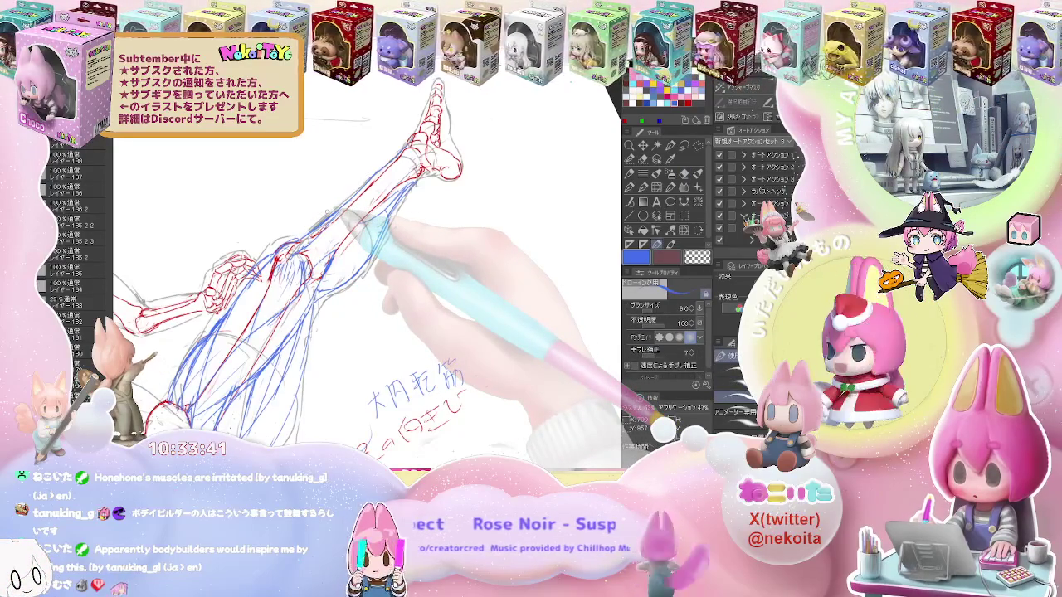
key("e")
key("p")
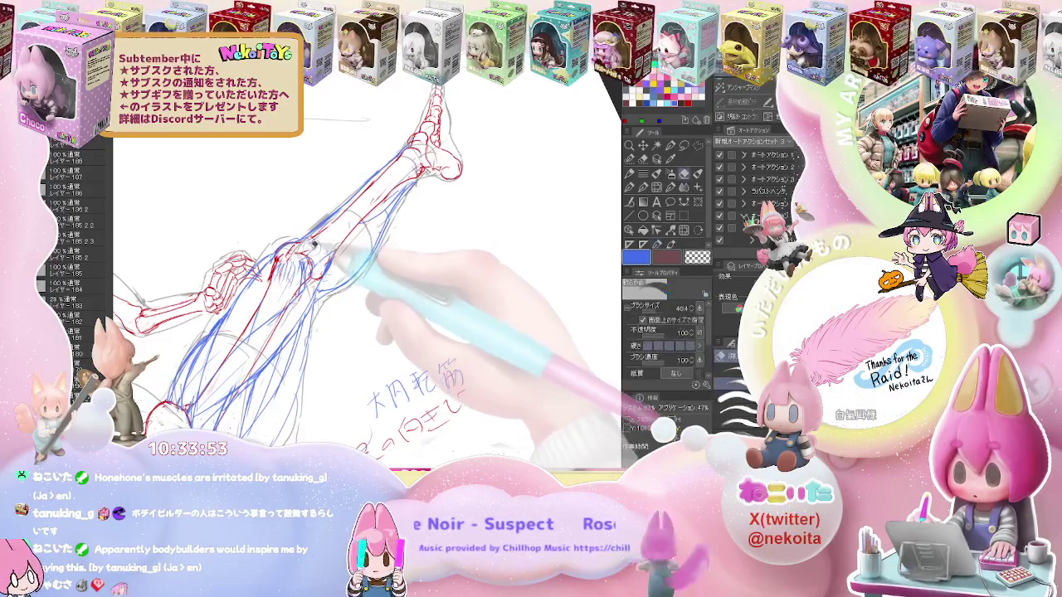
Erase the small stray lines from the blue leg-muscle sketch, switching between pen and eraser
key("e")
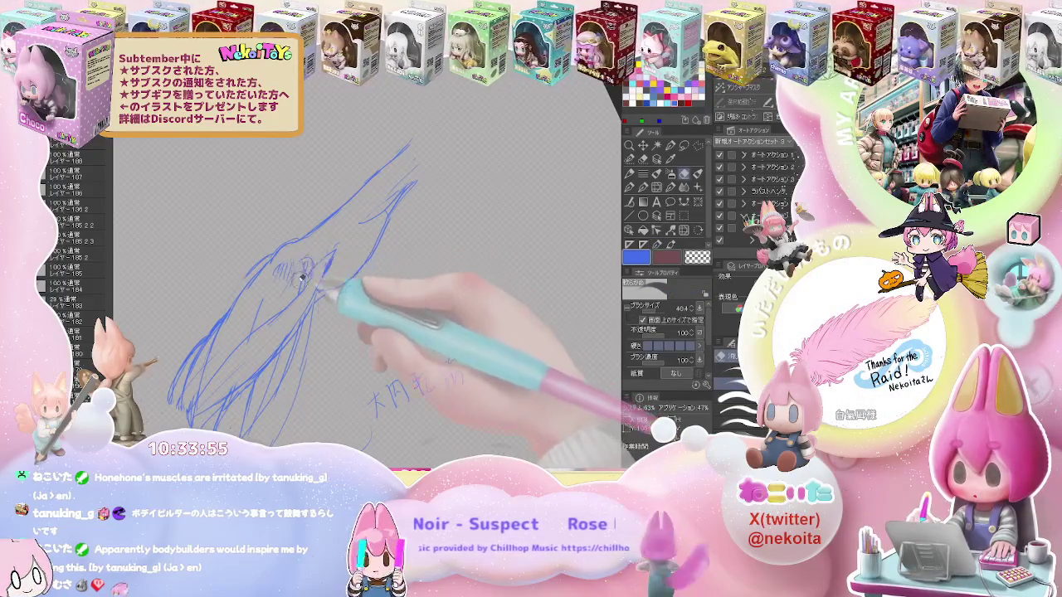
key("p")
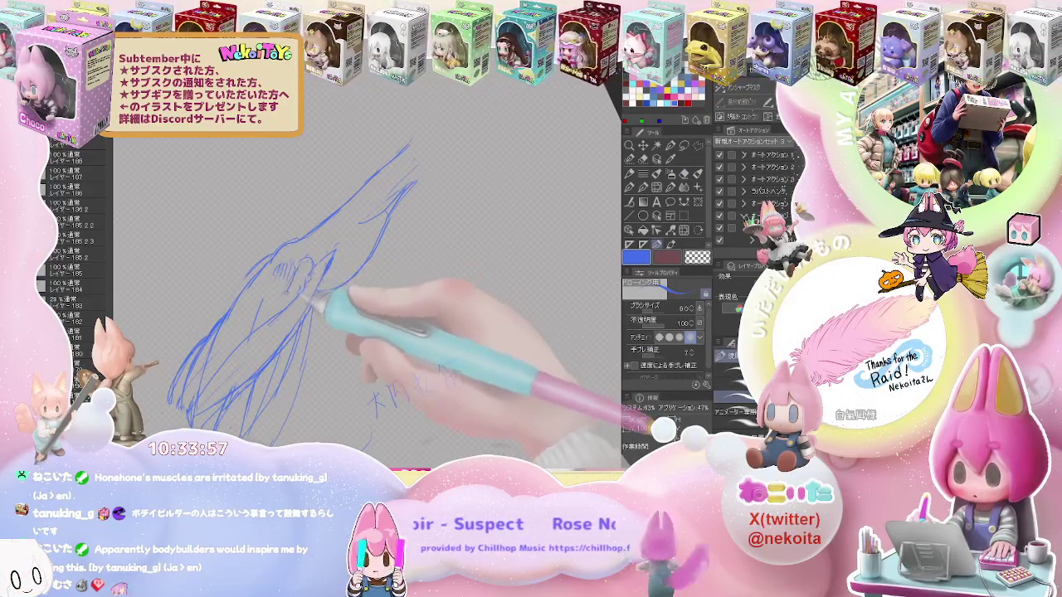
key("e")
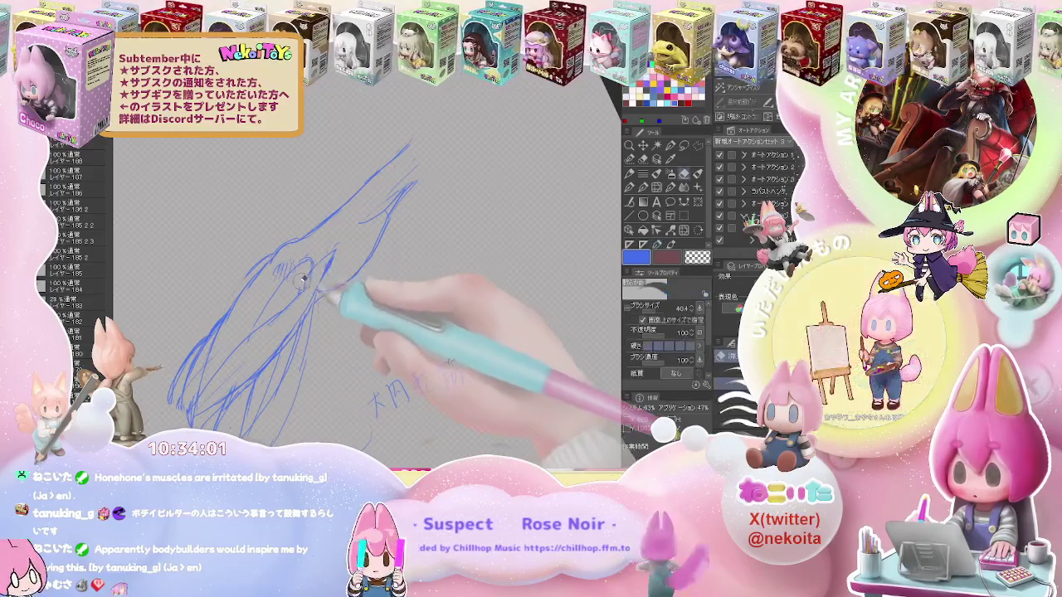
key("p")
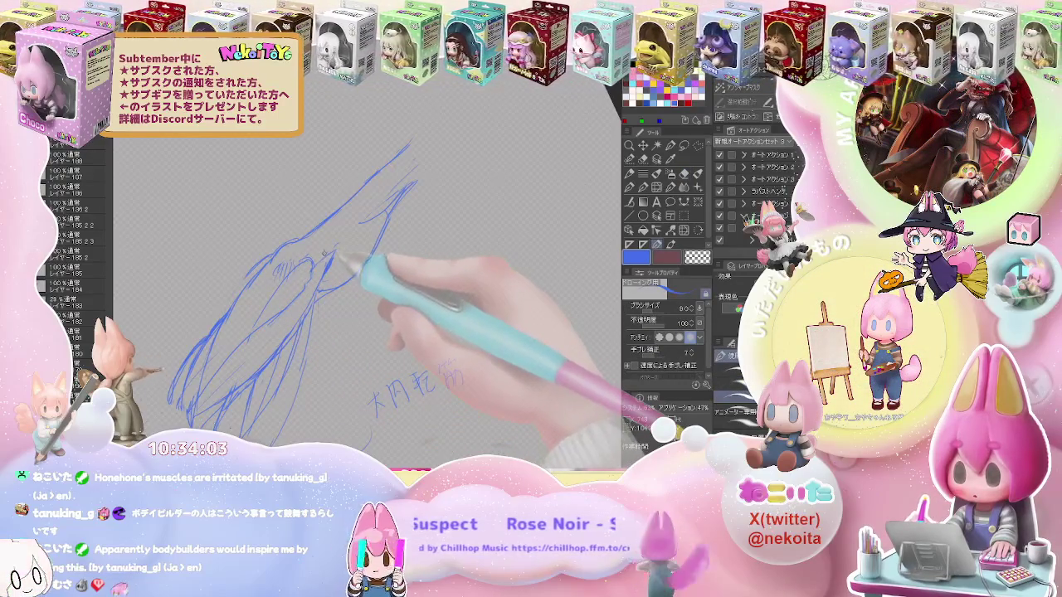
key("e")
key("p")
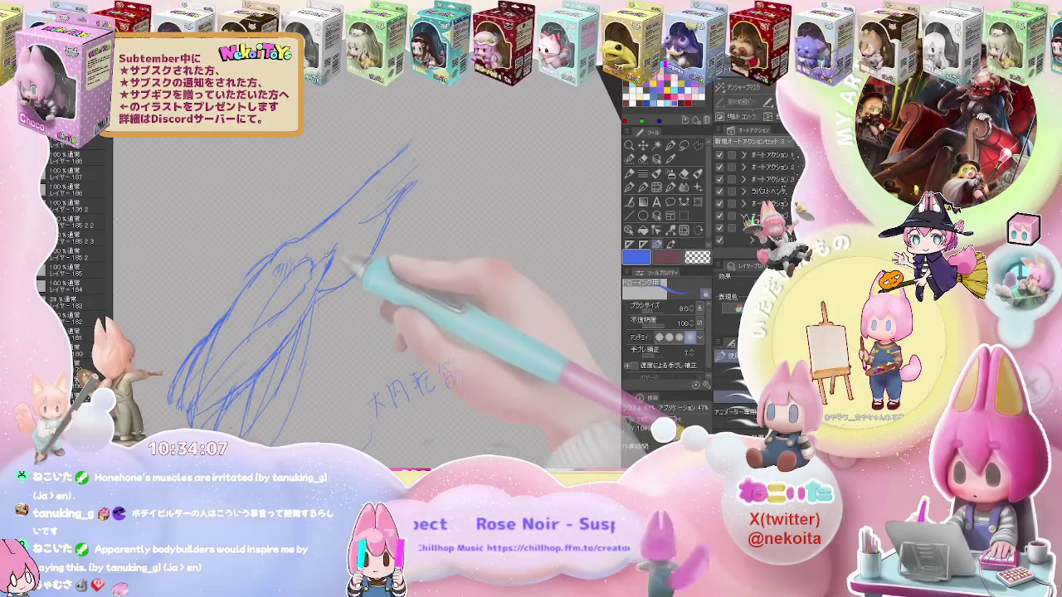
key("e")
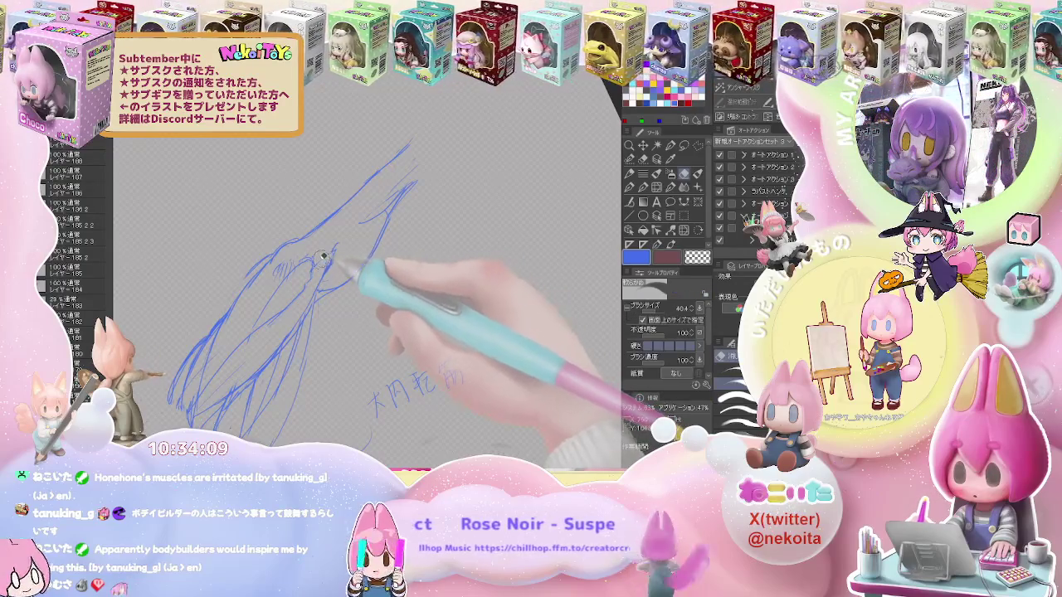
mouse_move(332, 246)
left_mouse_down()
mouse_move(359, 258)
mouse_move(347, 278)
left_mouse_up()
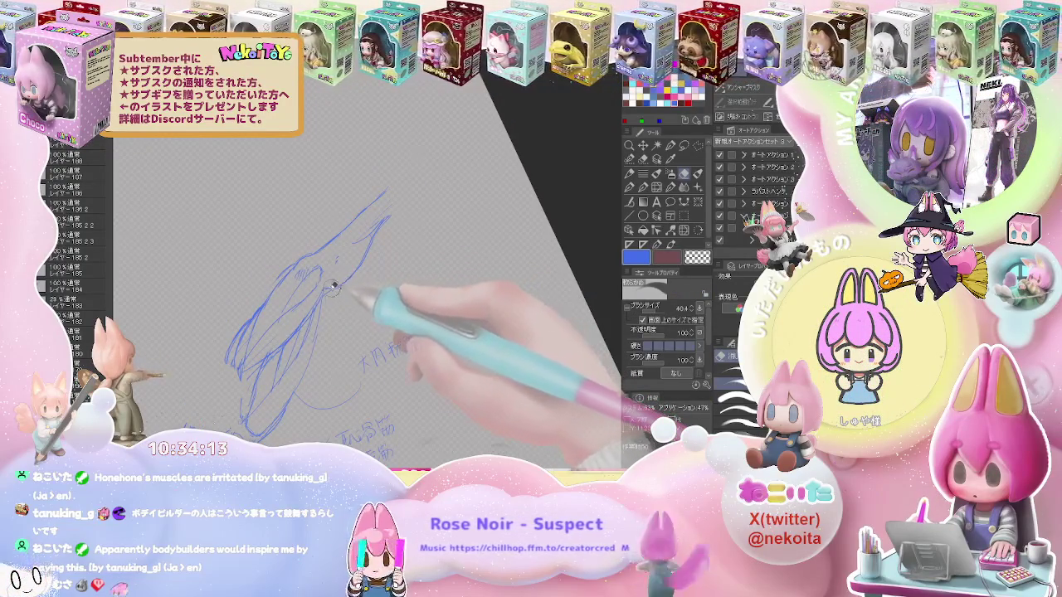
Draw additional blue muscle strokes along the thigh and lower leg
key("p")
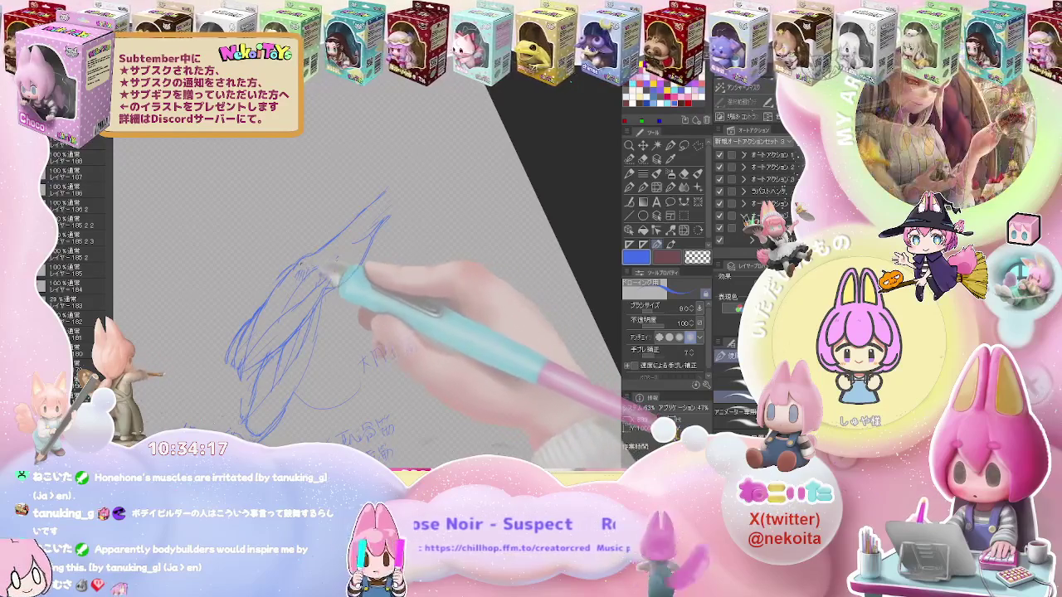
key("e")
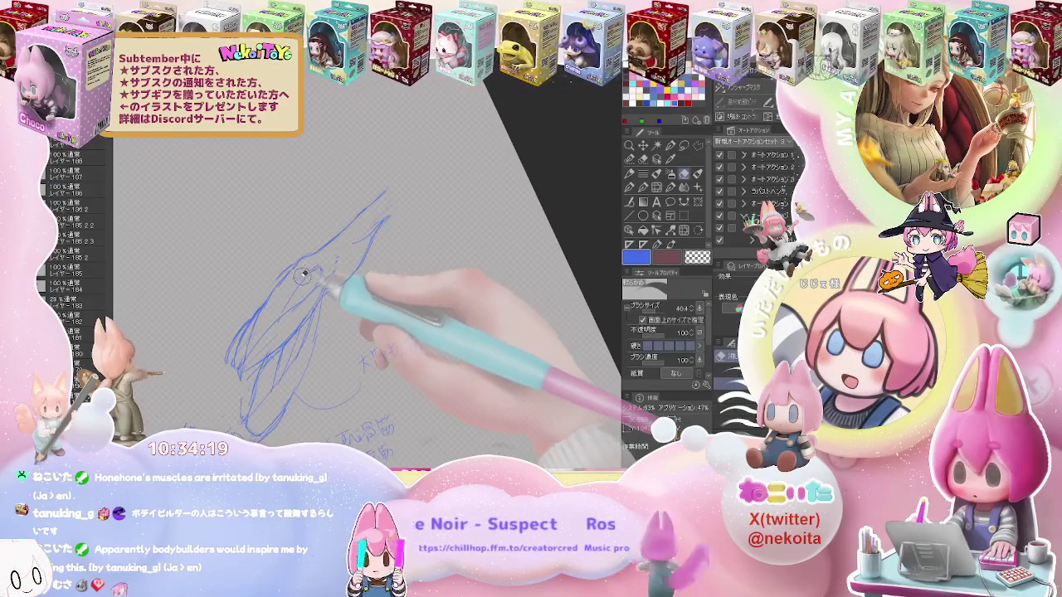
key("p")
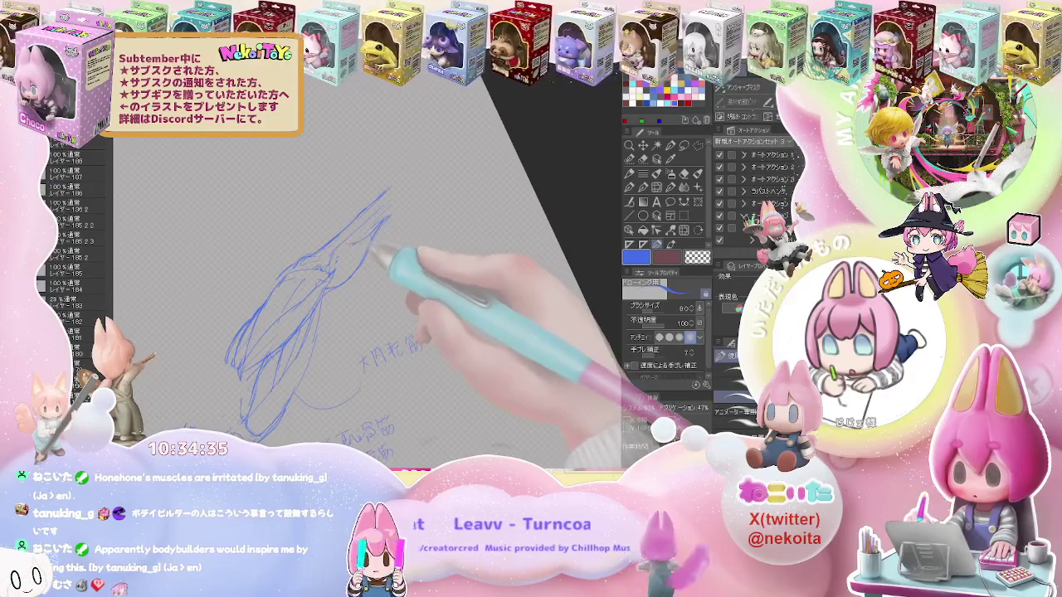
key("e")
key("p")
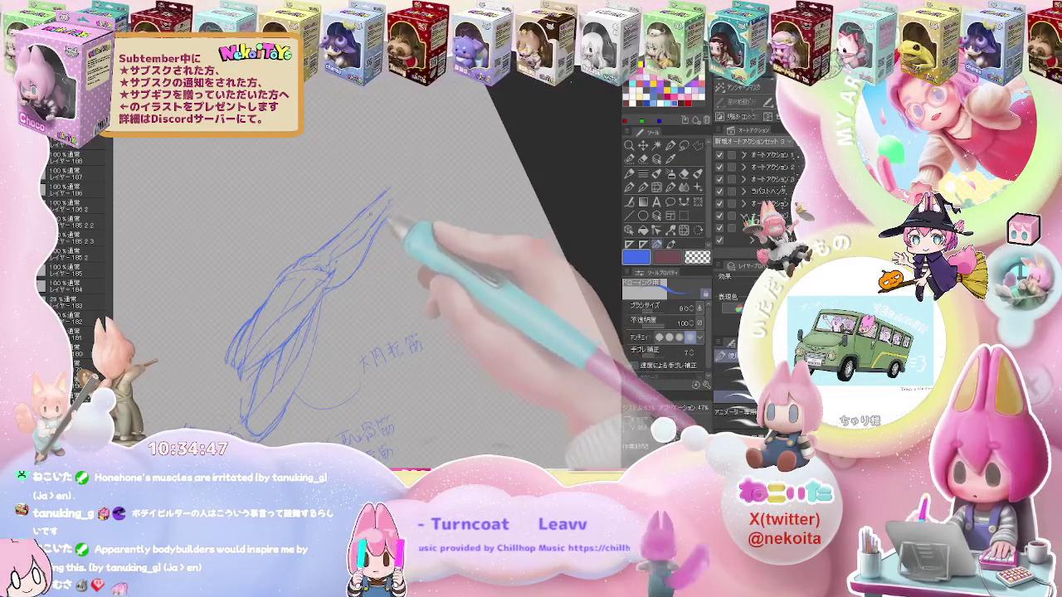
key("e")
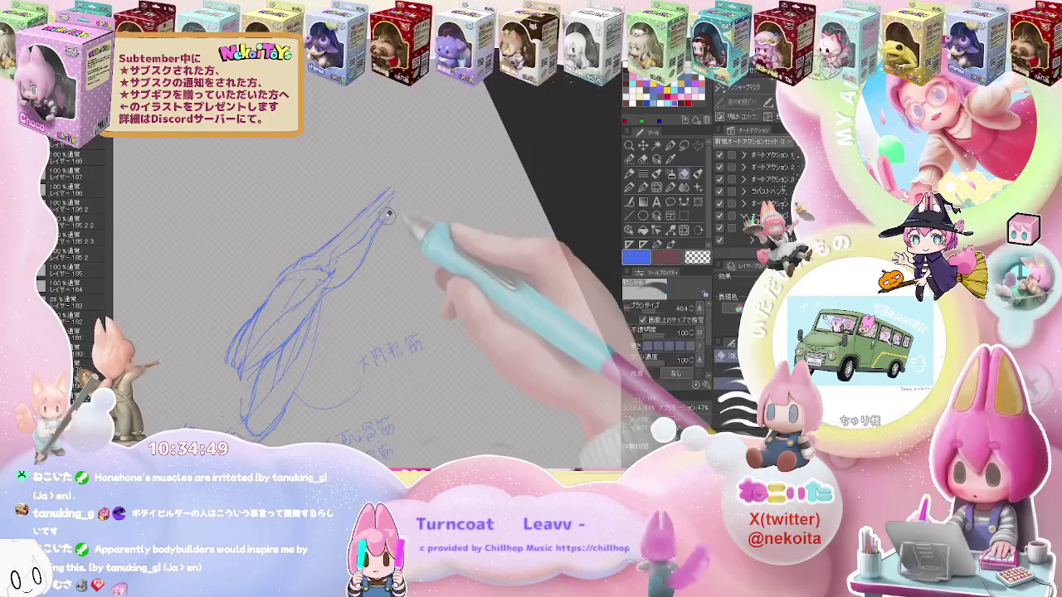
key("p")
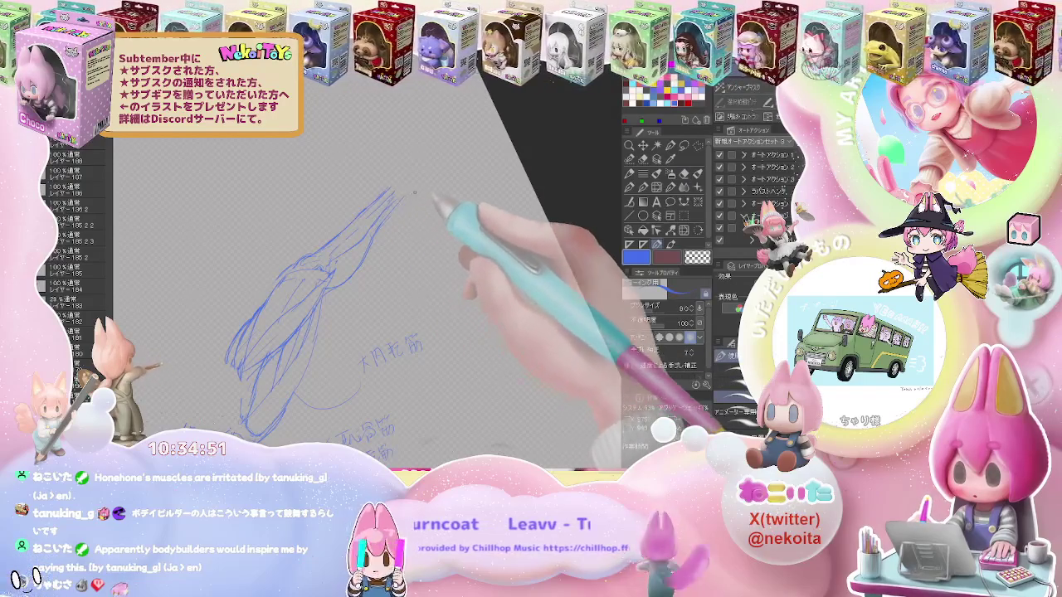
left_click_drag(419, 194, 390, 249)
left_click_drag(274, 307, 390, 207)
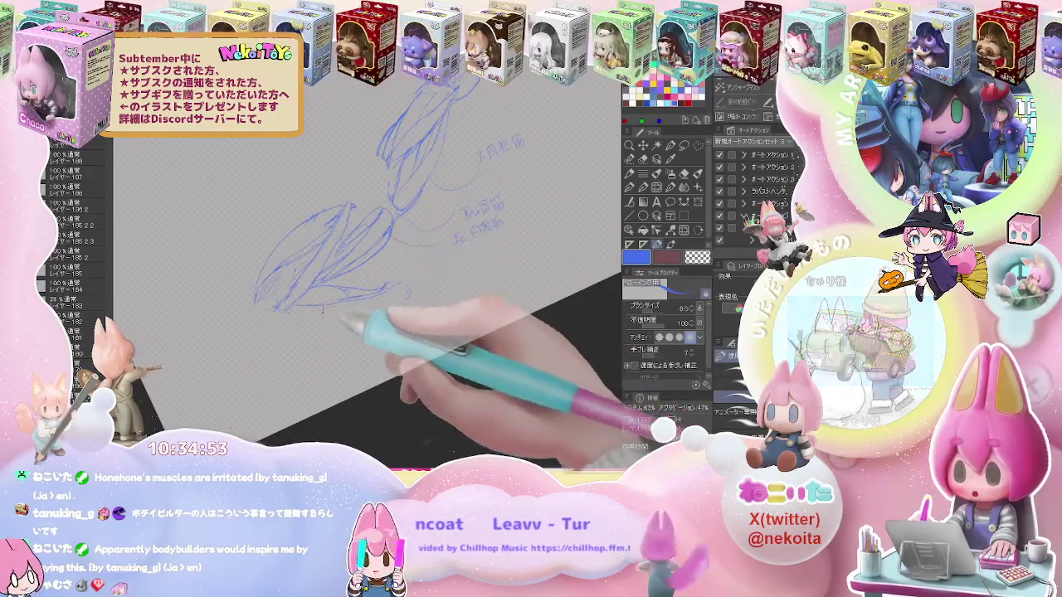
Tilt and enlarge the view, then redraw the blue heel and lower-leg muscle lines with pen and eraser
left_click_drag(324, 311, 349, 303)
key("e")
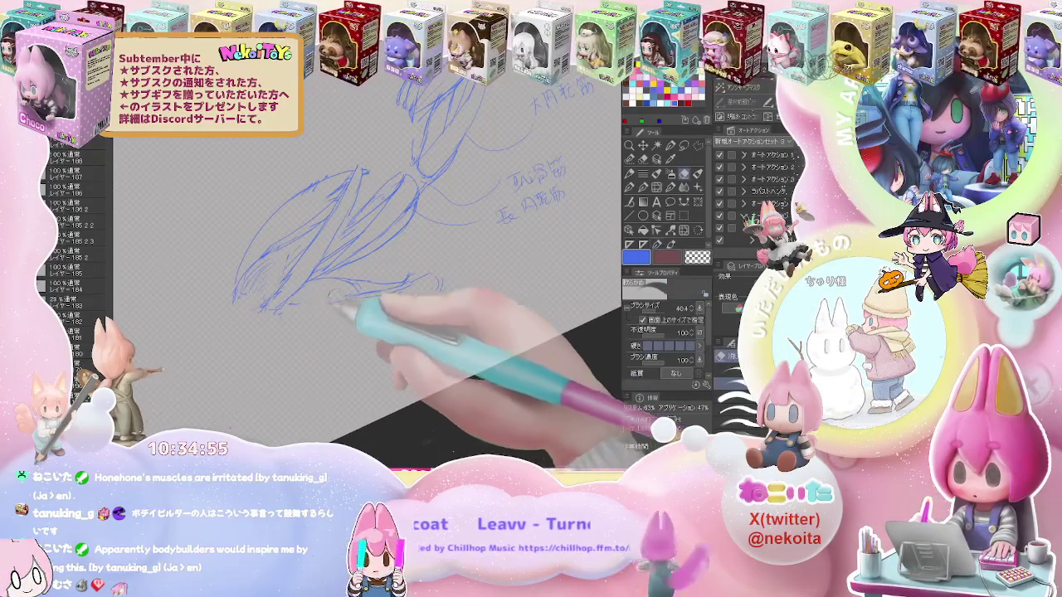
key("p")
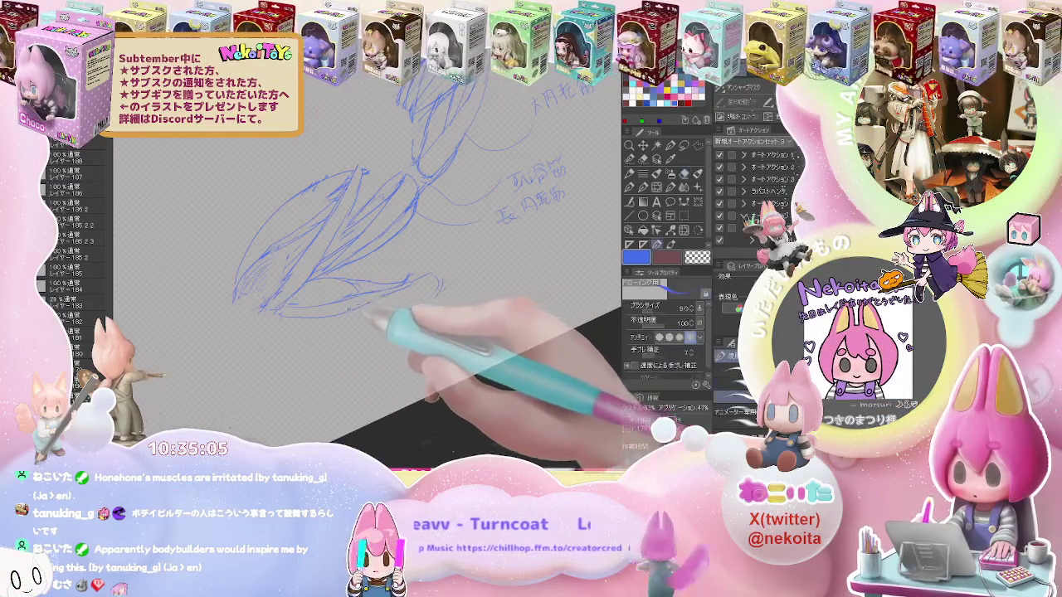
key("e")
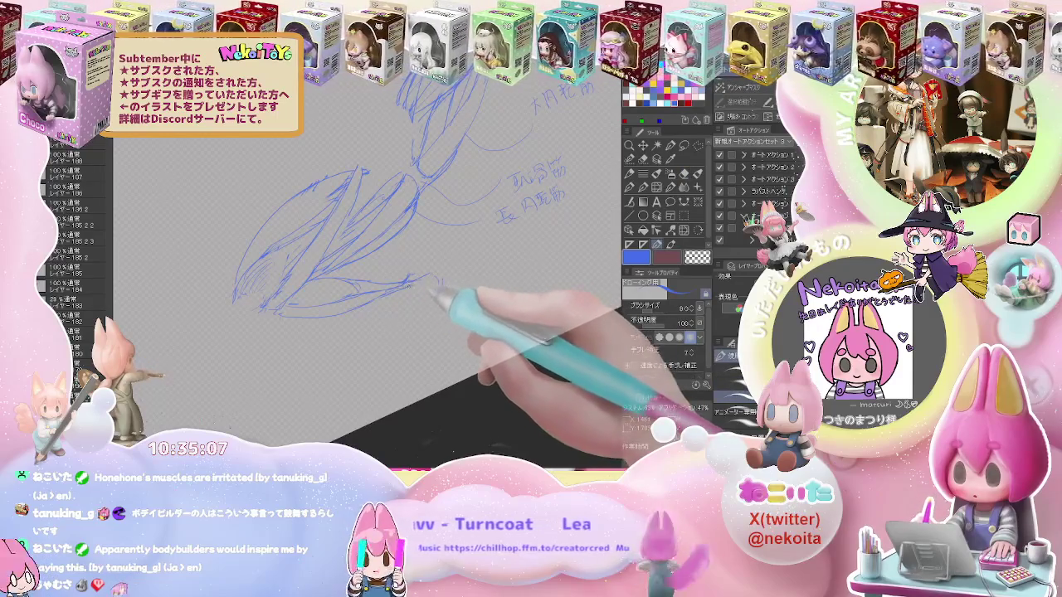
key("p")
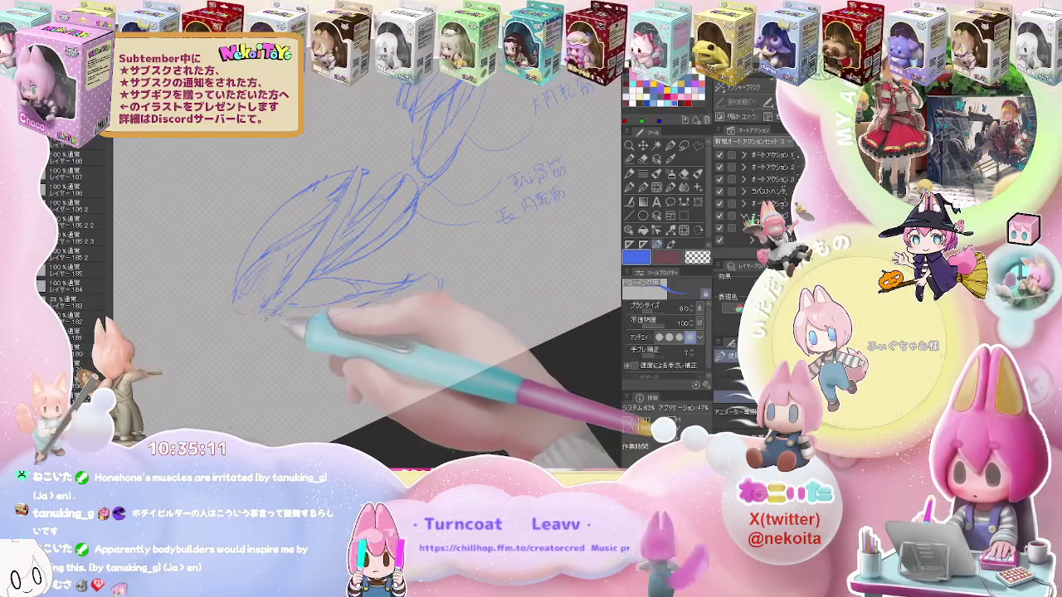
key("e")
key("p")
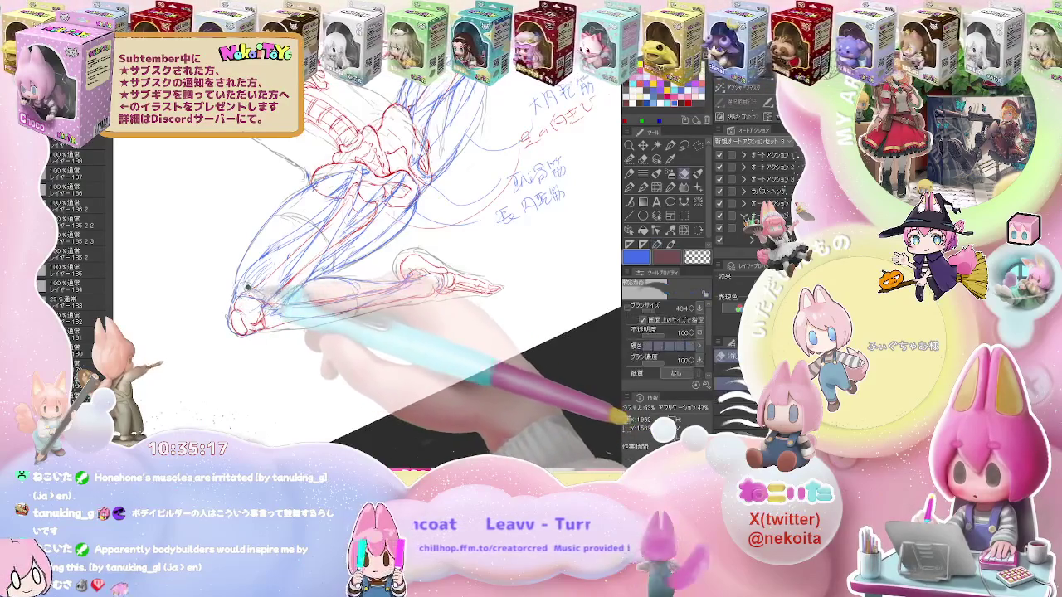
Erase stray heel strokes and refine the blue ankle muscle lines over the skeleton
key("e")
key("p")
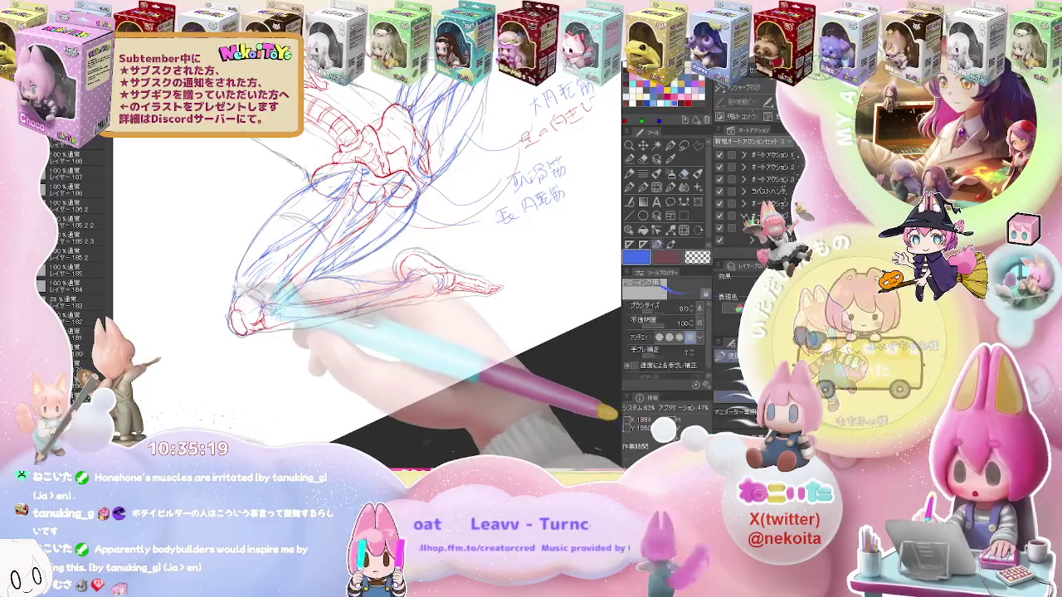
key("e")
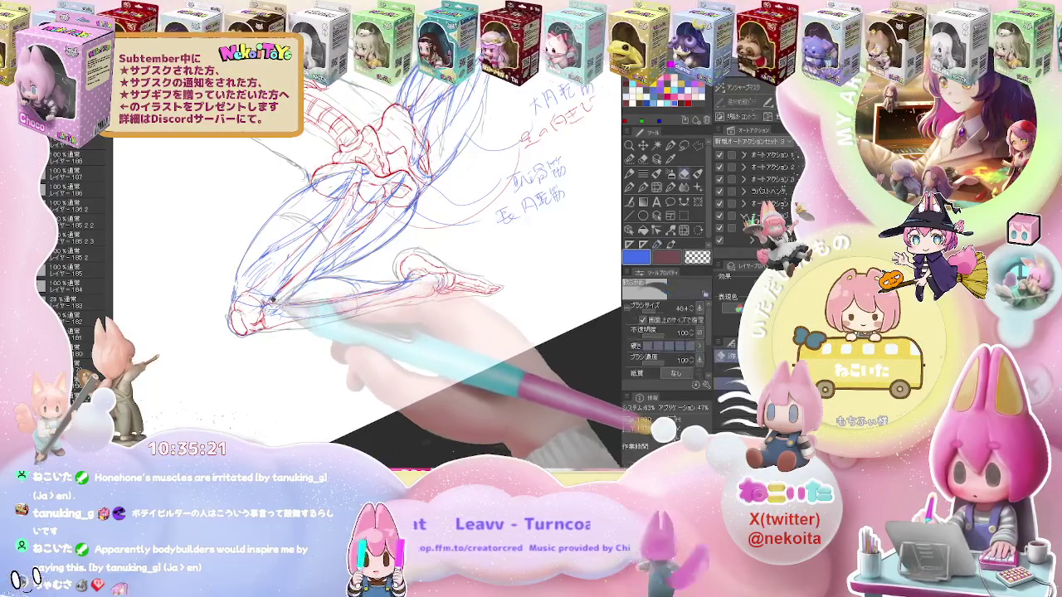
key("p")
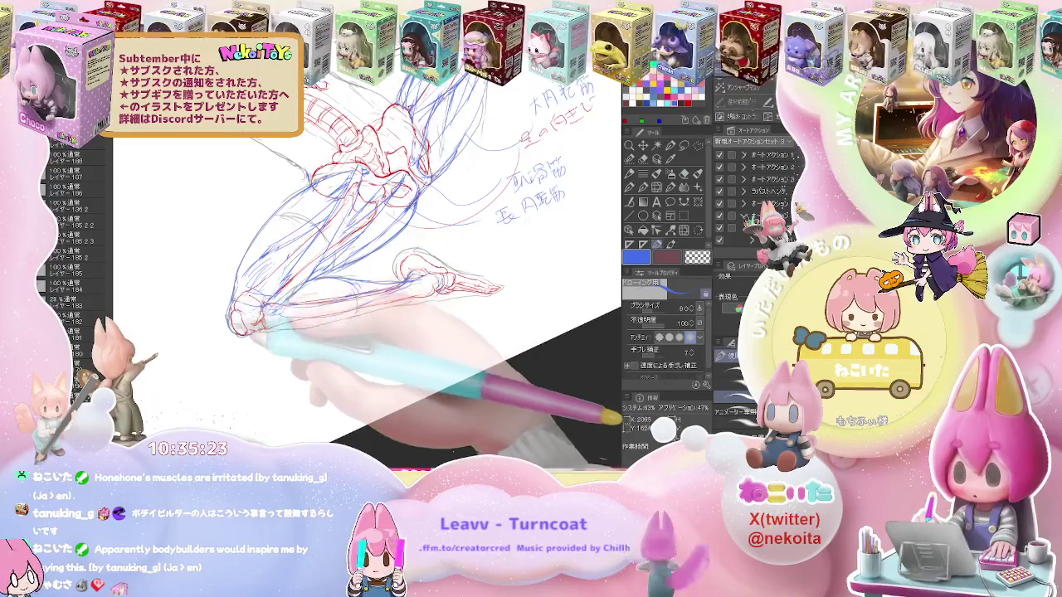
key("e")
key("p")
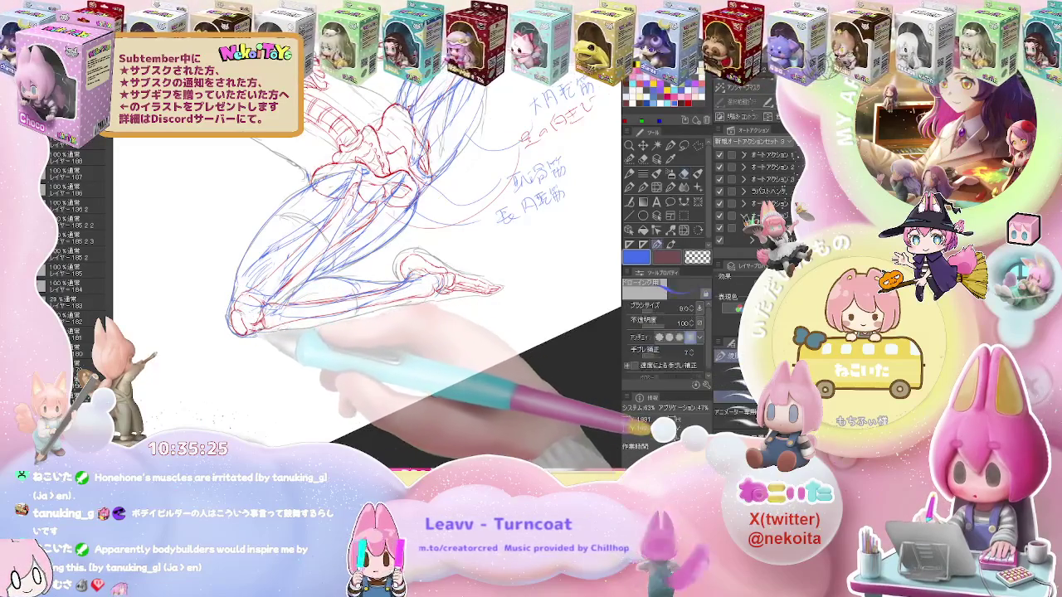
key("e")
key("p")
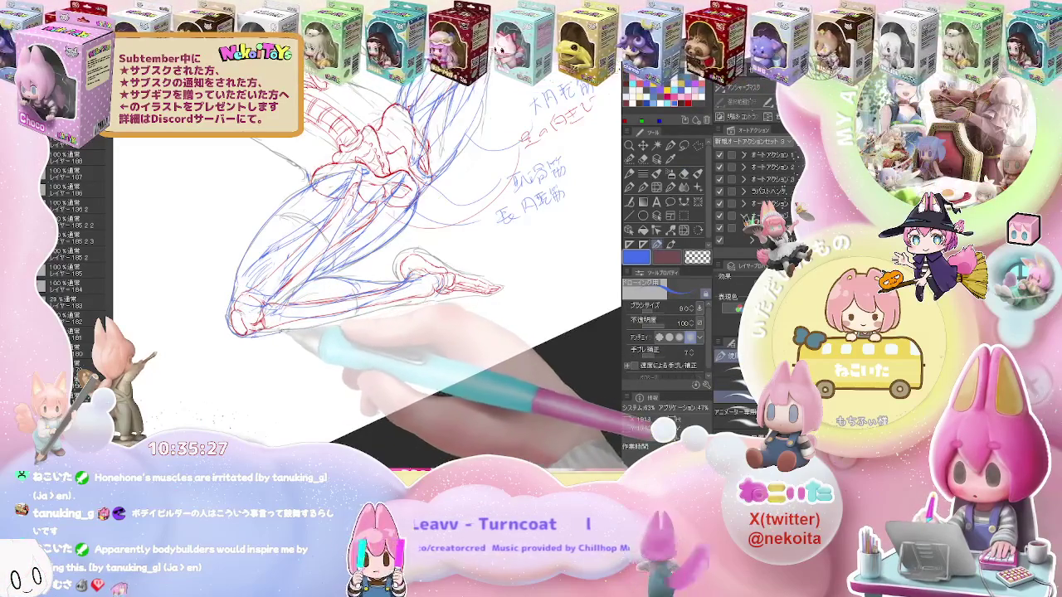
key("e")
key("p")
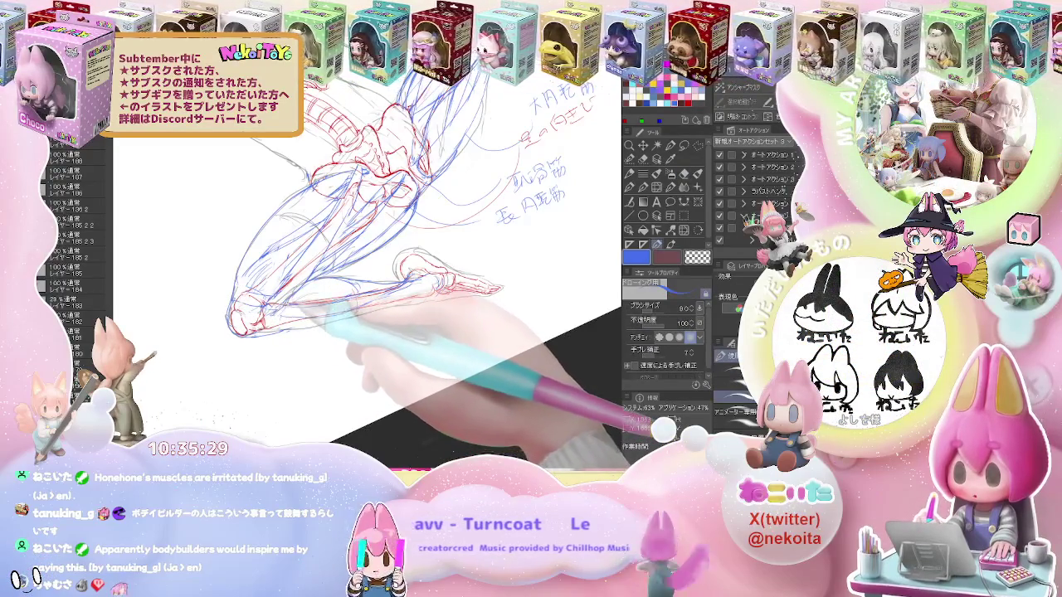
key("e")
key("p")
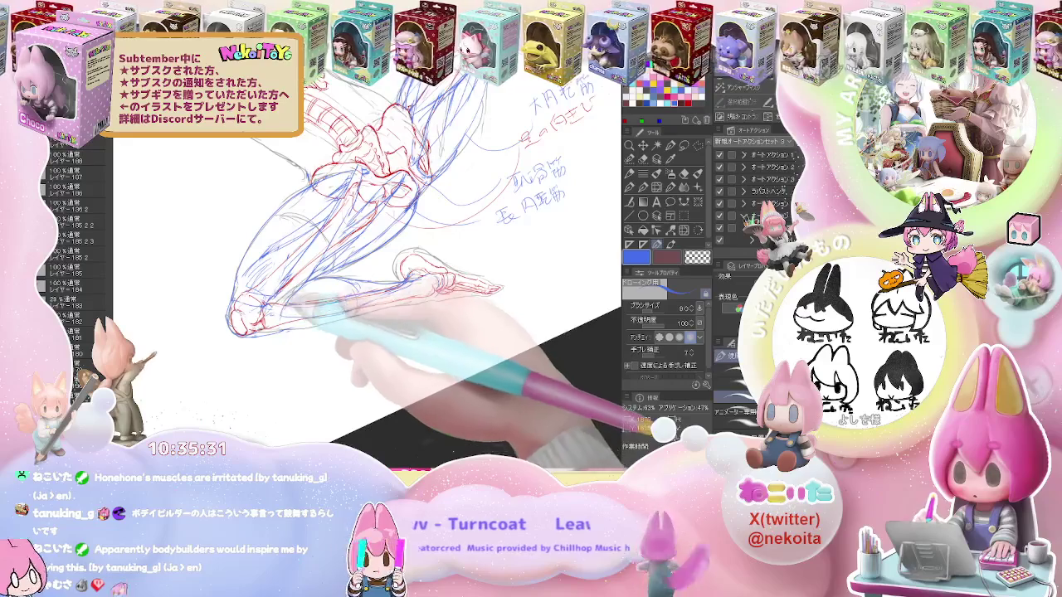
Finish outlining the kicking foot's ankle and heel in fresh blue strokes, then zoom out
key("e")
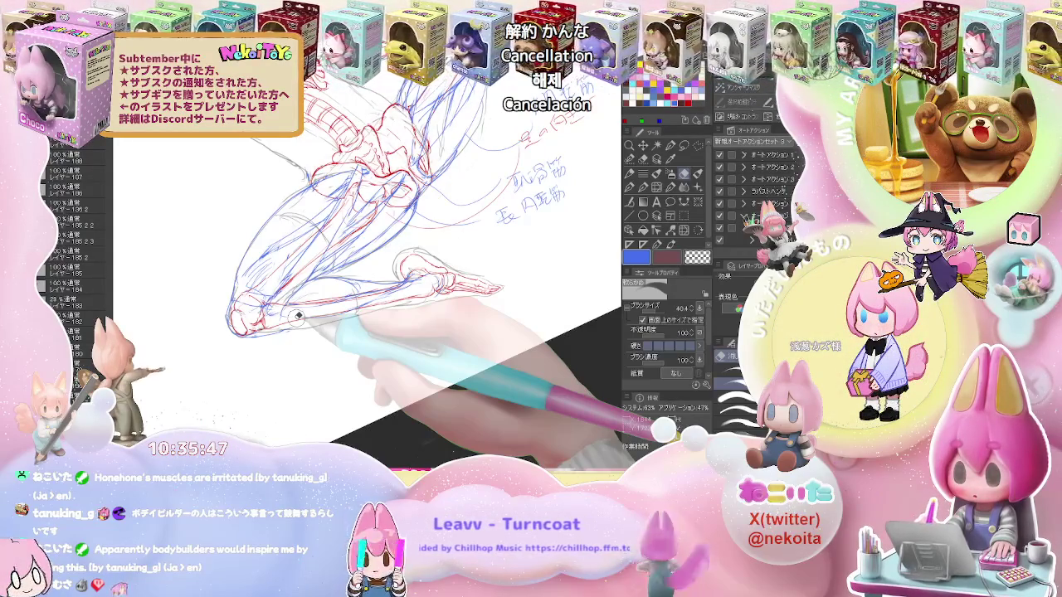
key("p")
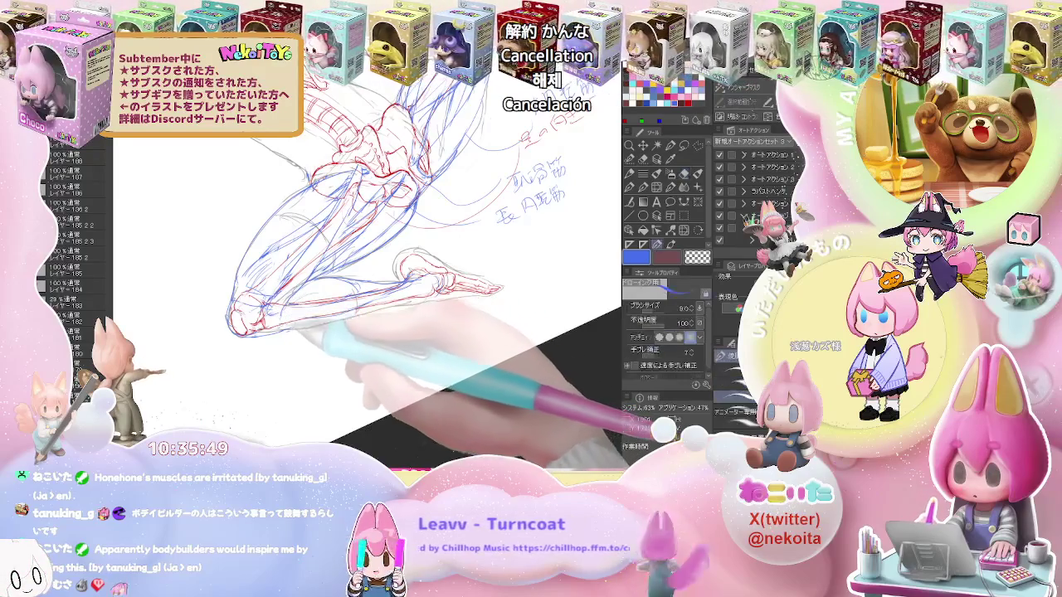
key("e")
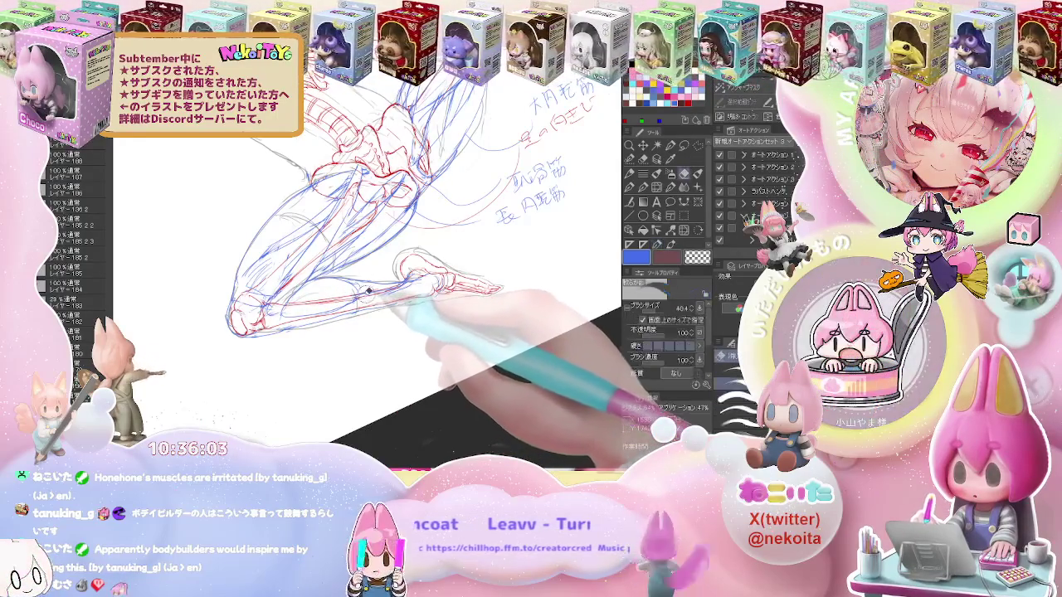
key("u")
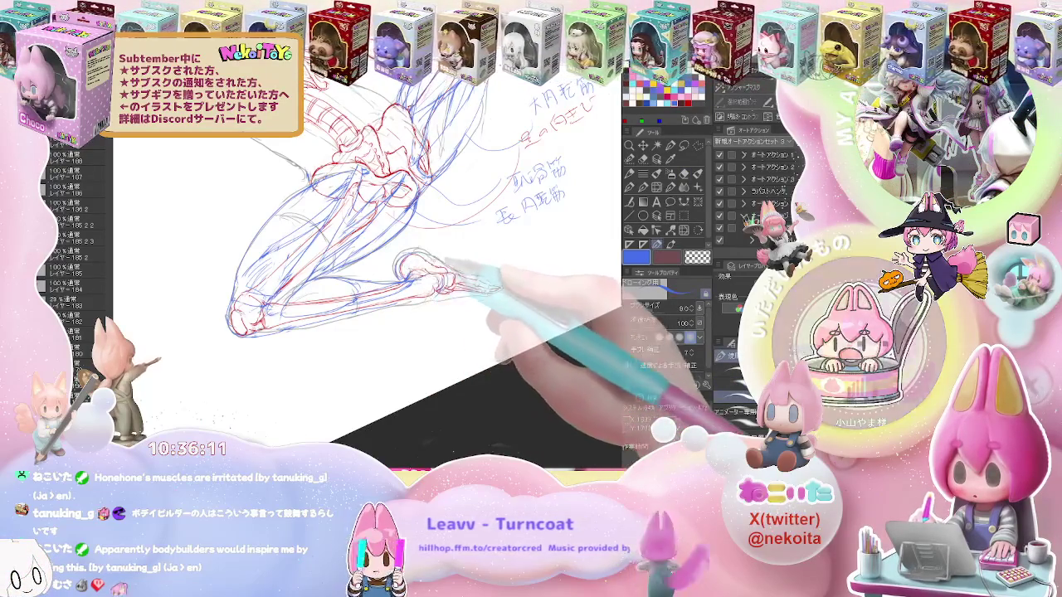
key("e")
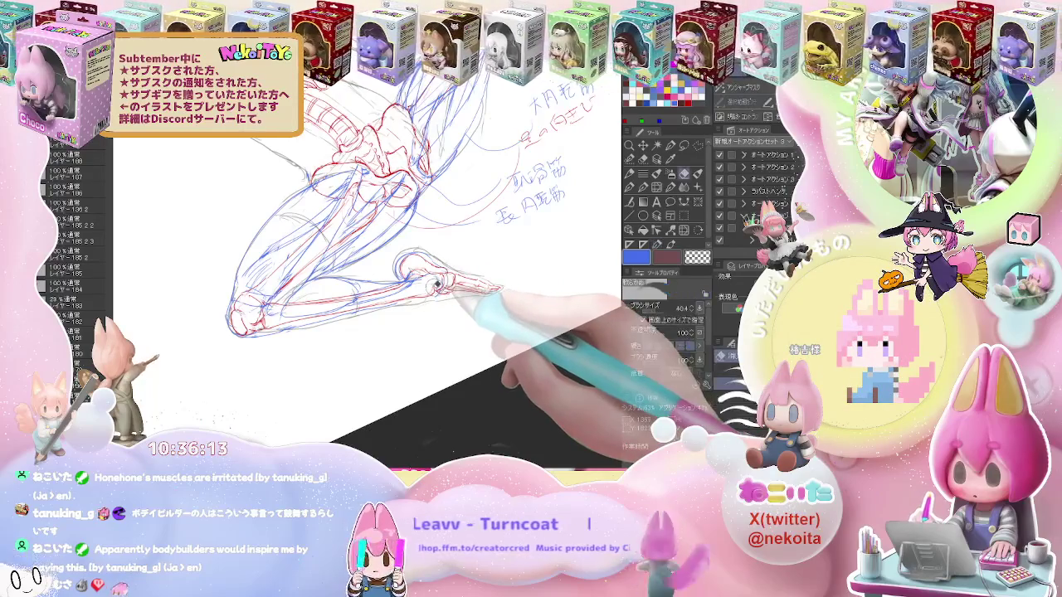
key("p")
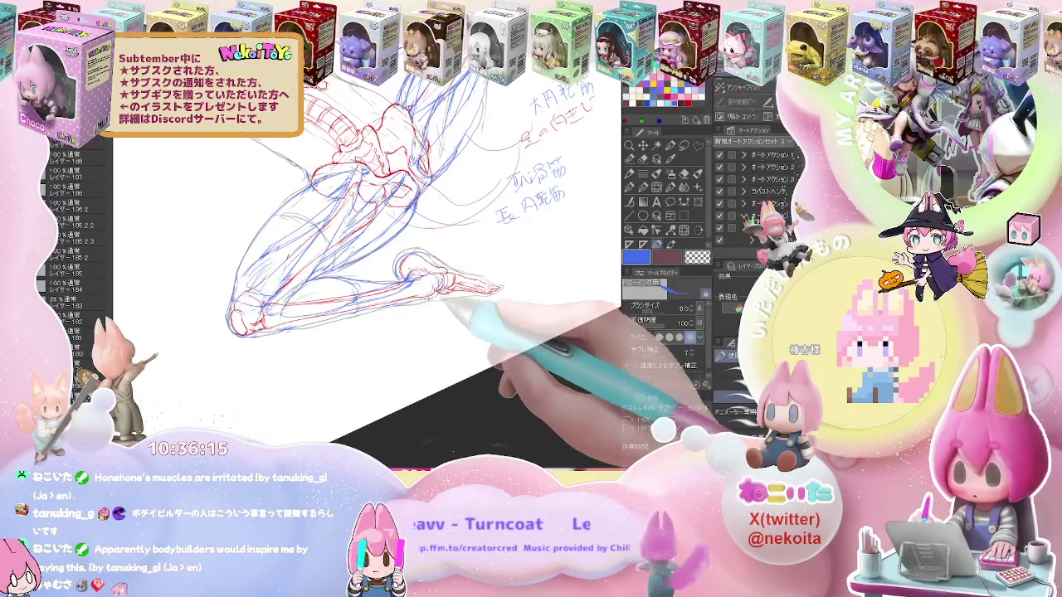
key("e")
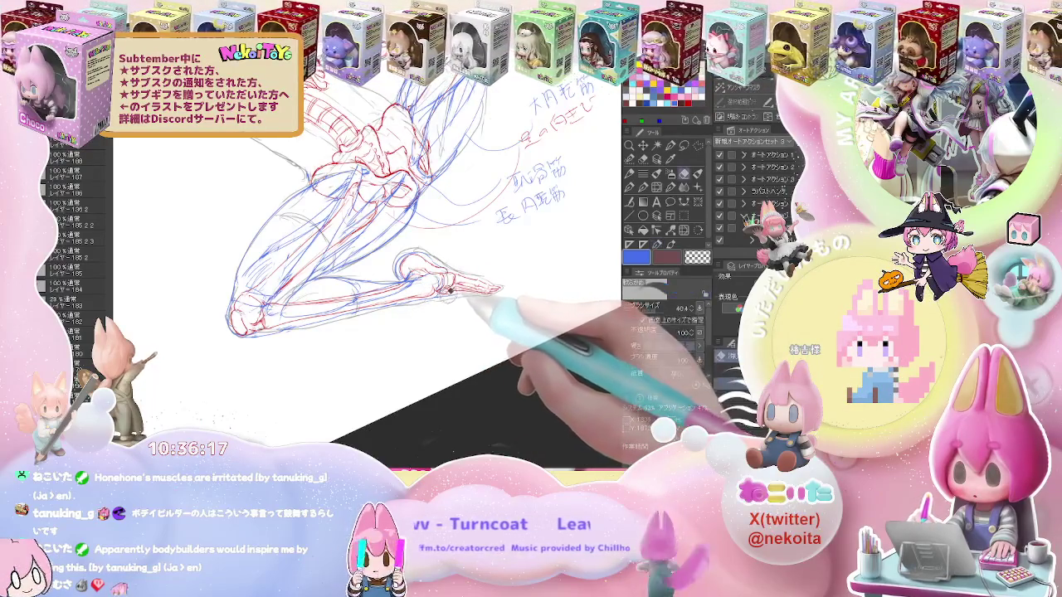
key("p")
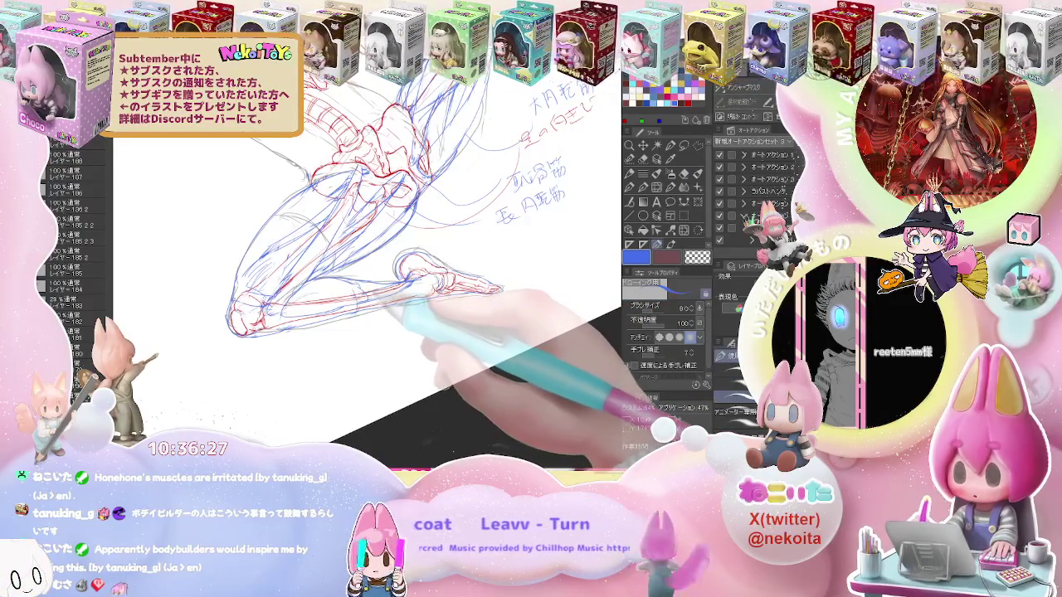
key("e")
key("p")
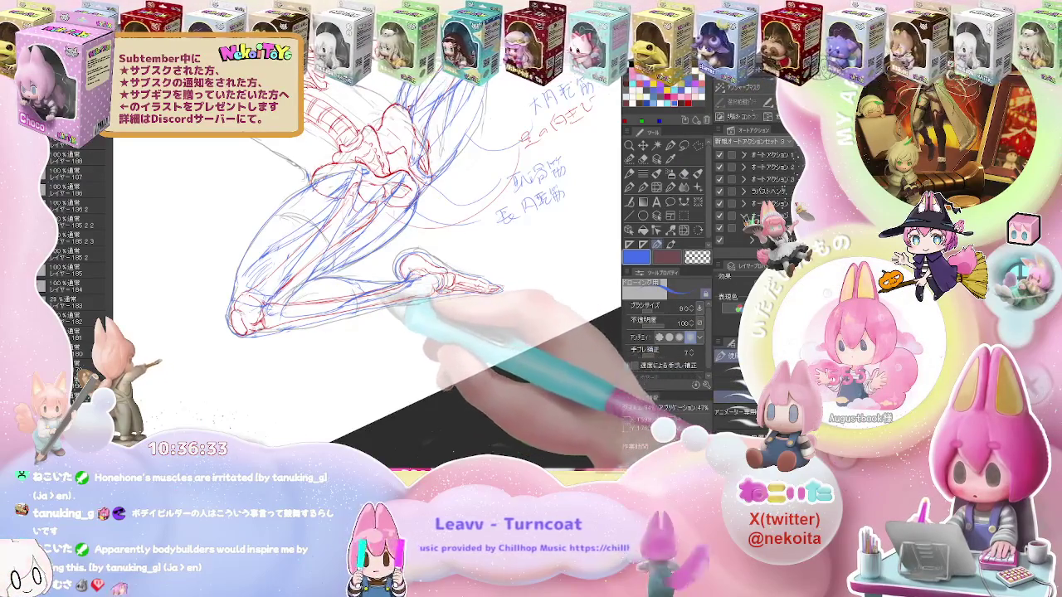
key("e")
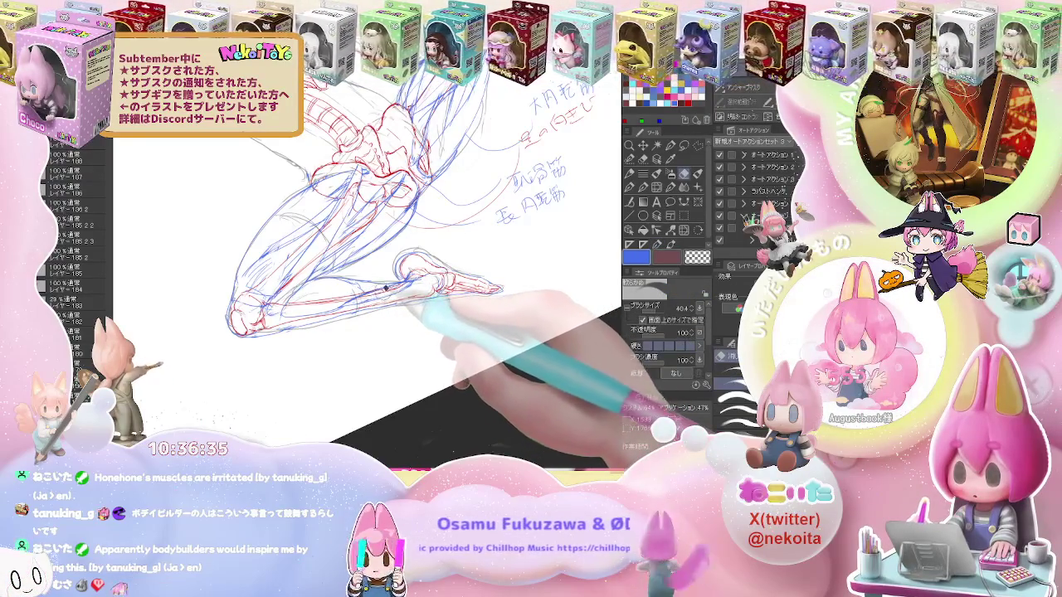
key("p")
key("ctrl+minus")
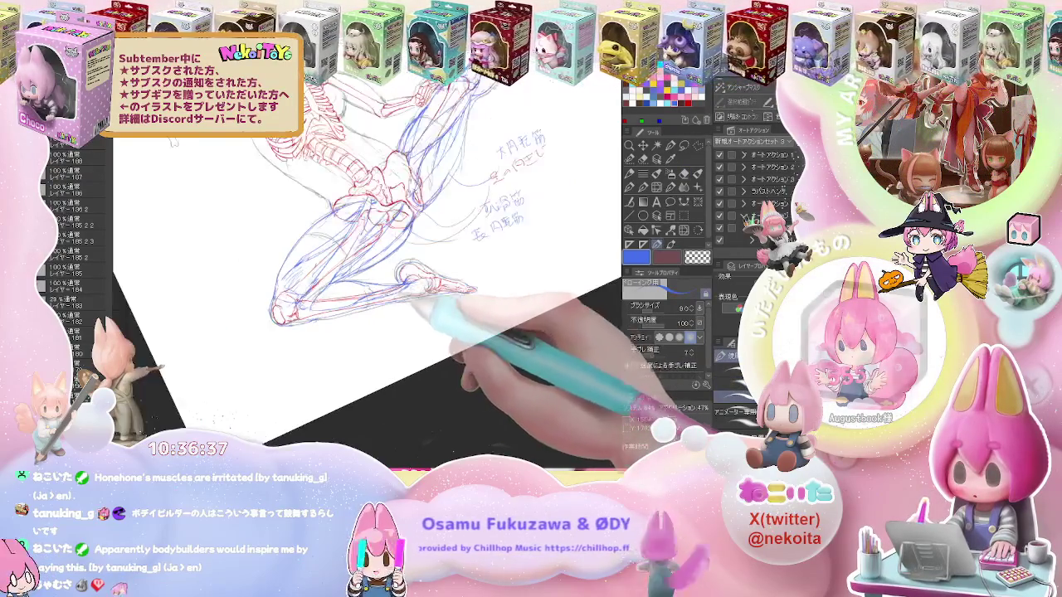
Rotate the canvas back upright and zoom in on the full red-and-blue high-kick drawing
left_click_drag(438, 287, 462, 286)
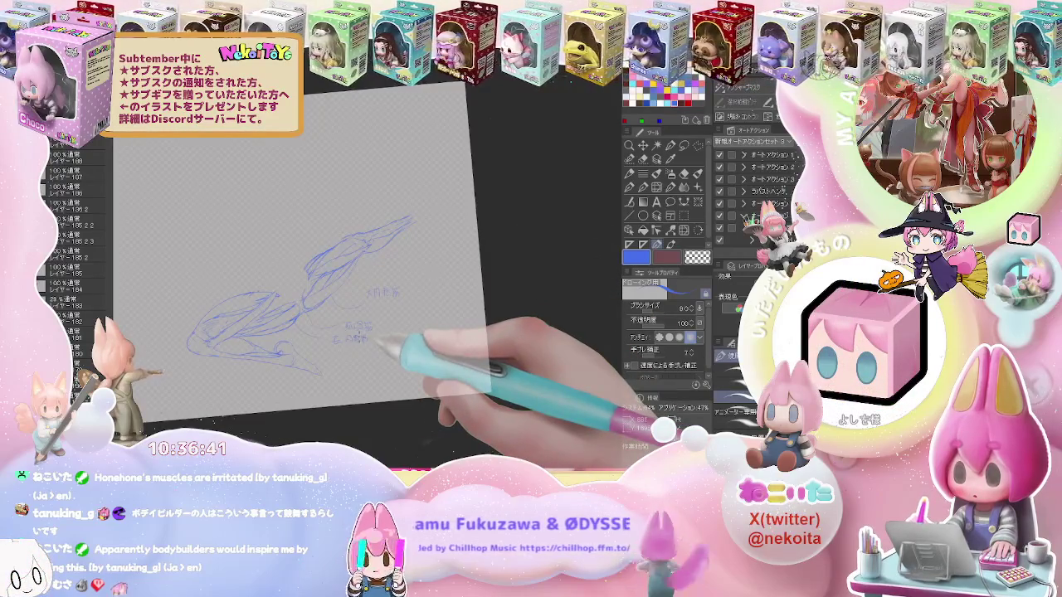
key("ctrl+plus")
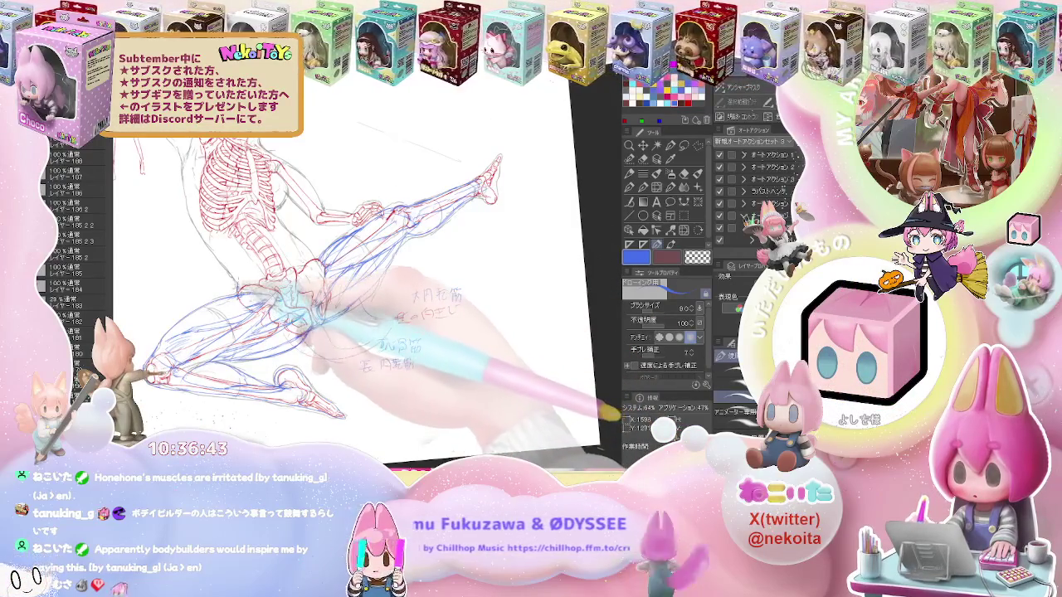